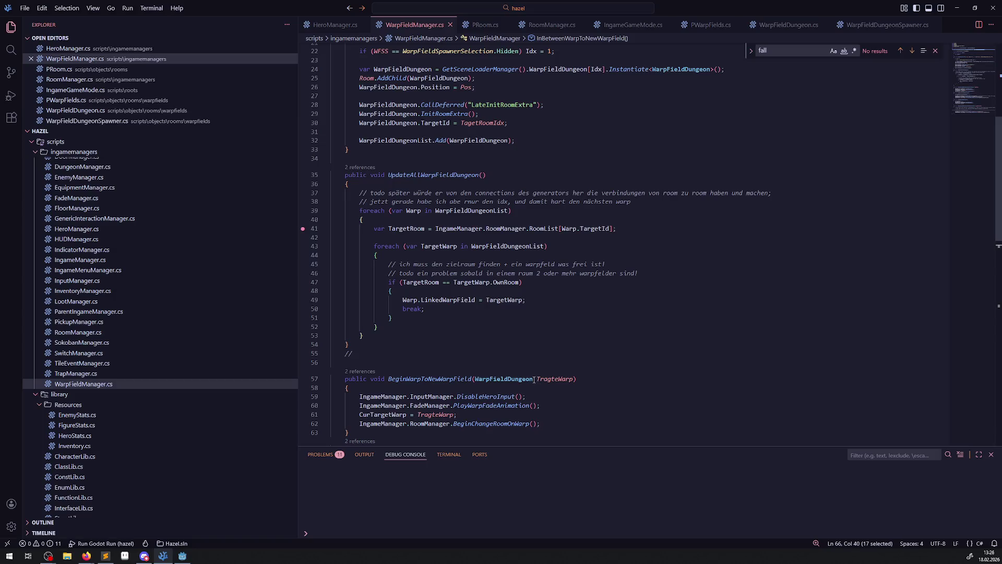
Step: Switch to HeroManager.cs to view OnHeroIsFalling, OnHeroCancelFalling and OnHeroWasFalling
mouse_move(533, 379)
scroll(436, 405, down, 3)
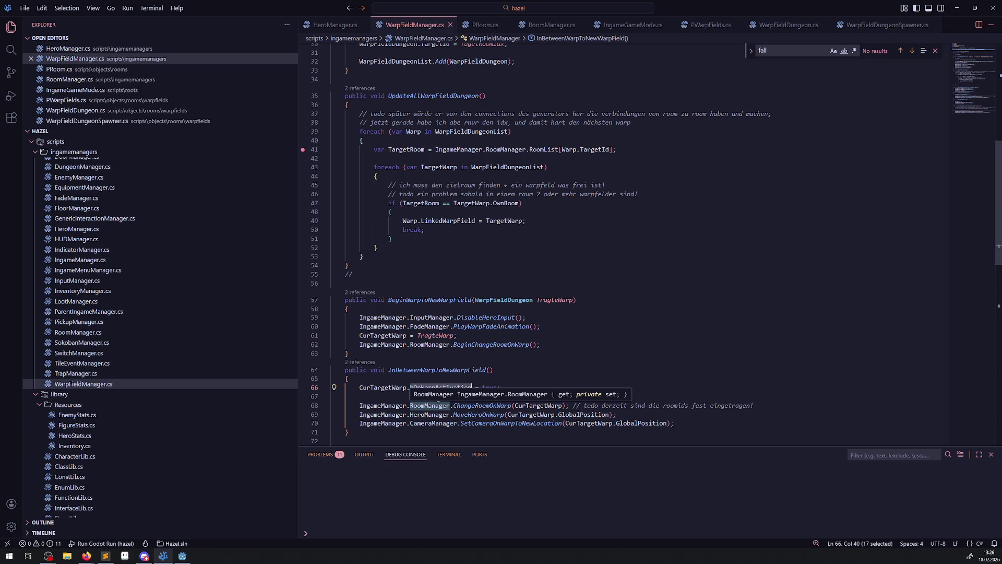
click(334, 24)
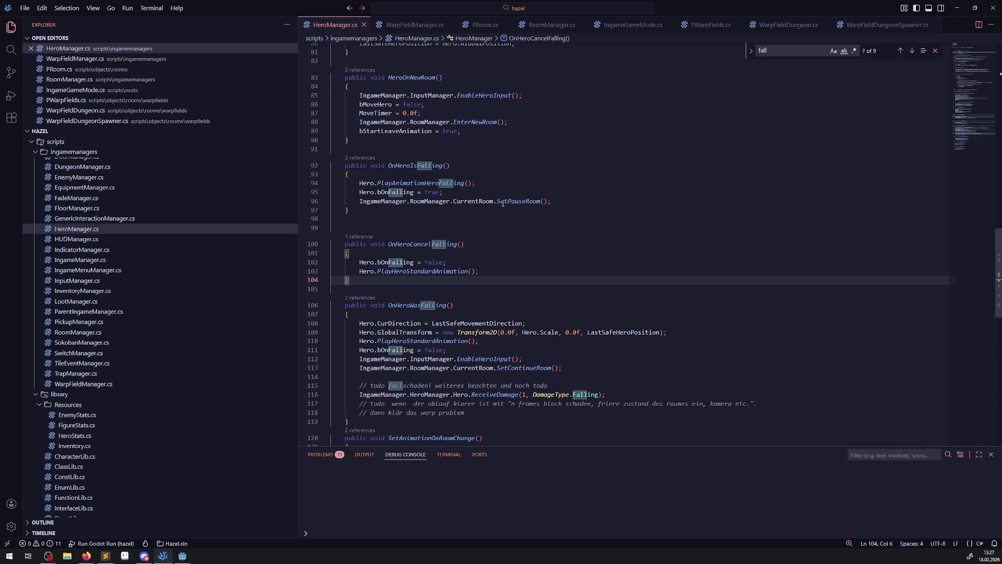
mouse_move(503, 203)
scroll(474, 367, down, 1)
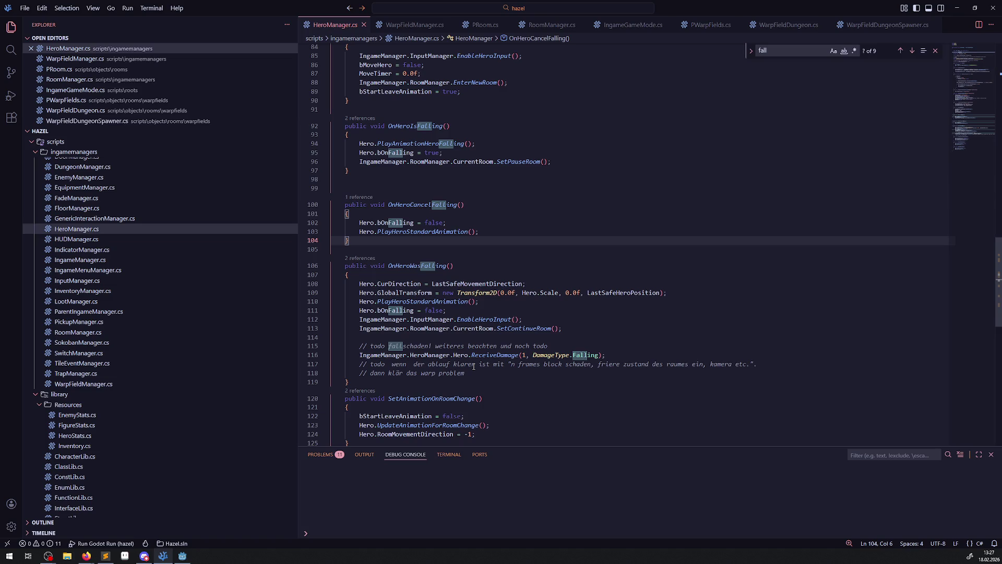
mouse_move(475, 359)
mouse_move(388, 311)
double_click(383, 319)
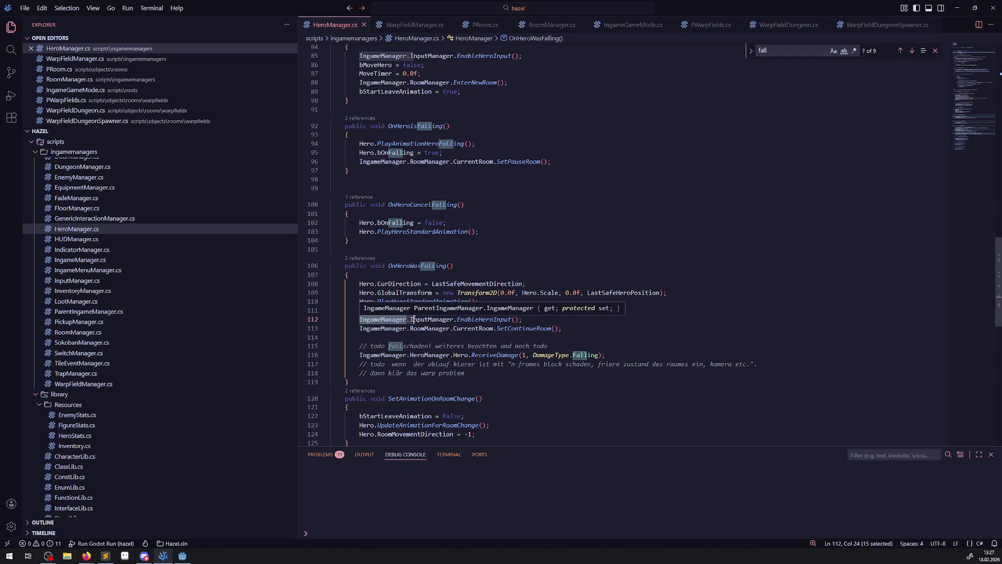
double_click(627, 293)
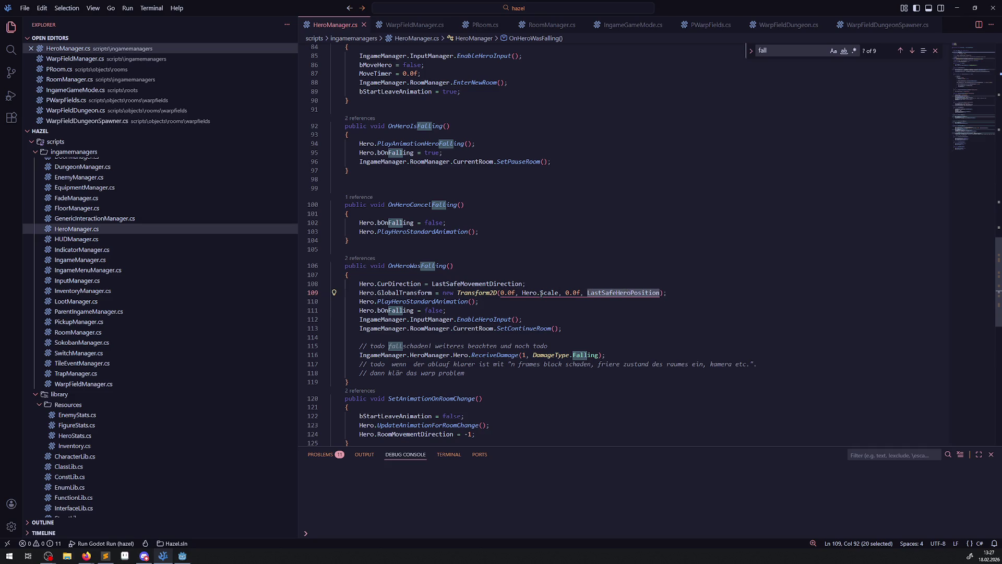
mouse_move(537, 291)
mouse_move(481, 316)
click(447, 310)
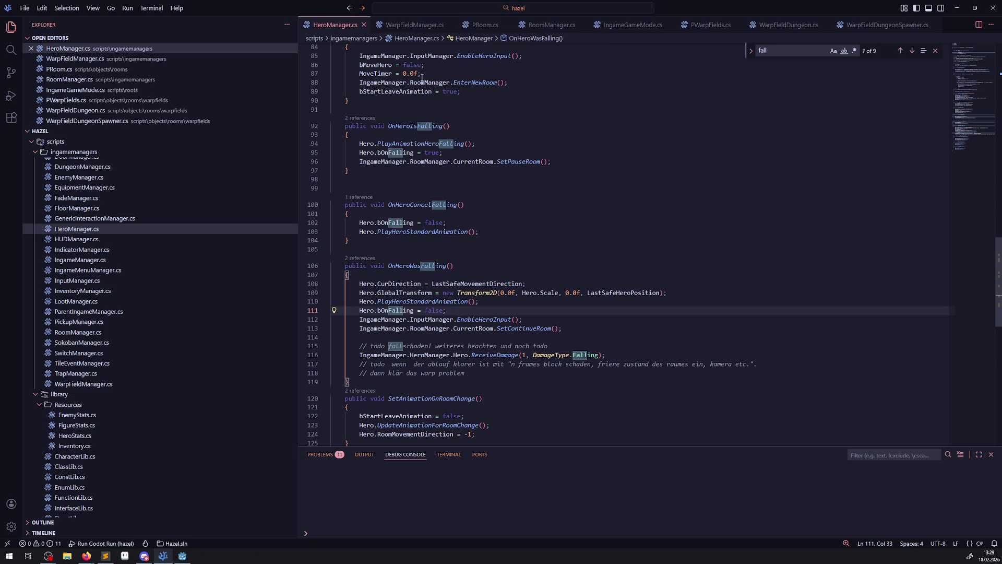
drag(360, 319, 457, 318)
key(ctrl+c)
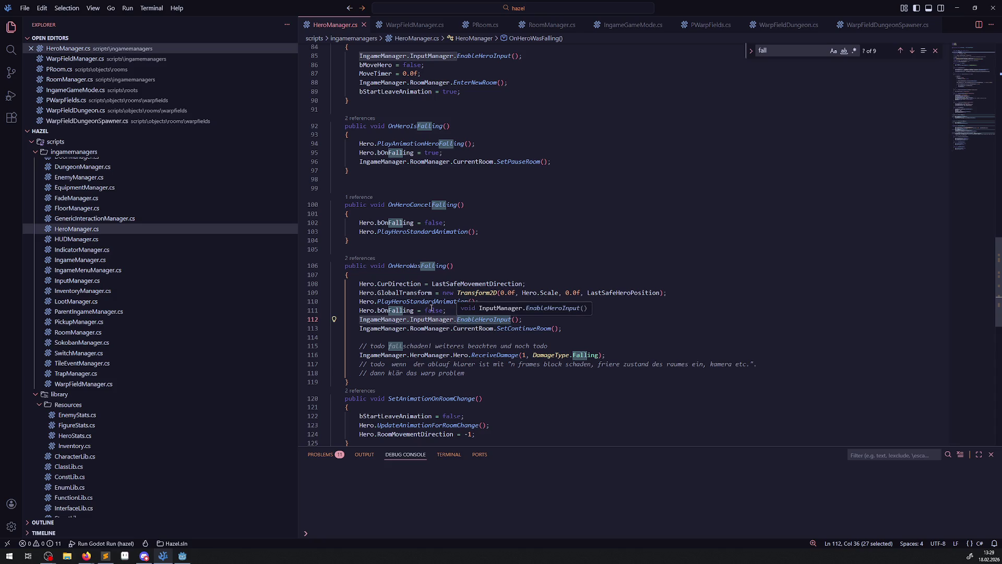
Step: Add an IngameManager.WarpFieldManager.OnHeroWasFallingUpdate(); call on a new line in OnHeroWasFalling and save
click(451, 310)
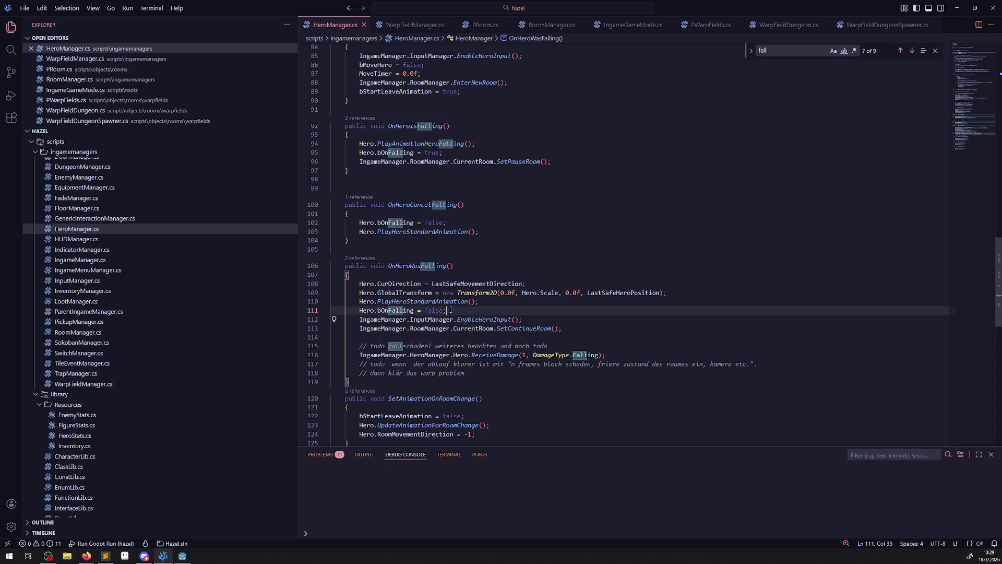
key(Return)
key(ctrl+v)
text(.)
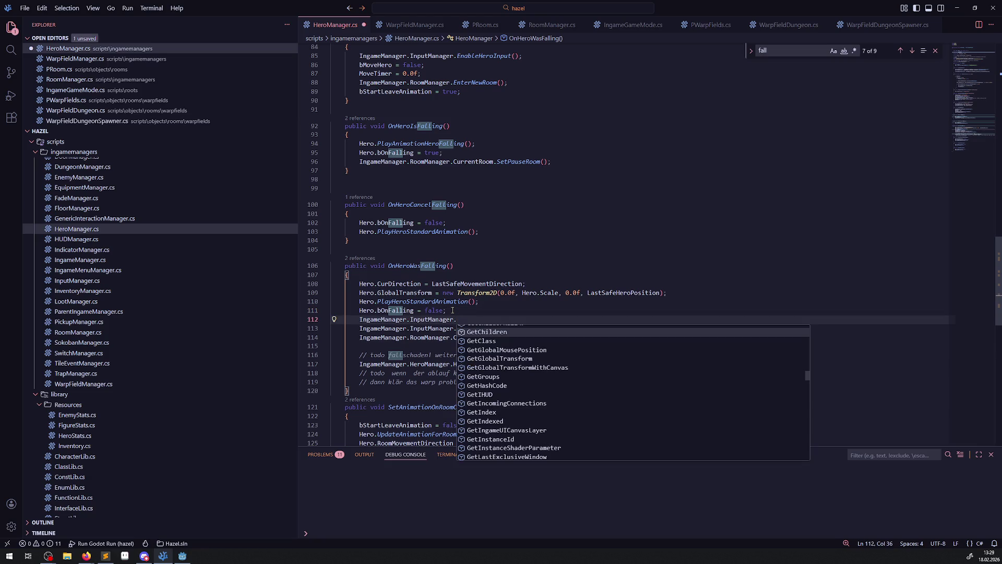
key(ctrl+BackSpace)
key(ctrl+BackSpace)
text(Warp)
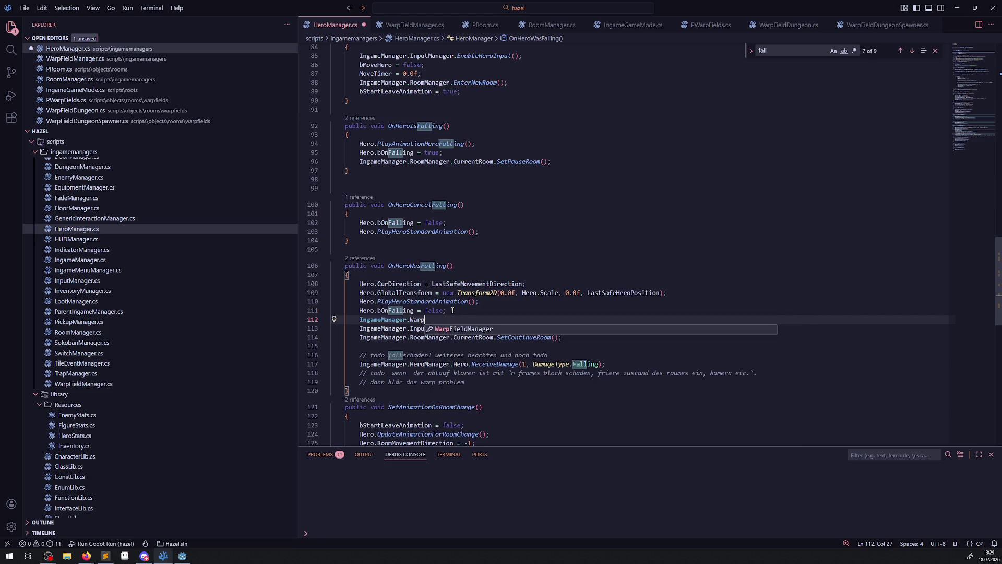
key(Tab)
text(.)
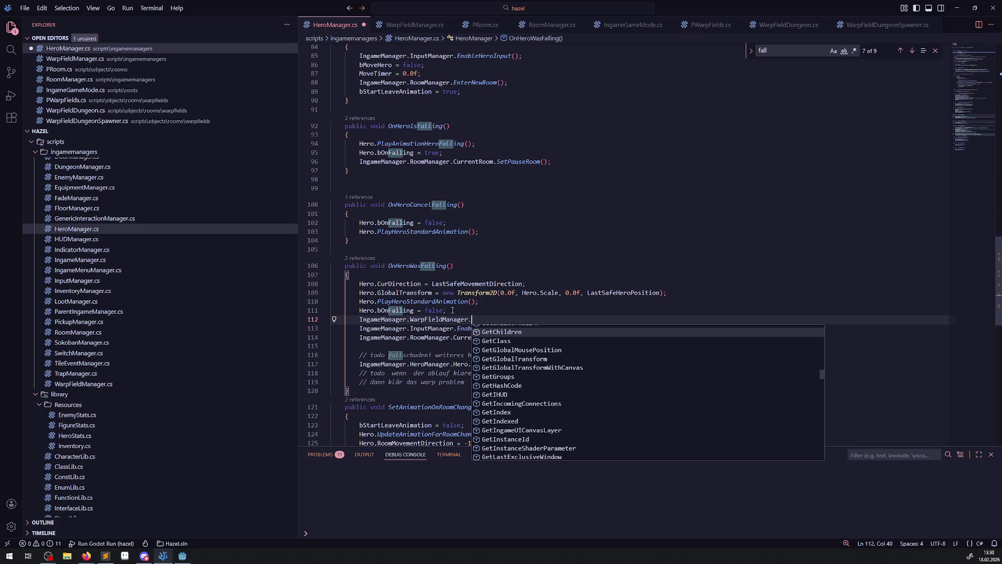
text(O)
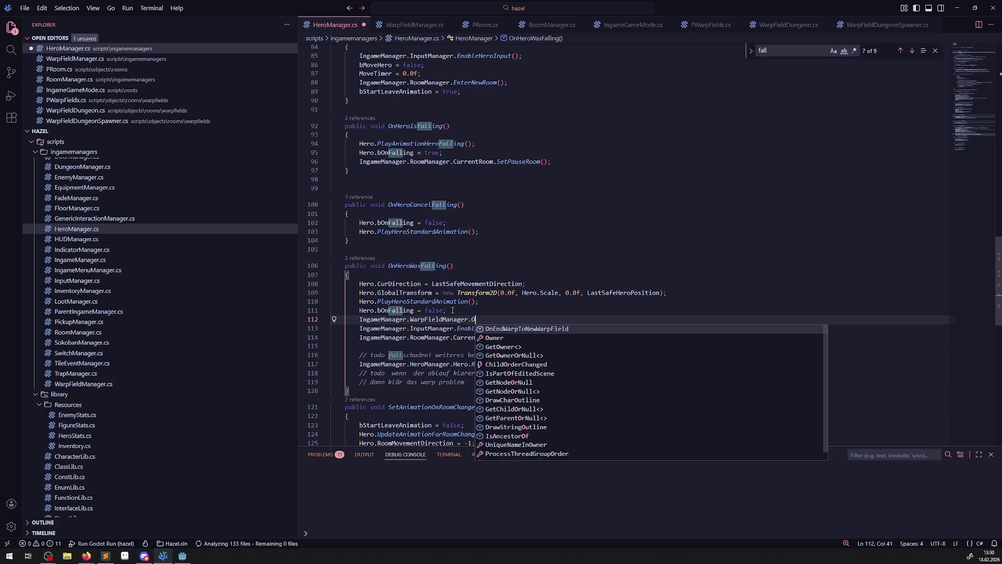
text(nHeroWas)
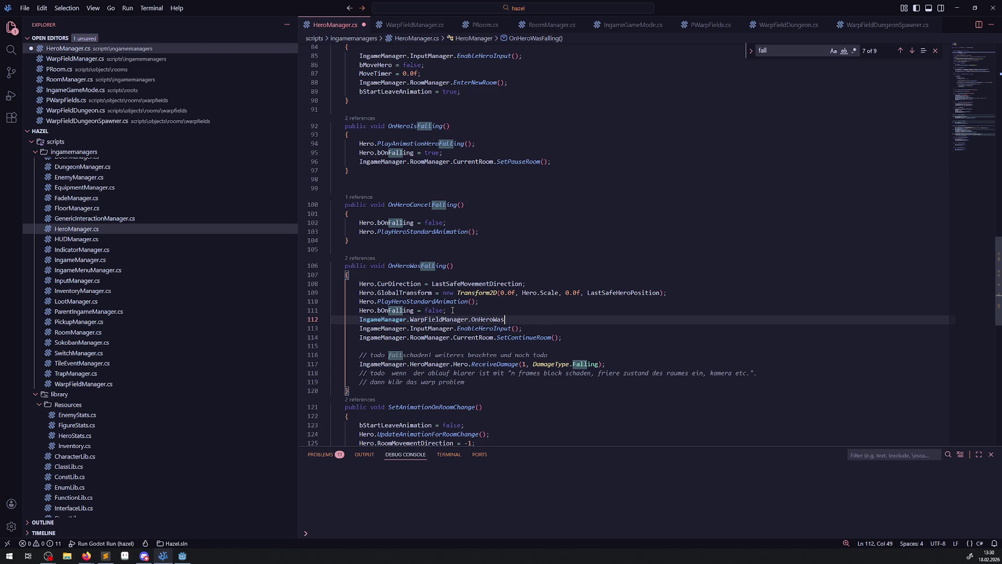
text(FallingUp)
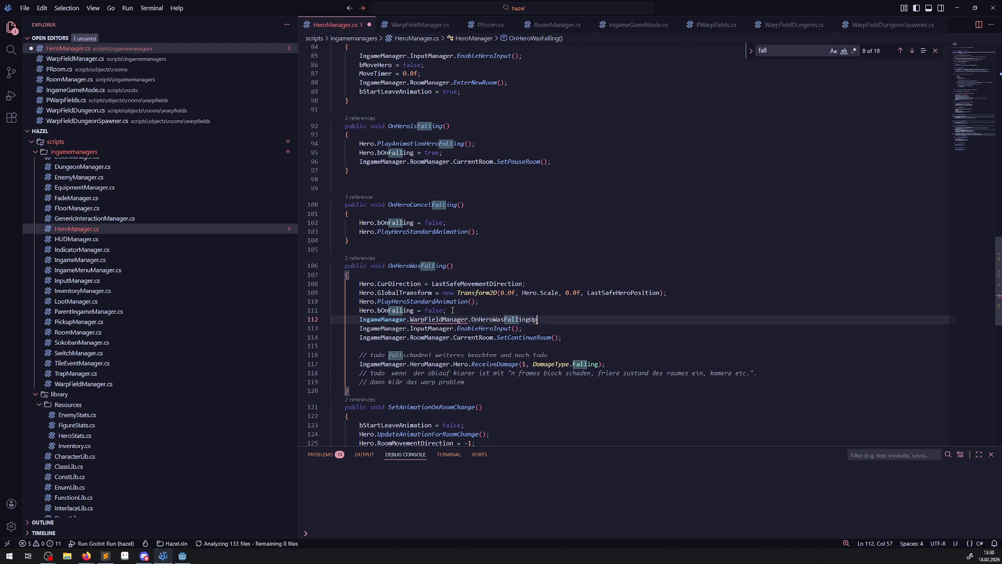
text(date();)
key(ctrl+s)
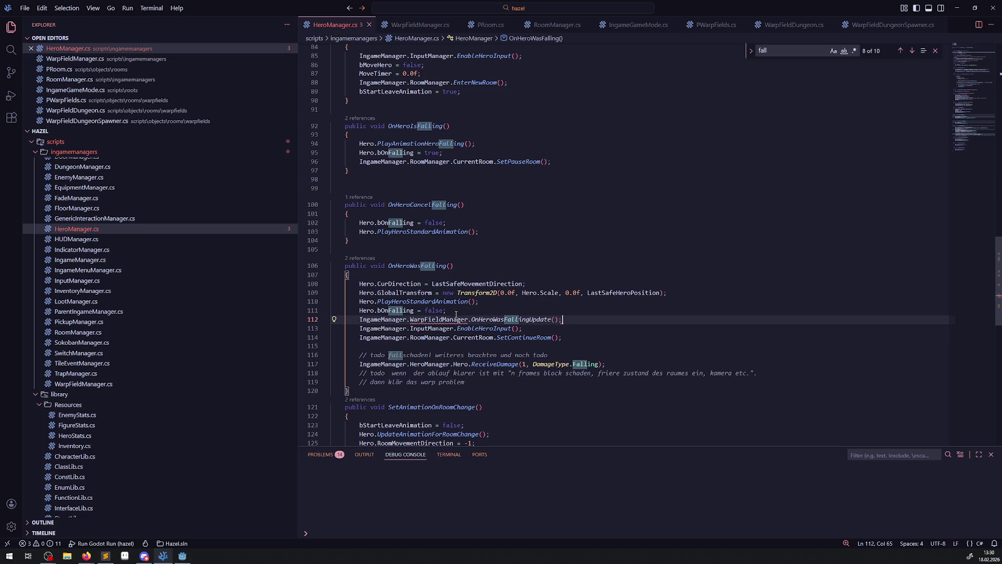
double_click(510, 320)
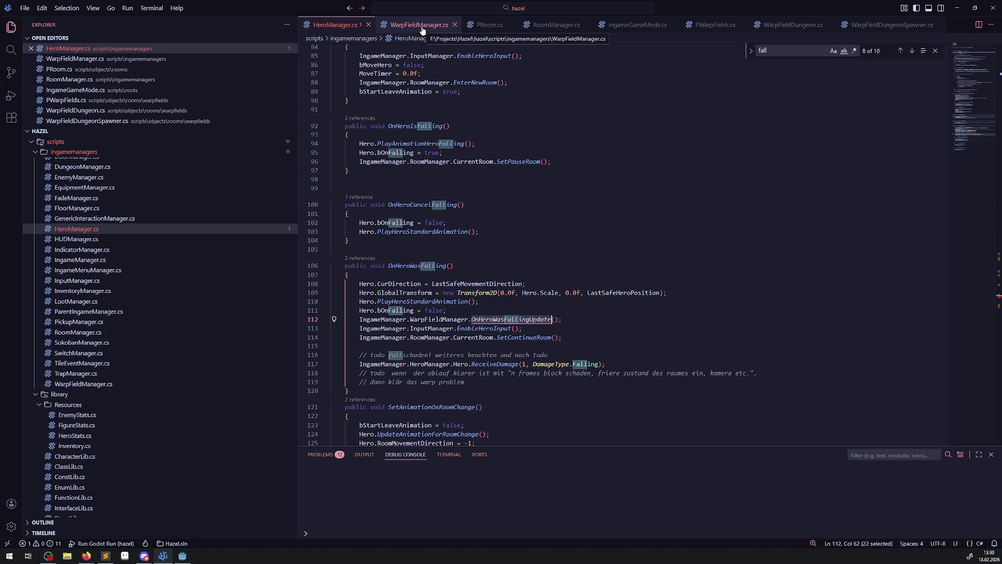
Step: Add an empty public void OnHeroWasFallingUpdate() method below _Ready in WarpFieldManager.cs and save
click(422, 30)
scroll(406, 360, up, 2)
scroll(406, 360, up, 5)
scroll(414, 343, down, 5)
scroll(415, 343, down, 10)
scroll(364, 273, up, 10)
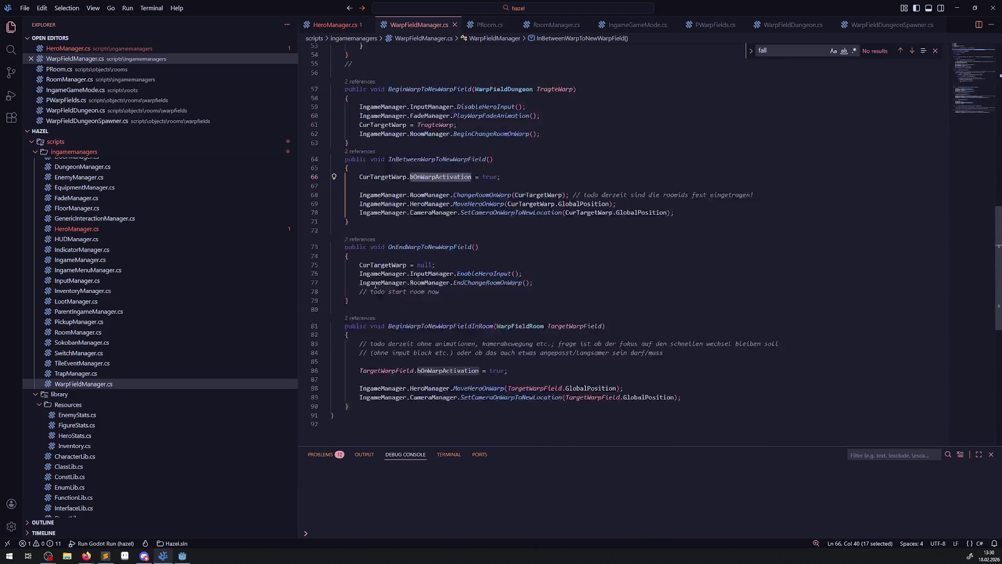
scroll(395, 198, up, 3)
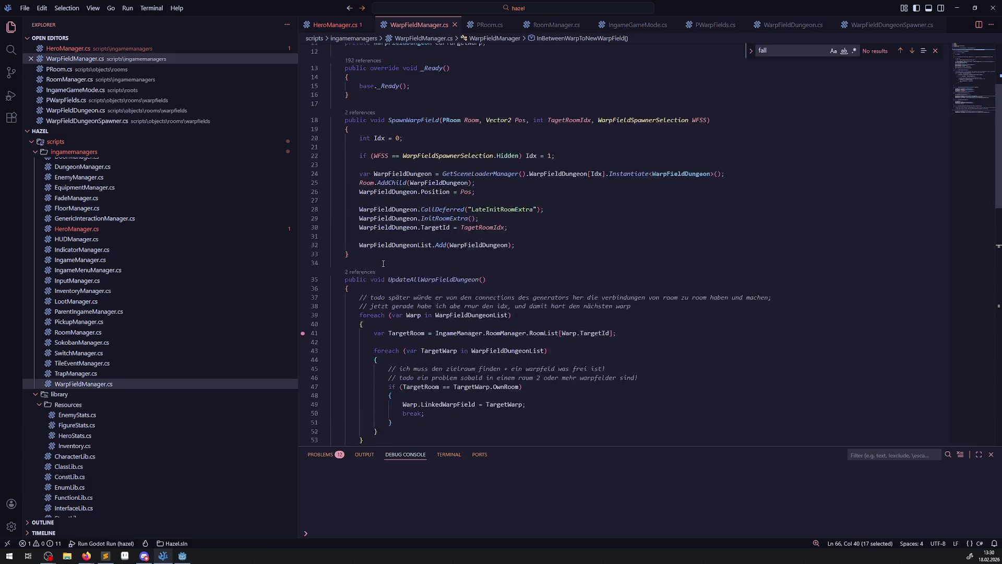
click(372, 275)
click(371, 114)
key(Return)
key(Return)
text(public void OnHeroWasFallingUpdate())
key(Return)
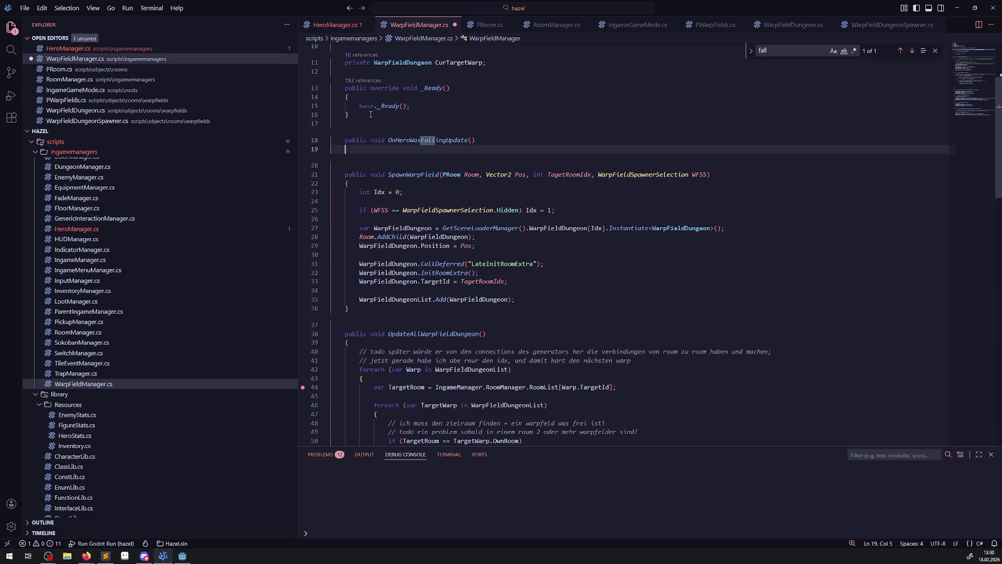
text({)
key(Return)
key(ctrl+s)
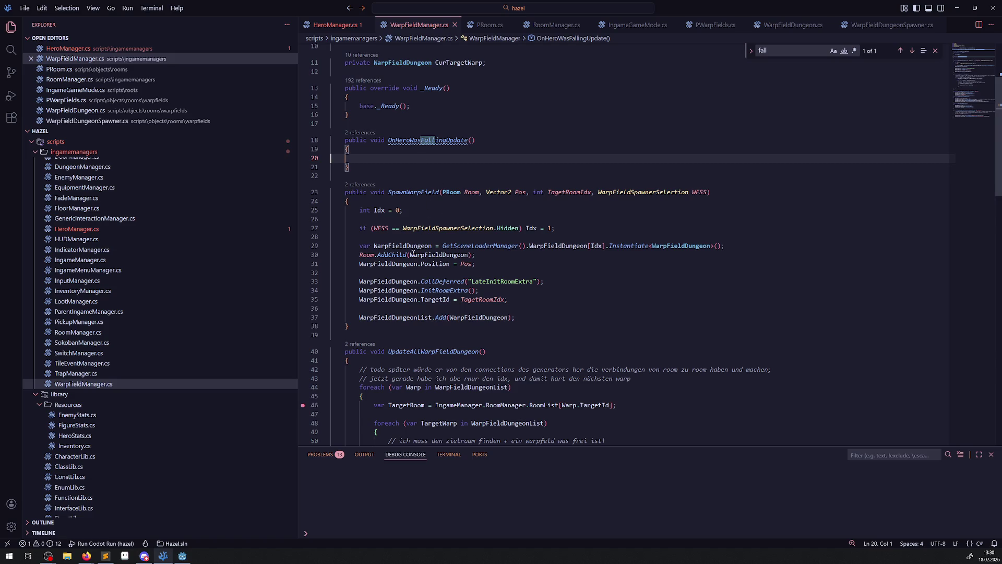
Step: Highlight every use of CurTargetWarp in WarpFieldManager.cs
scroll(414, 250, down, 10)
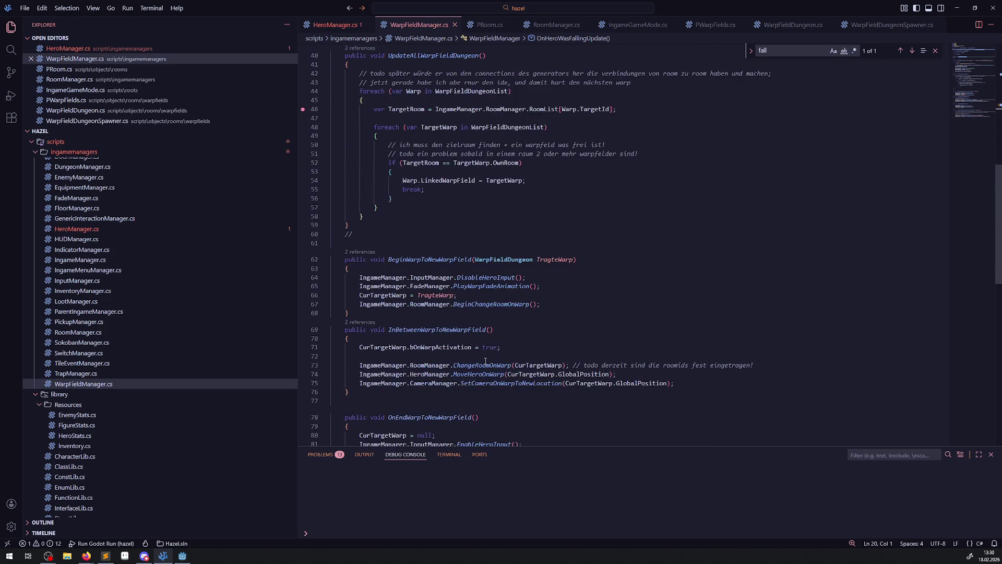
double_click(371, 348)
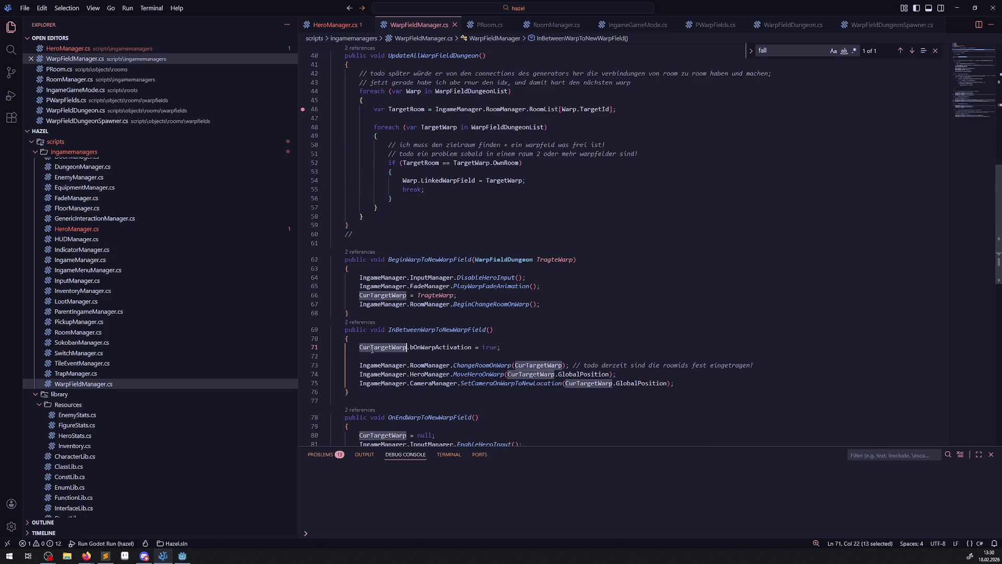
scroll(445, 305, up, 13)
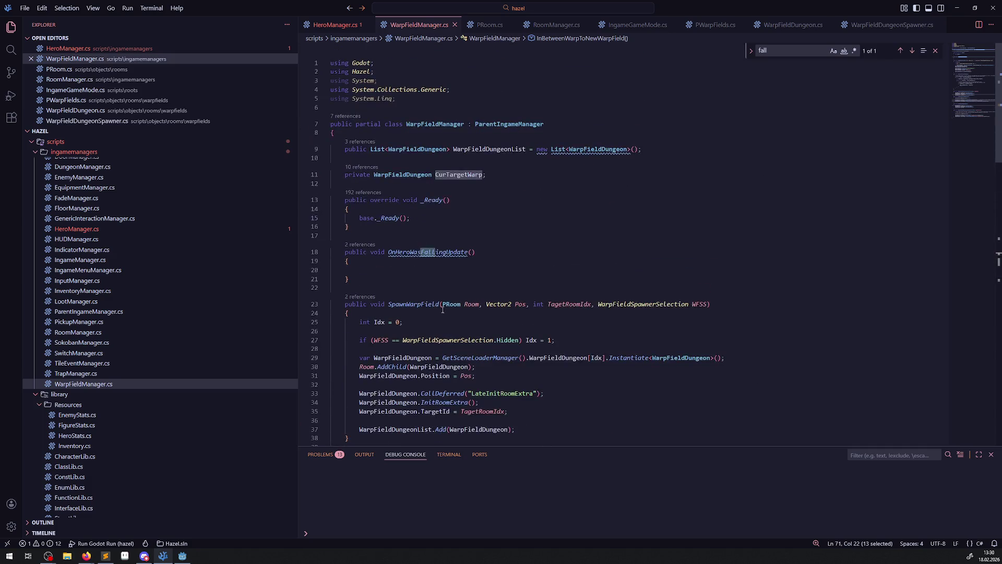
Step: Add a 'private bool bHeroWasFalling = false;' field below CurTargetWarp and save
click(511, 175)
key(Return)
key(Return)
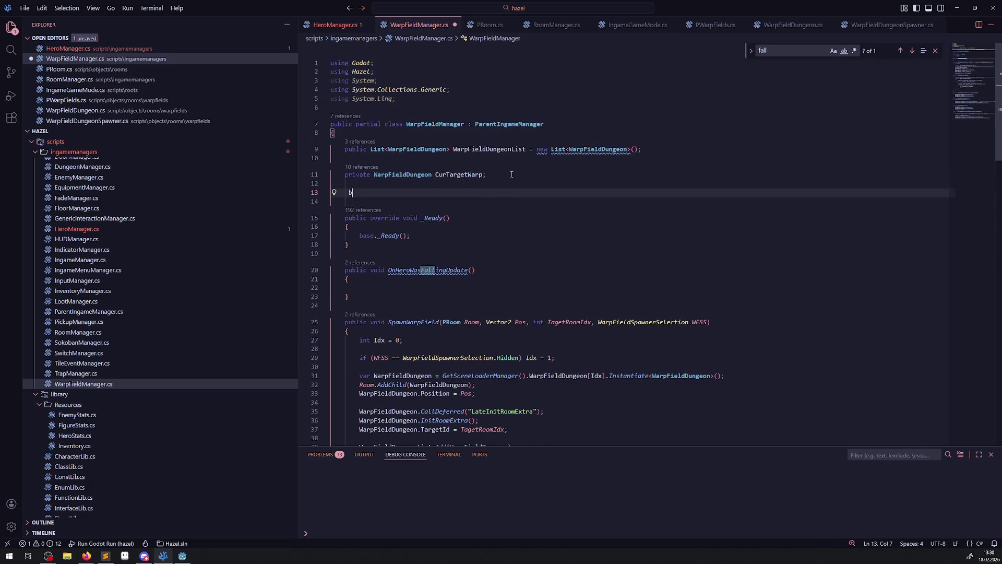
text(private bool b)
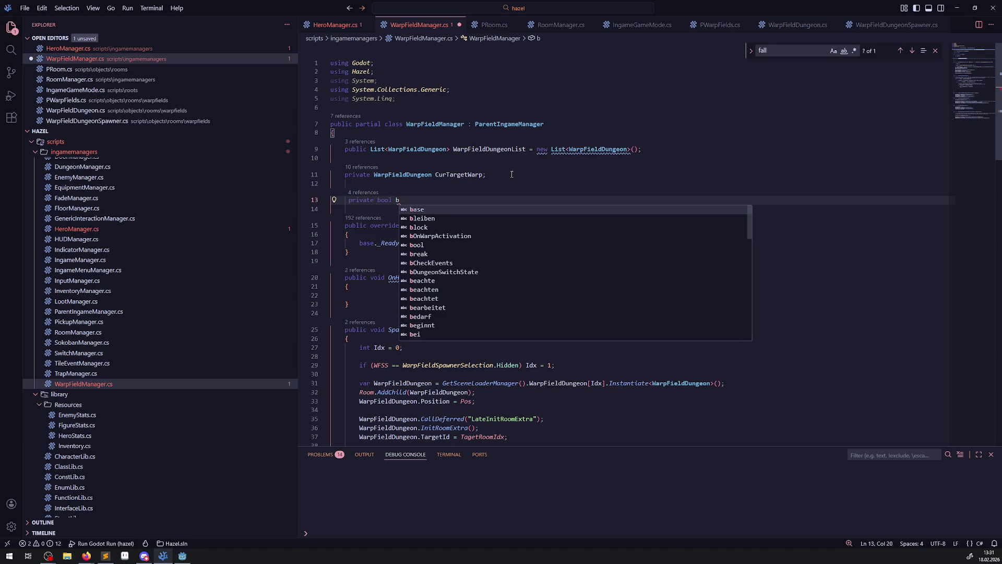
text(HeroW)
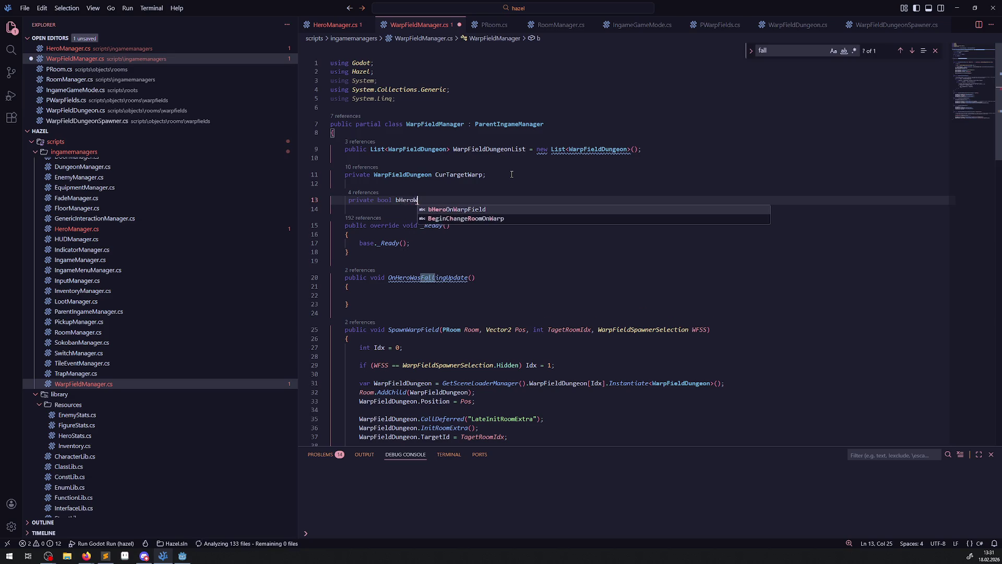
text(asFalling )
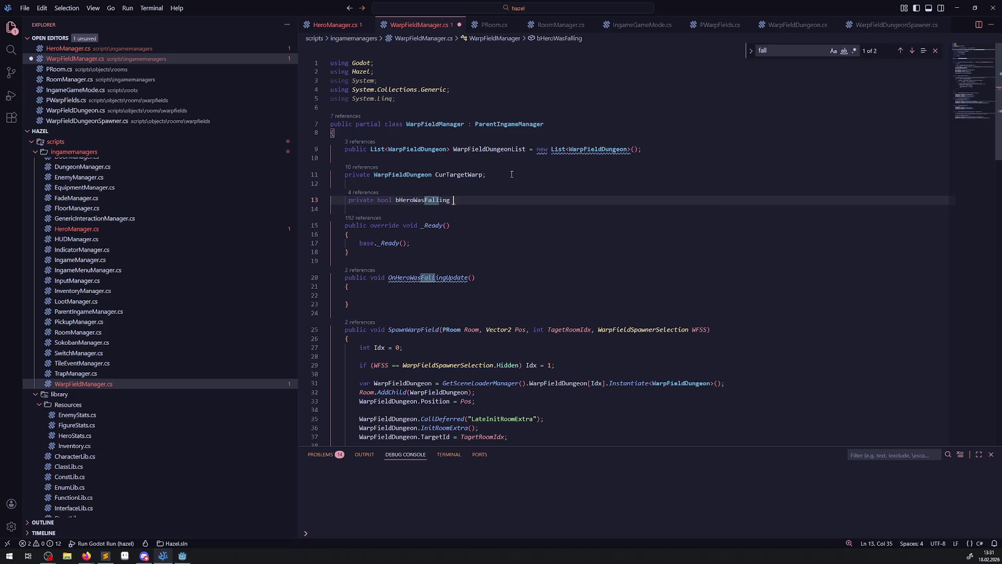
text(= false;)
key(ctrl+s)
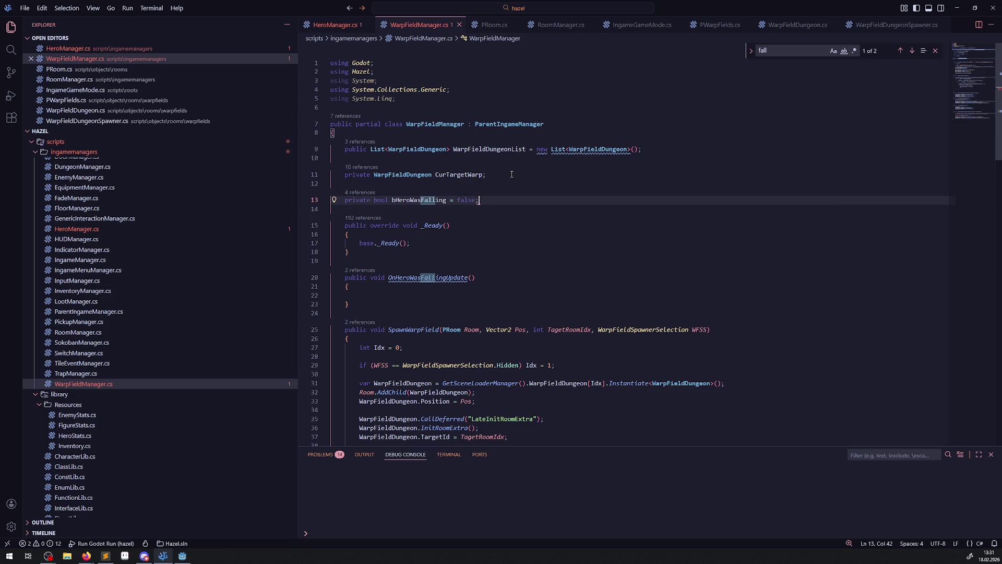
Step: Make OnHeroWasFallingUpdate set bHeroWasFalling = true and save WarpFieldManager.cs
double_click(412, 202)
key(ctrl+c)
click(364, 295)
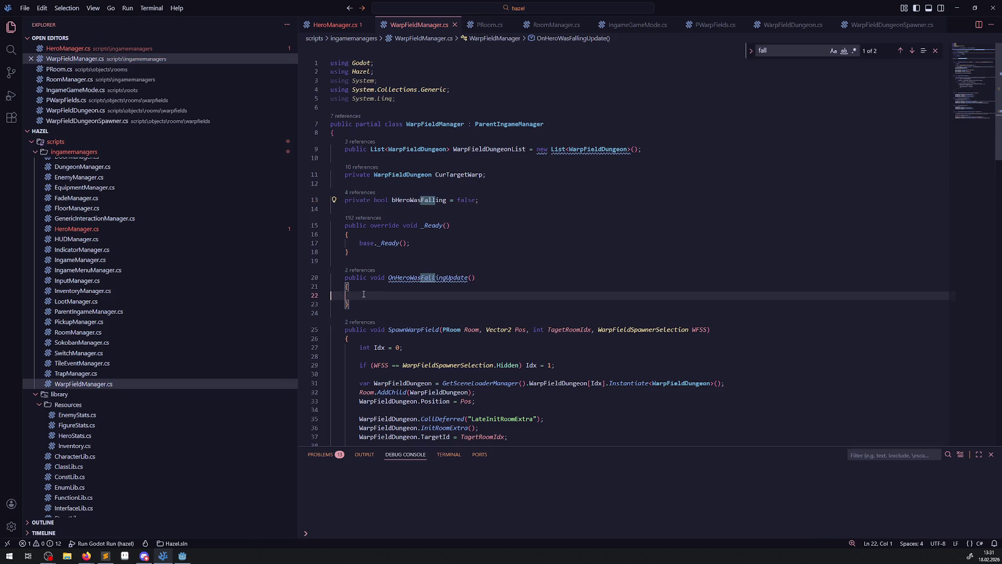
key(ctrl+v)
text(= true;)
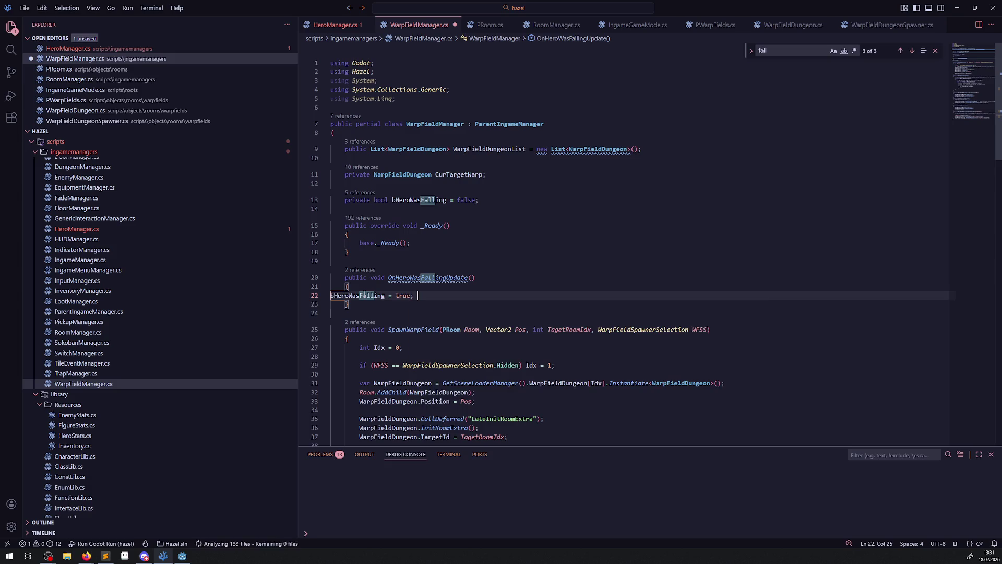
key(ctrl+s)
Step: Scroll down to the BeginWarpToNewWarpField method and select its name
scroll(450, 326, down, 5)
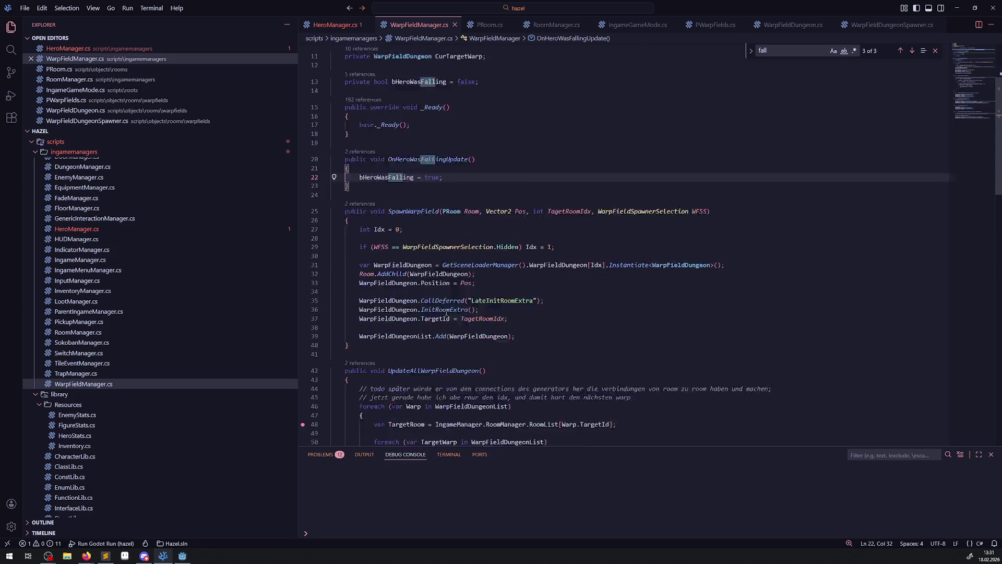
scroll(428, 294, down, 7)
double_click(422, 298)
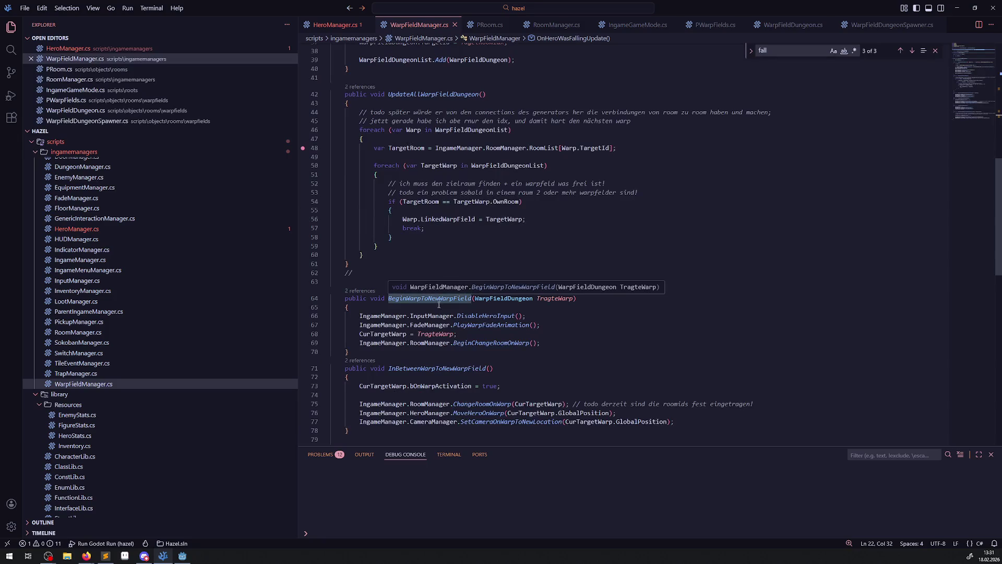
Step: Insert an if(bHeroWasFalling) condition before the bOnWarpActivation assignment in InBetweenWarpToNewWarpField
scroll(434, 314, down, 2)
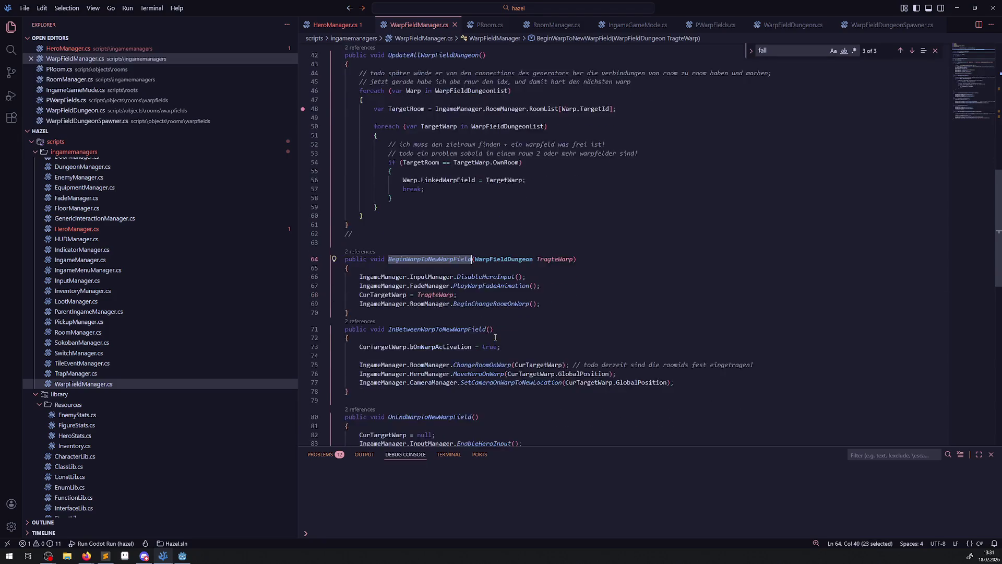
click(436, 328)
click(436, 319)
key(Return)
text(if())
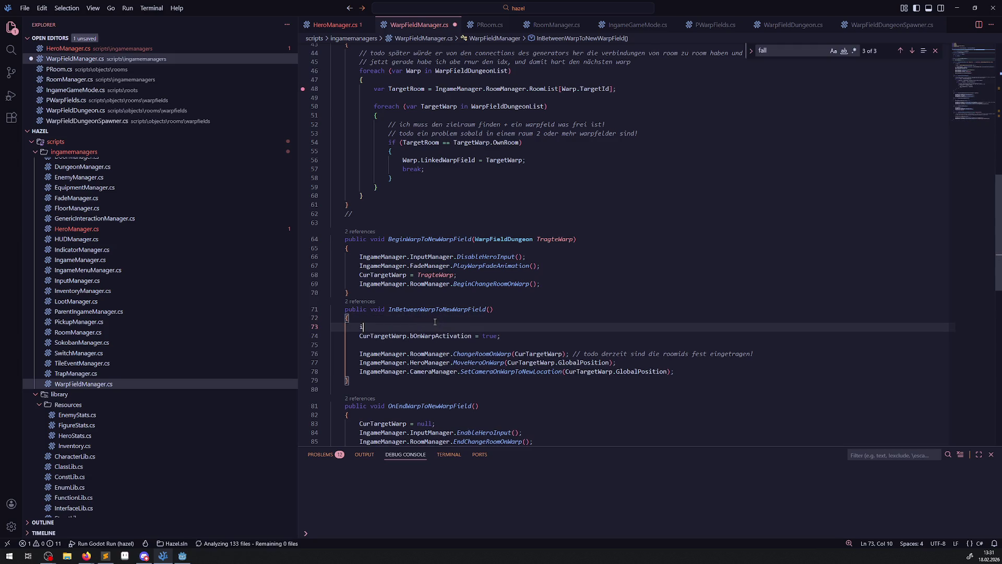
key(Left)
text(bHeroWasFalling)
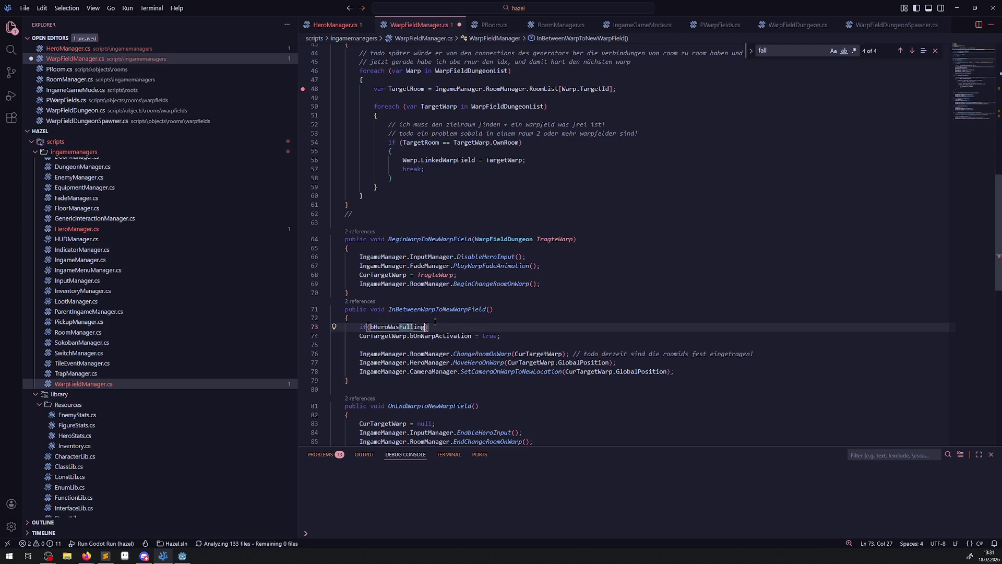
text())
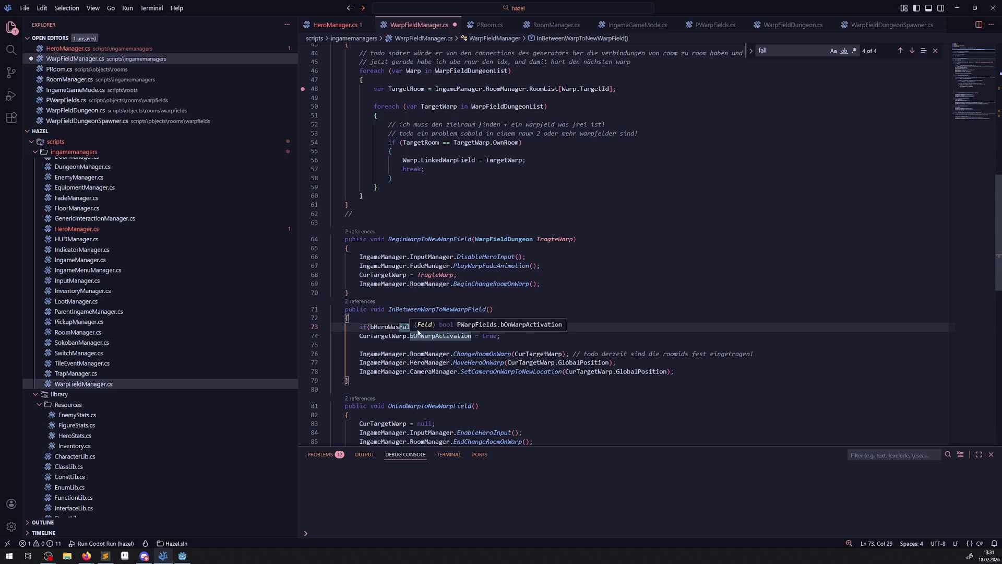
drag(359, 336, 471, 337)
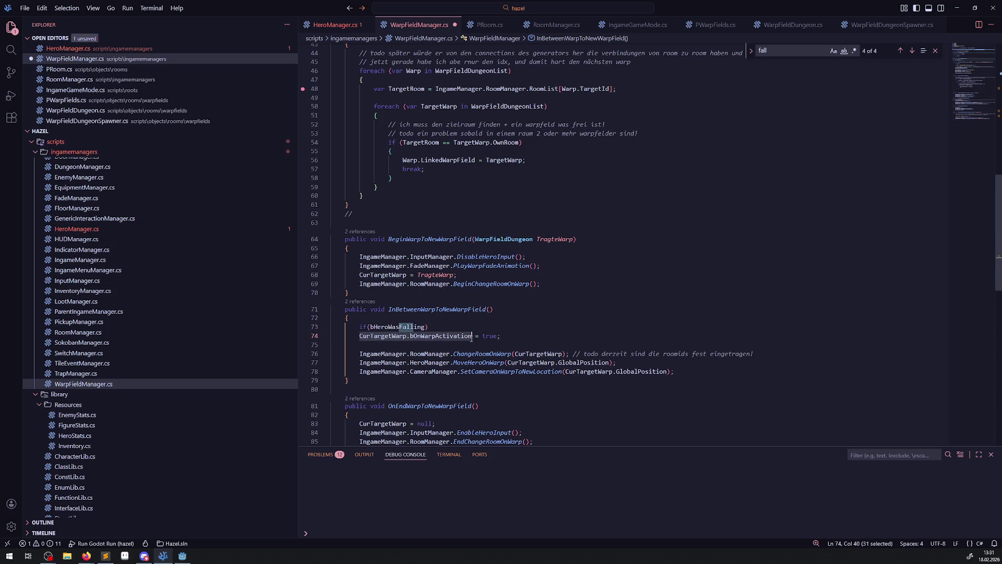
click(424, 327)
Step: Check InBetweenWarpToNewWarpField's references, then delete the if(bHeroWasFalling) line and save
right_click(443, 309)
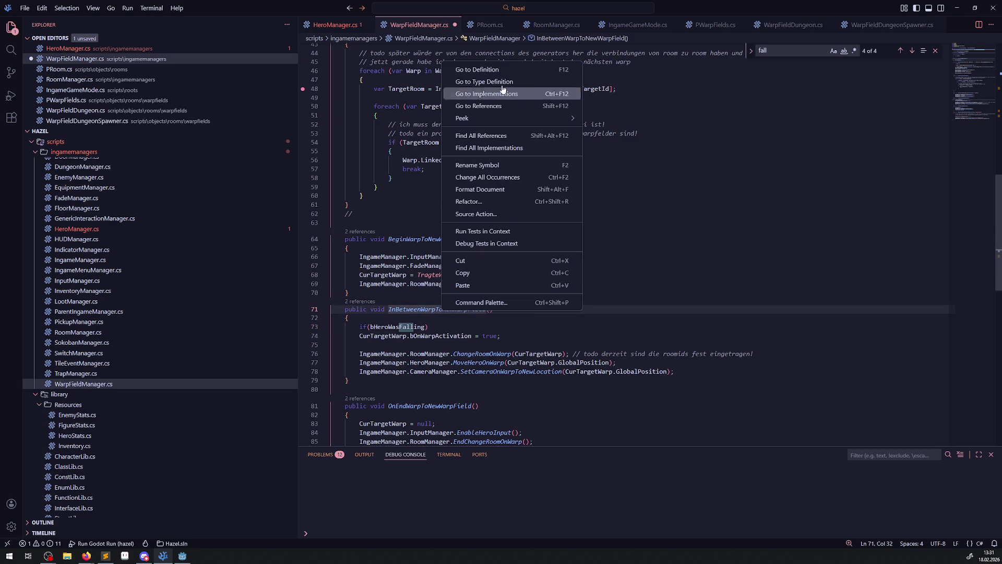
click(485, 82)
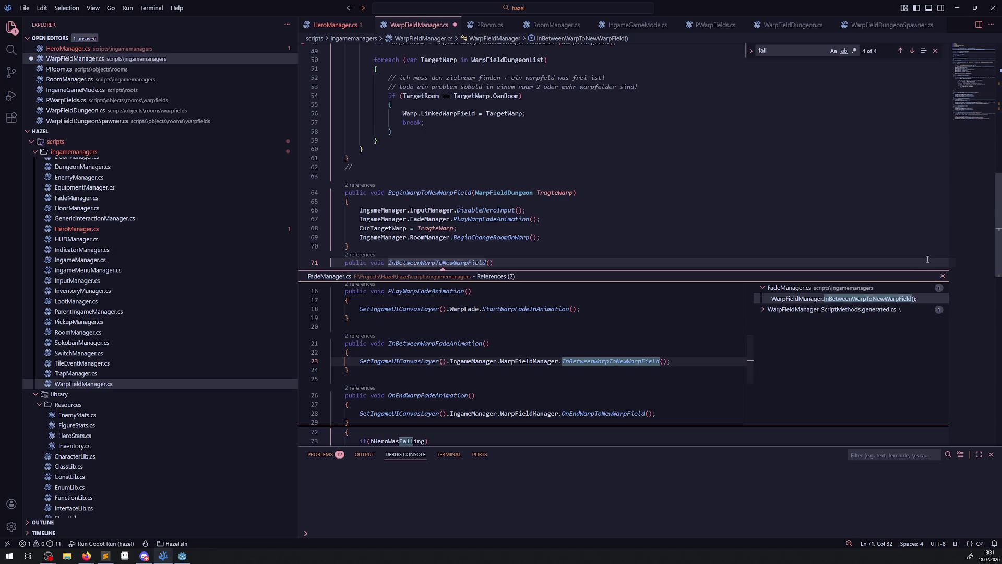
click(944, 277)
click(318, 283)
key(BackSpace)
key(BackSpace)
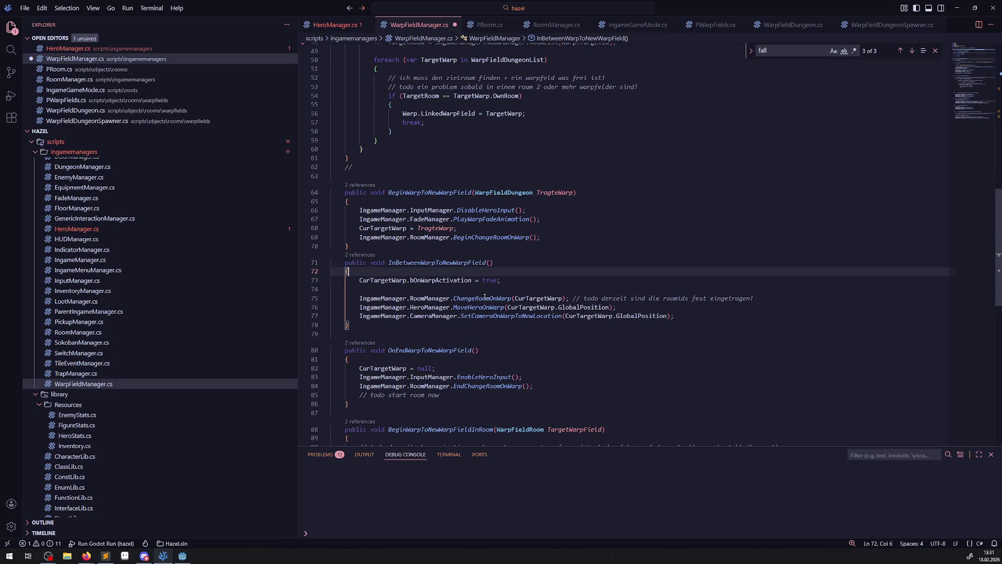
key(ctrl+s)
Step: Jump to the definition of bOnWarpActivation in PWarpFields.cs
scroll(499, 329, down, 2)
scroll(499, 329, down, 3)
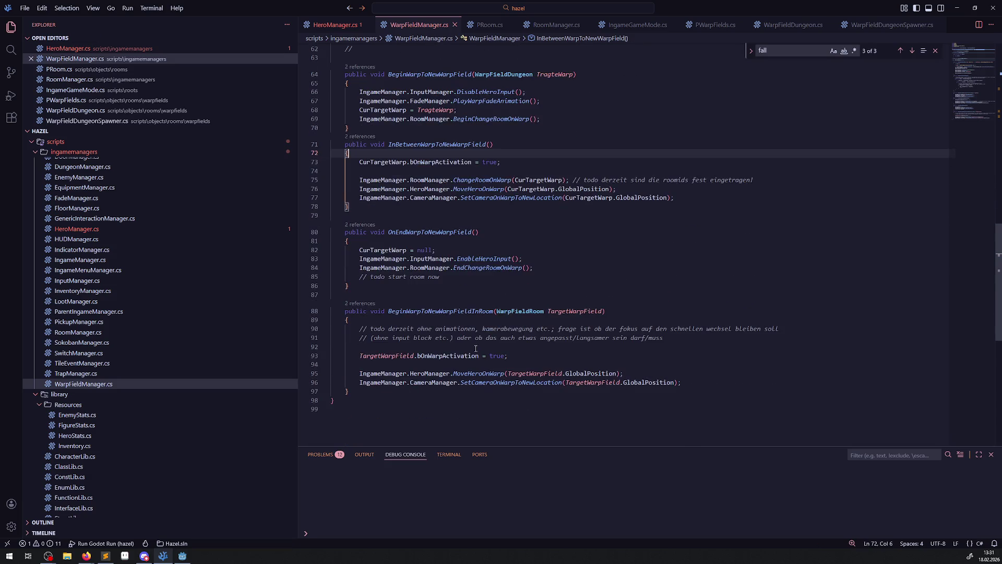
double_click(435, 357)
right_click(451, 357)
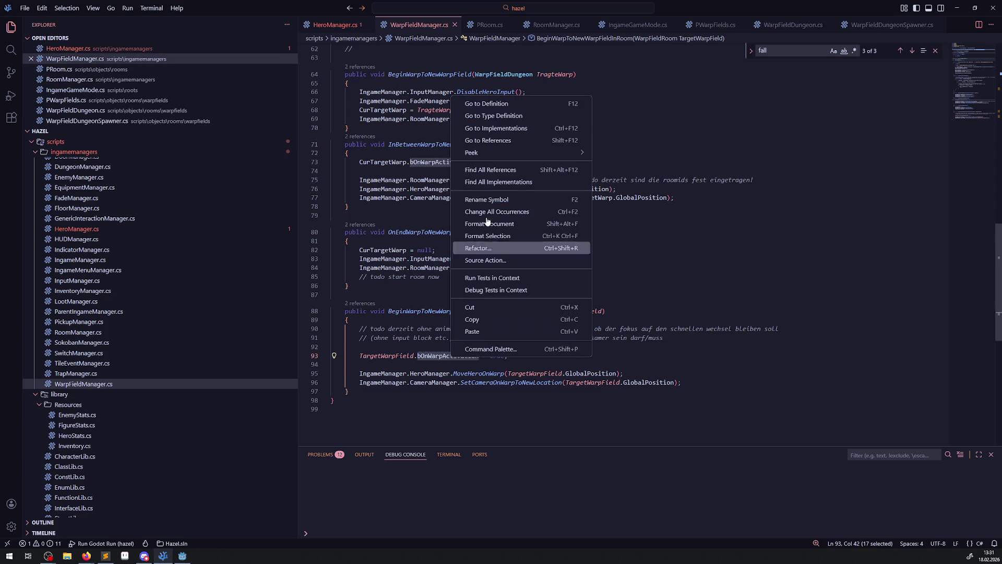
click(485, 102)
scroll(479, 246, down, 3)
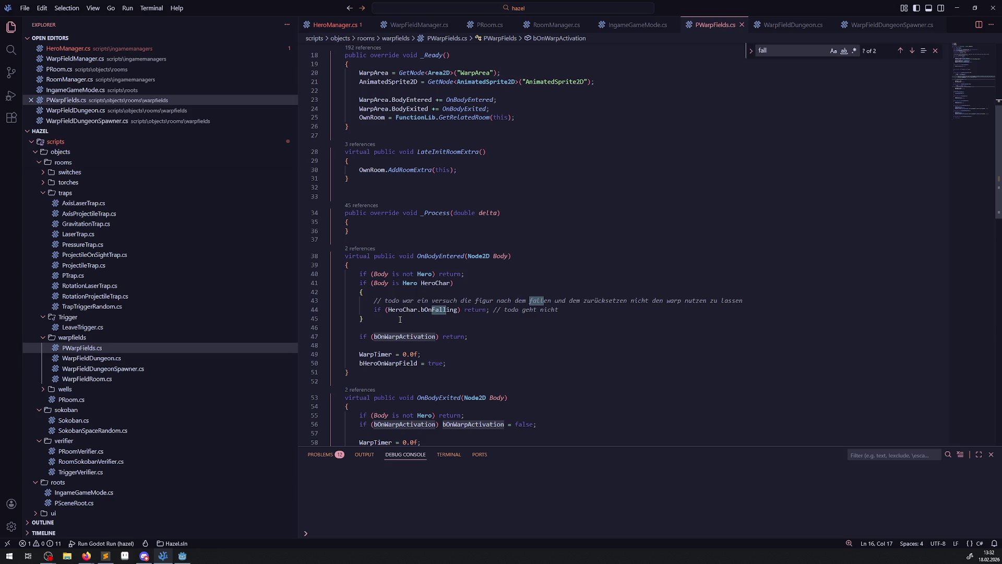
Step: Delete the falling-hero check block from OnBodyEntered in PWarpFields.cs, save, and return to HeroManager.cs
scroll(440, 340, down, 5)
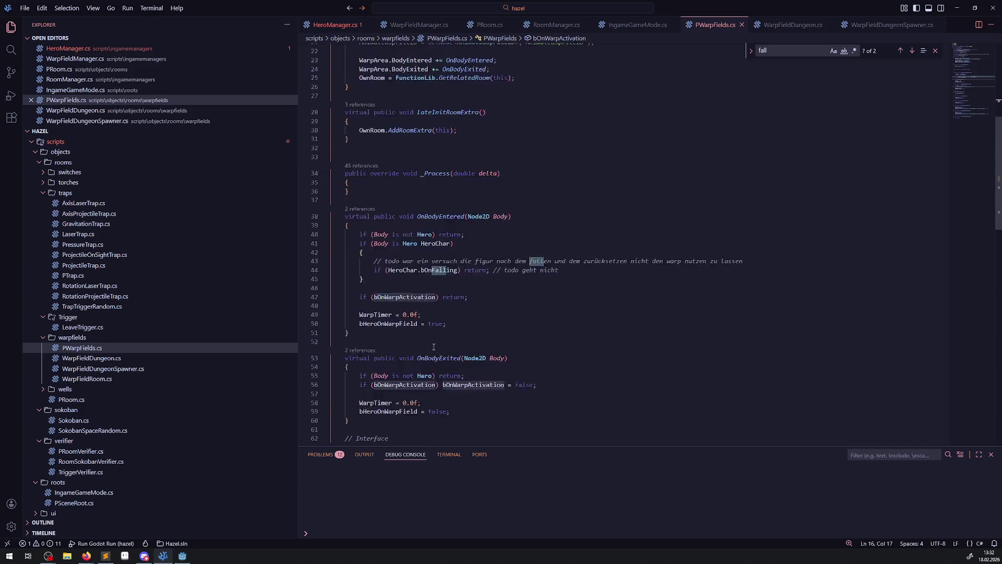
scroll(439, 345, down, 8)
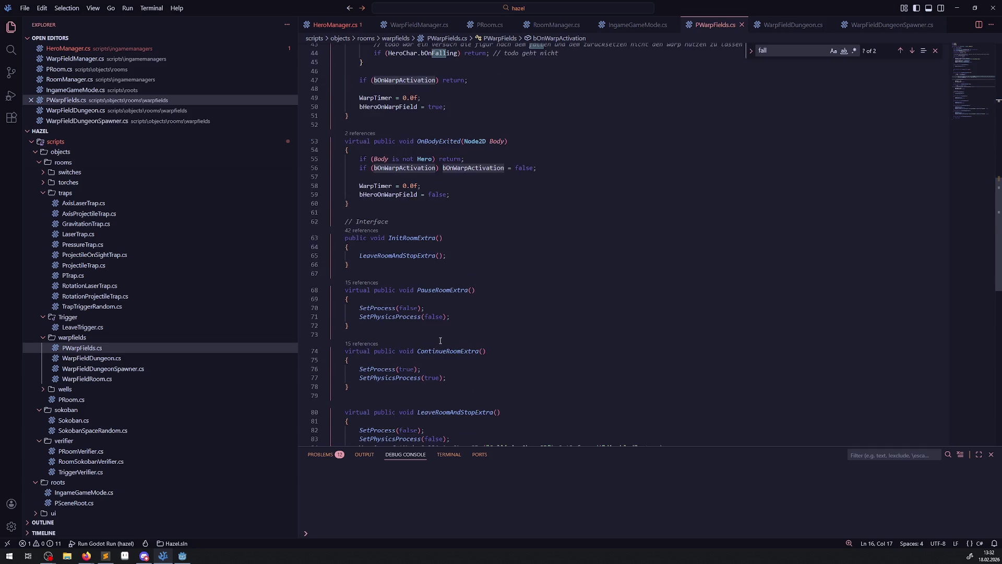
scroll(440, 359, up, 15)
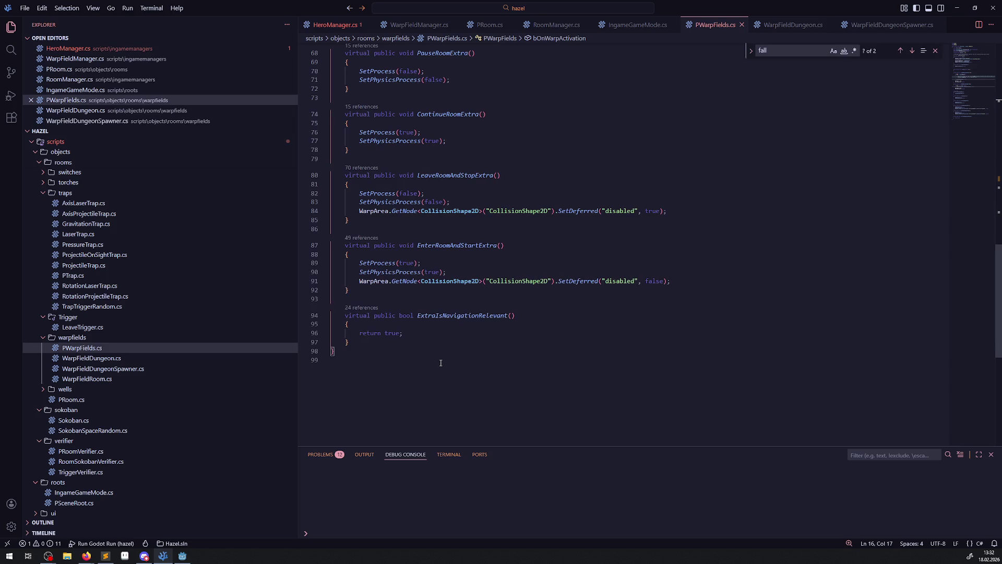
scroll(437, 362, up, 3)
scroll(437, 362, down, 3)
scroll(405, 194, down, 8)
mouse_move(394, 181)
mouse_down()
mouse_move(365, 151)
mouse_move(334, 143)
mouse_up()
key(BackSpace)
key(BackSpace)
click(516, 153)
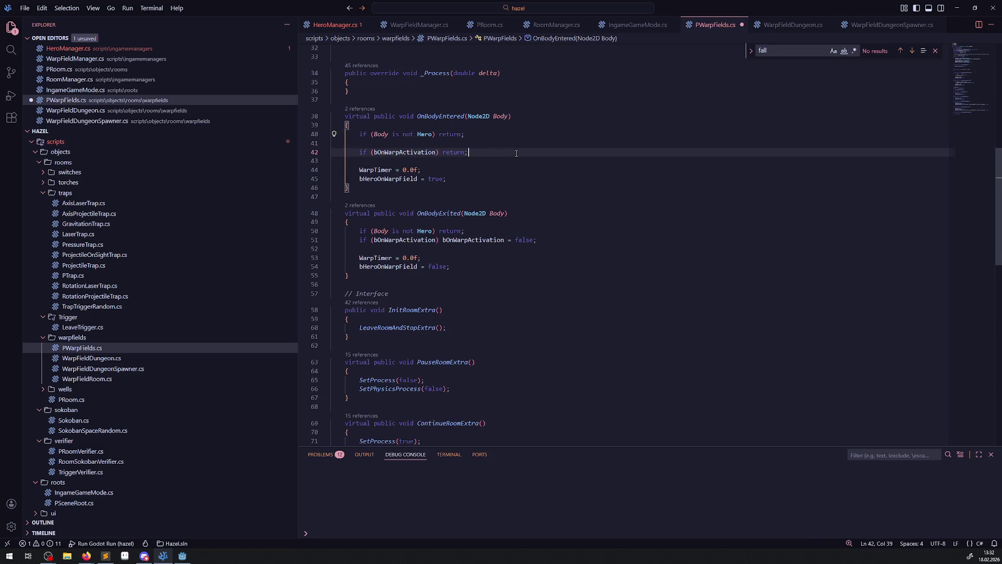
key(ctrl+s)
key(ctrl+Tab)
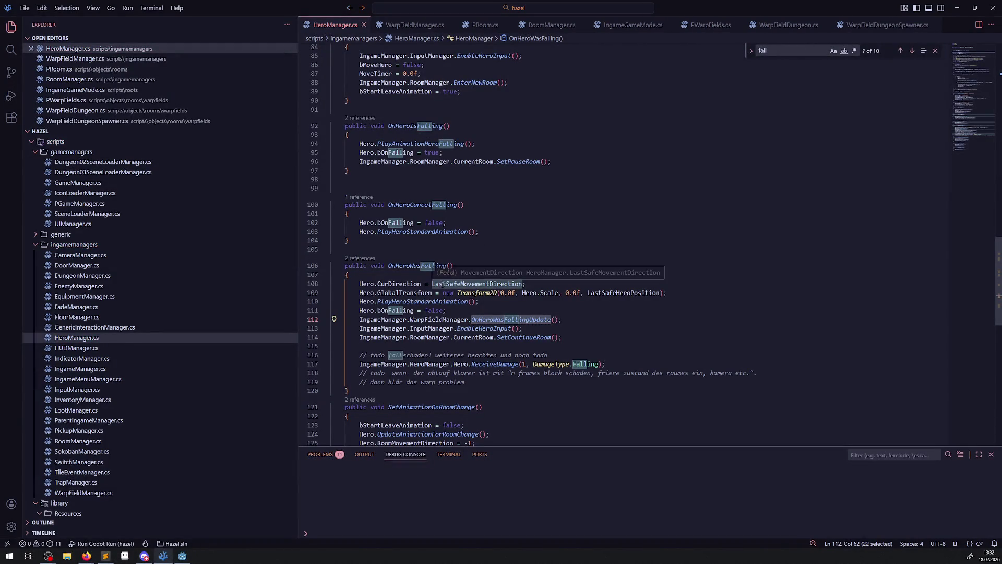
scroll(441, 277, up, 8)
scroll(439, 282, down, 7)
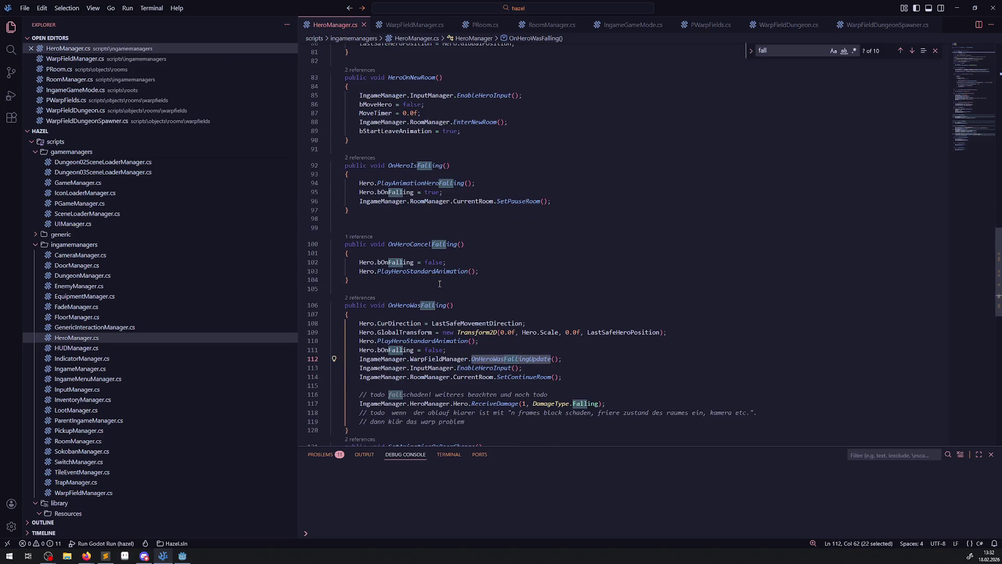
scroll(439, 284, down, 3)
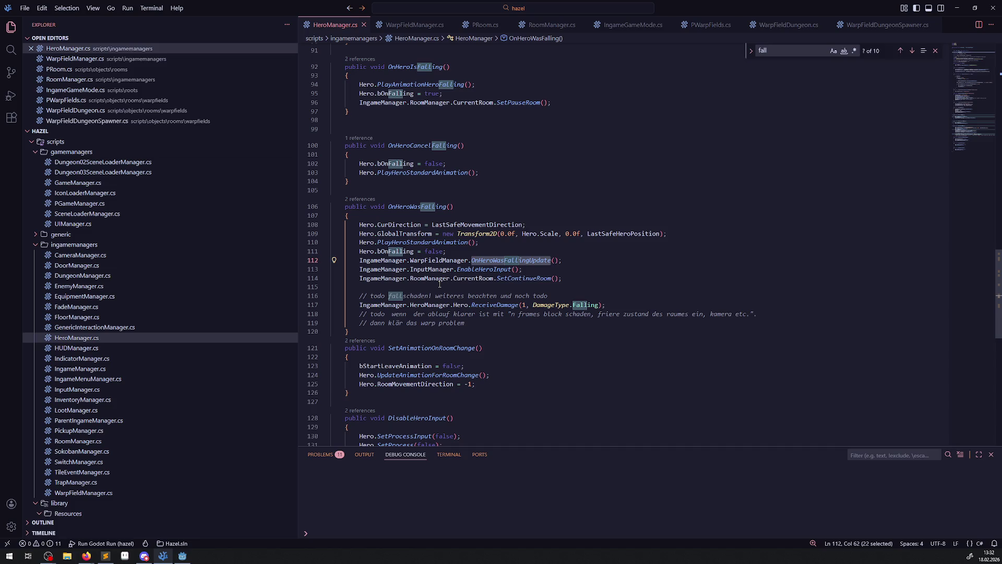
click(425, 26)
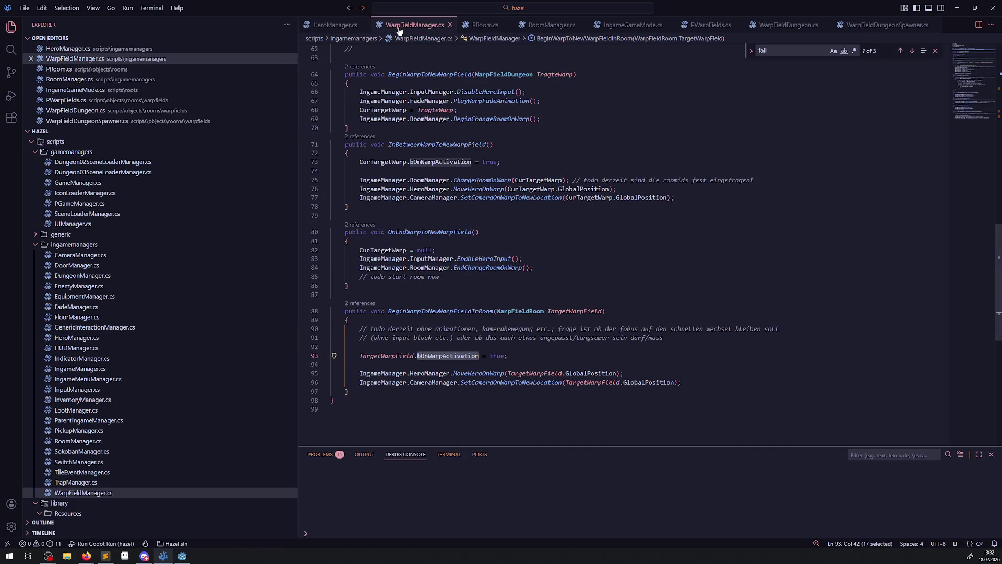
click(703, 32)
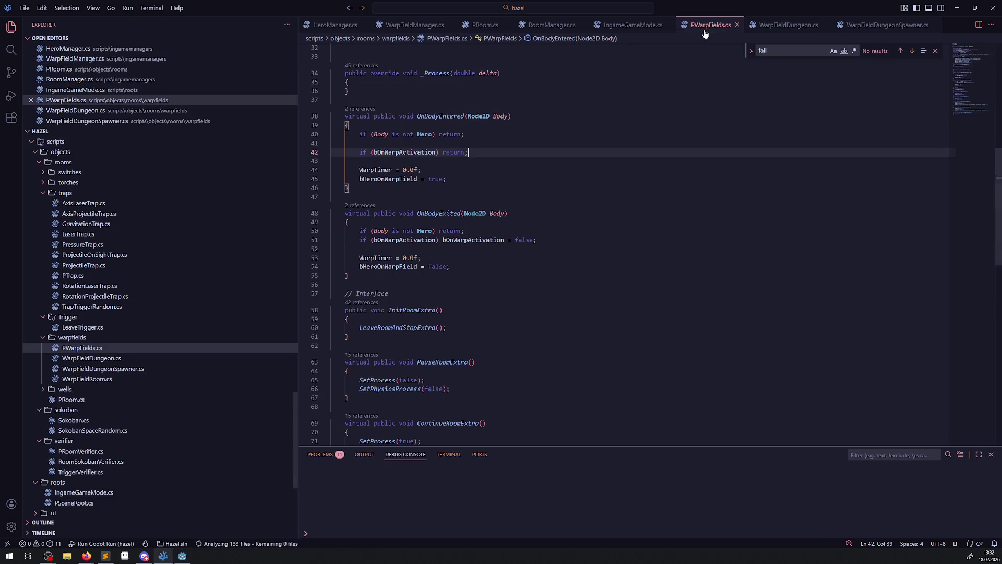
click(791, 26)
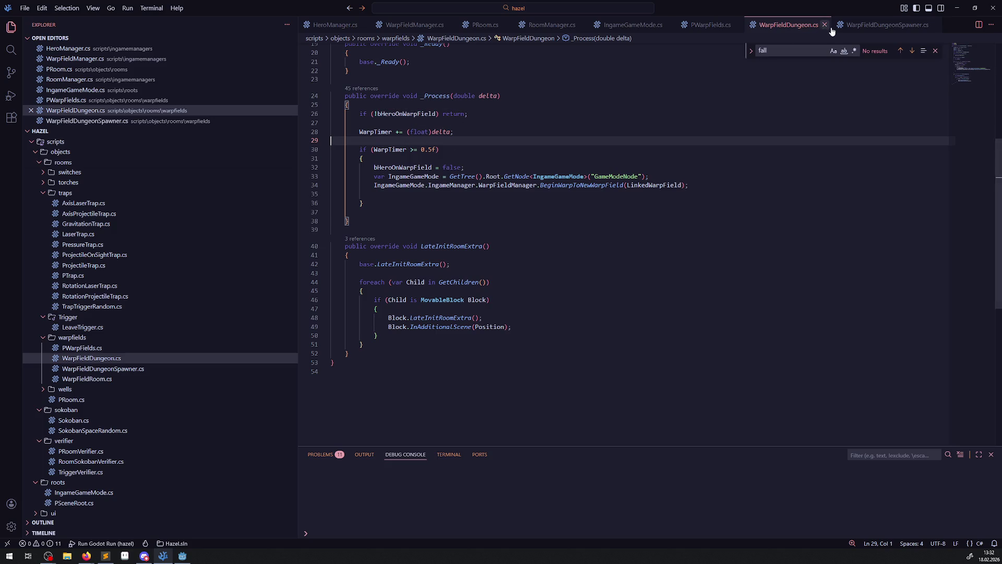
scroll(514, 273, up, 4)
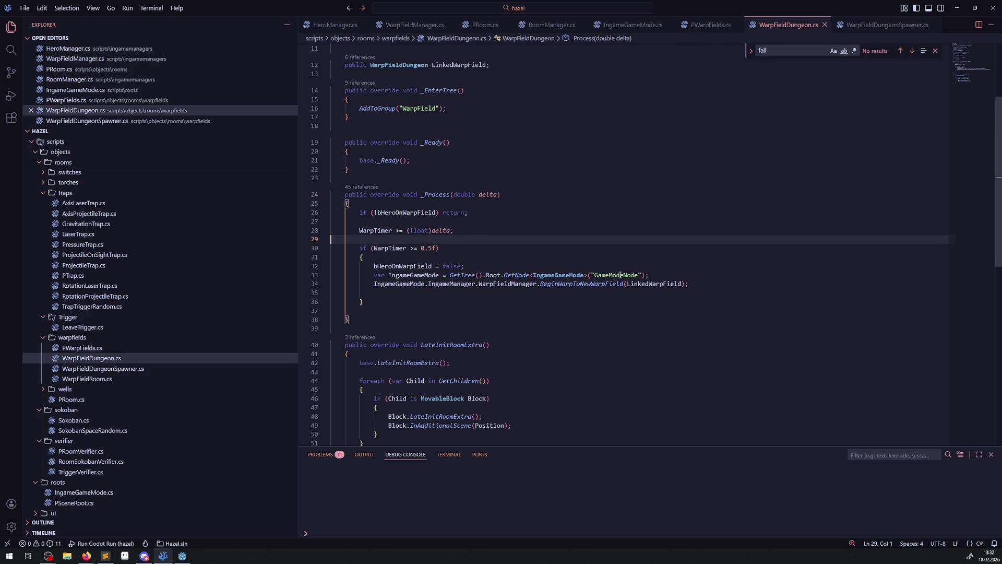
double_click(578, 284)
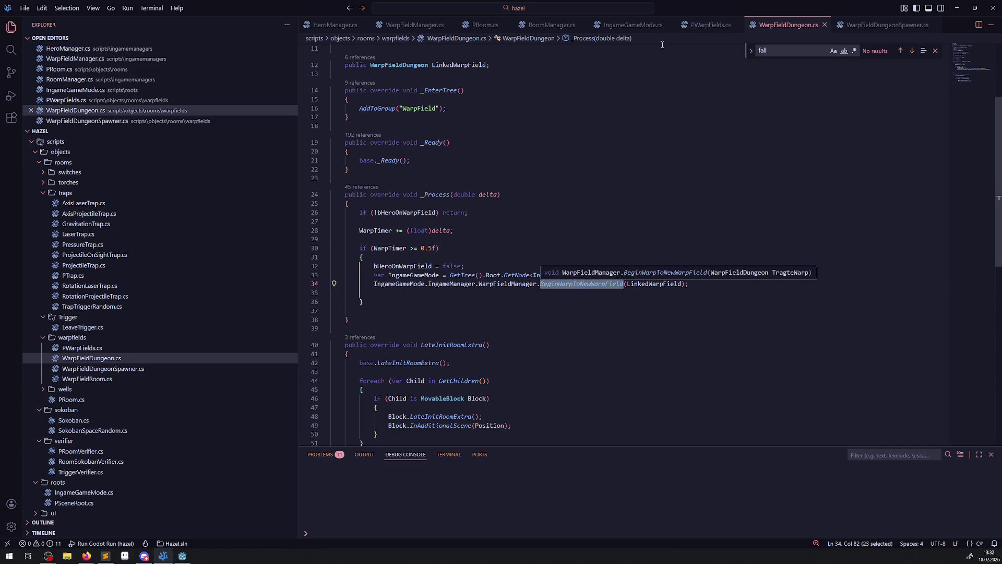
click(711, 25)
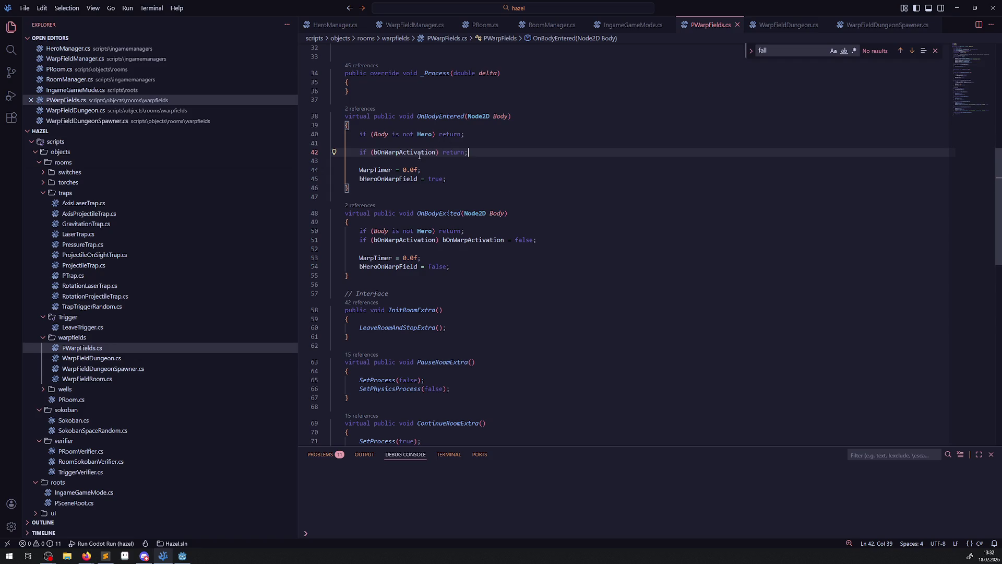
mouse_move(410, 154)
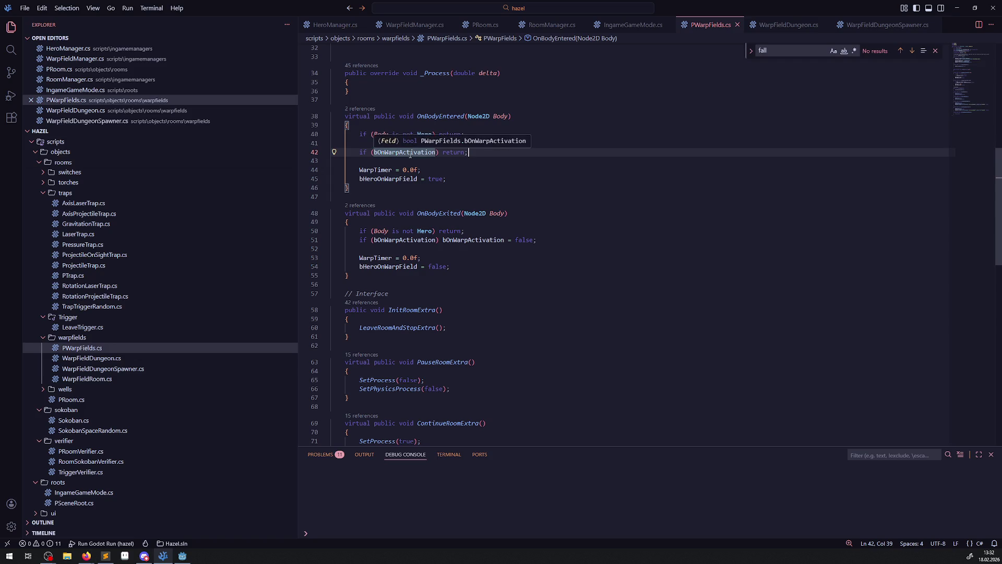
double_click(409, 153)
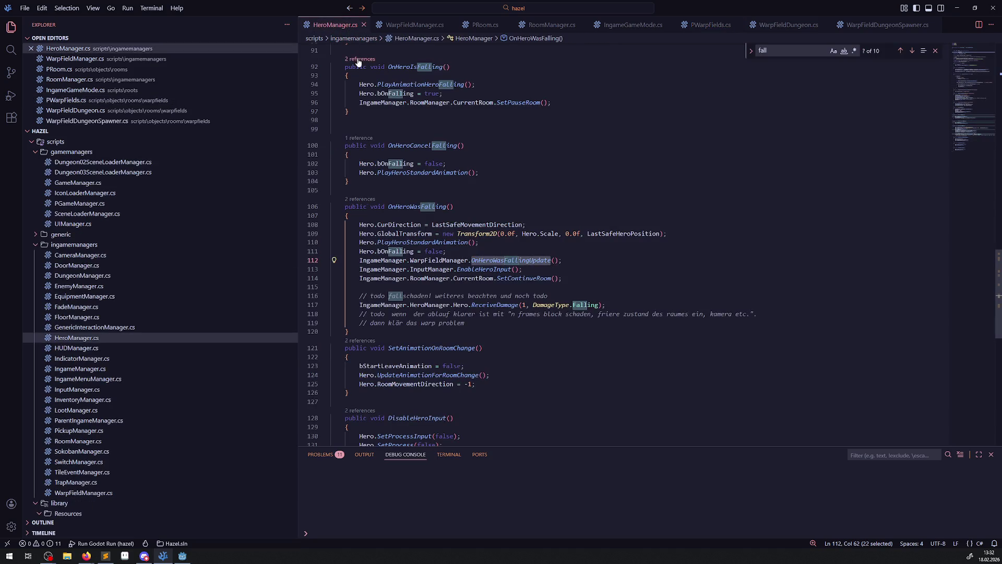
Step: In WarpFieldManager.cs, replace the OnHeroWasFallingUpdate statement with bOnWarpActivation and delete the bHeroWasFalling field
scroll(570, 233, up, 5)
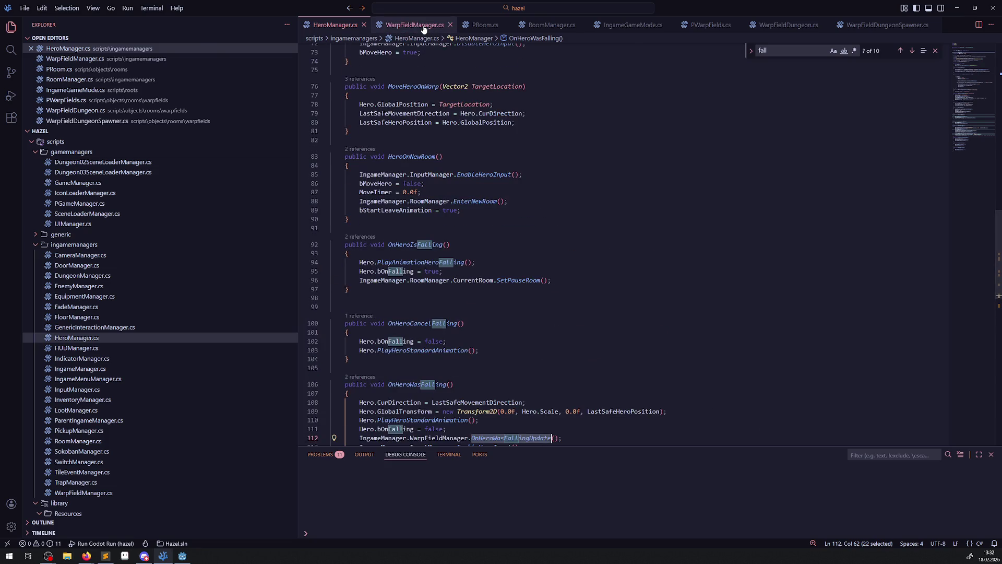
click(424, 25)
scroll(456, 193, up, 10)
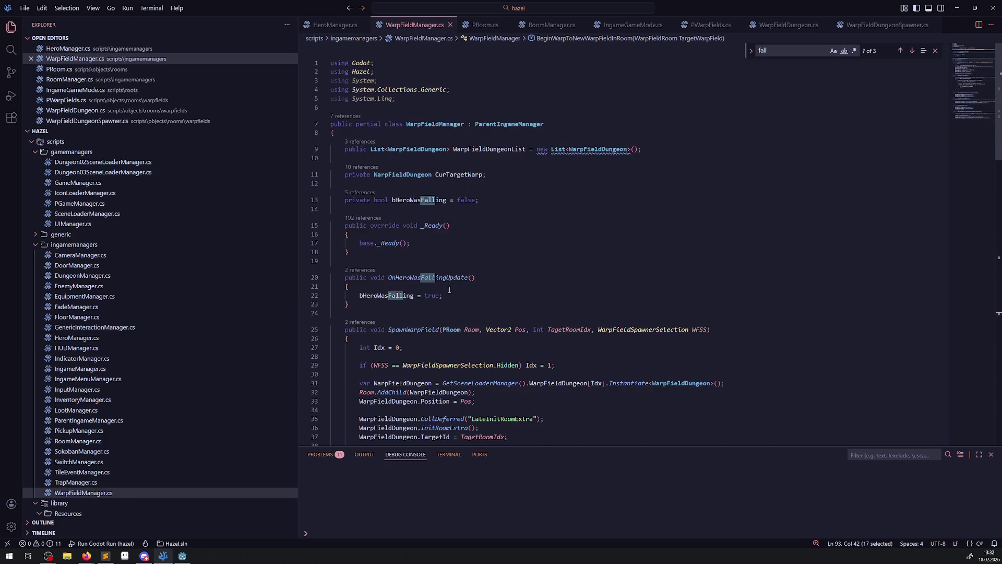
scroll(458, 270, down, 5)
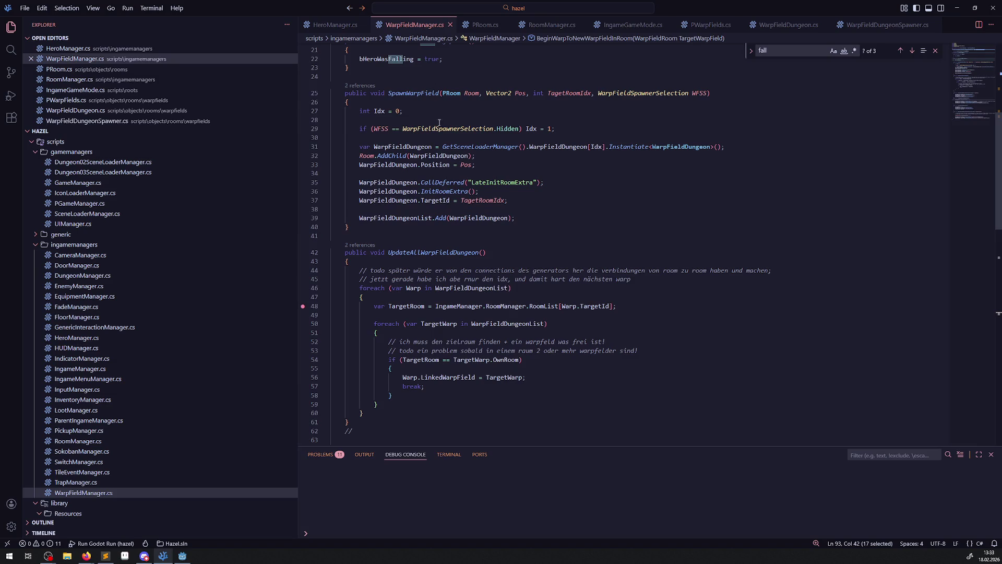
scroll(447, 177, up, 3)
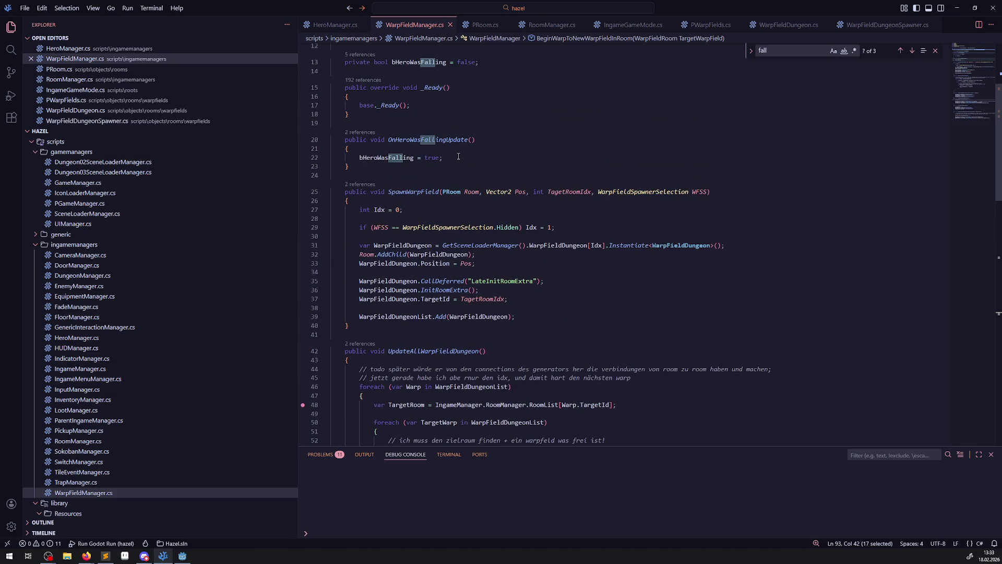
drag(459, 156, 352, 157)
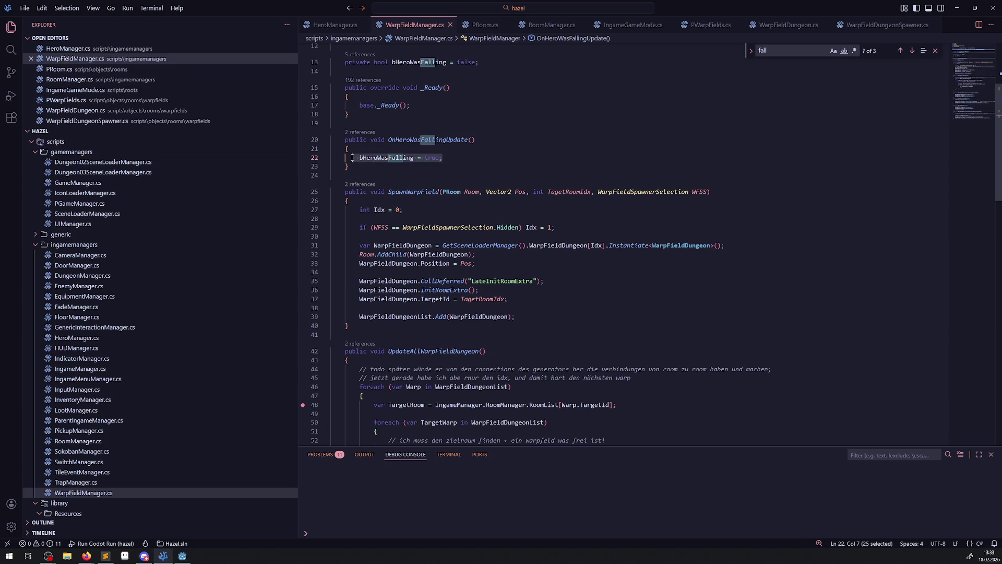
text(bOnWarpActivation)
scroll(426, 162, up, 3)
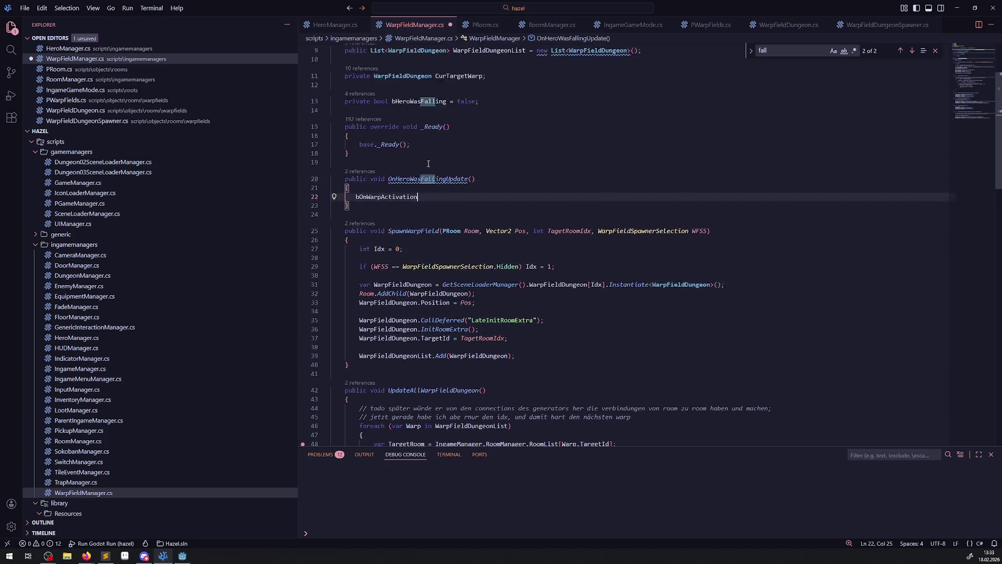
drag(479, 199, 323, 202)
key(ctrl+c)
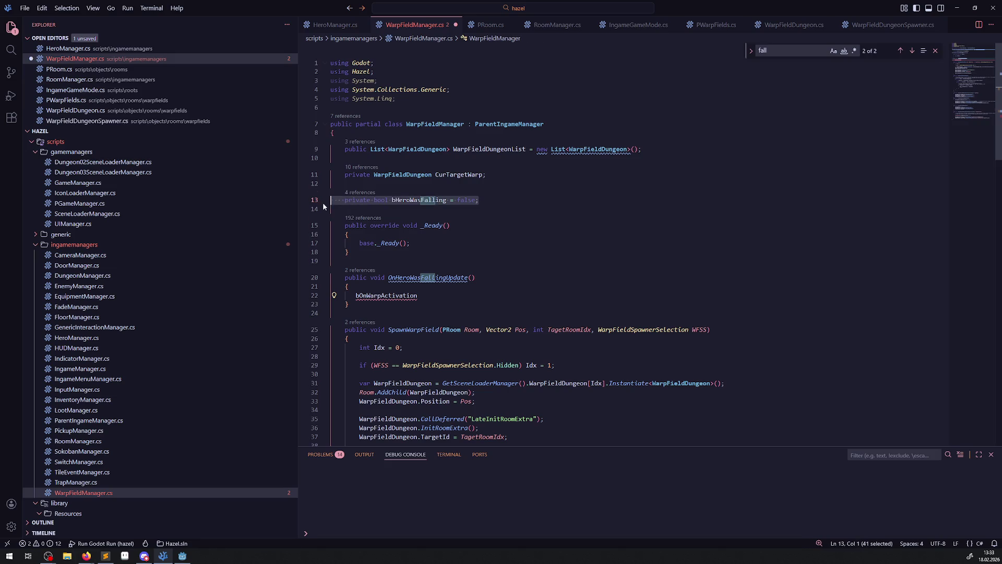
key(BackSpace)
key(BackSpace)
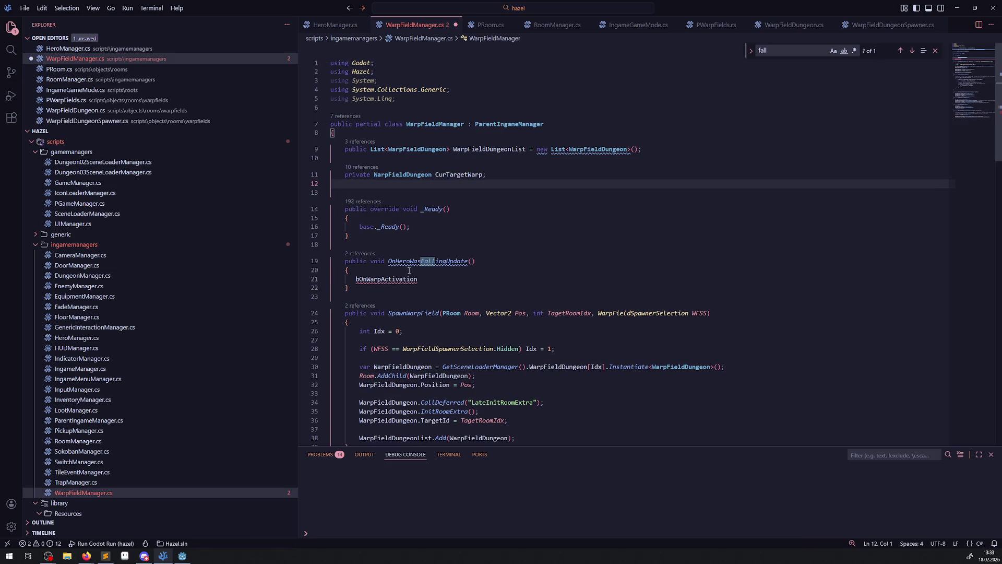
Step: Undo the edits and restore the bHeroWasFalling field declaration
double_click(481, 150)
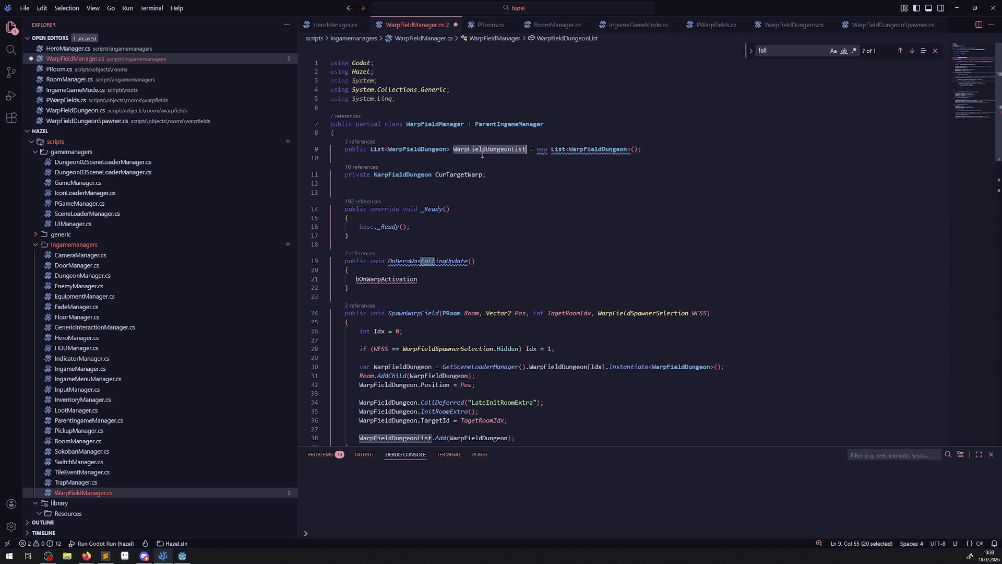
click(369, 270)
key(Return)
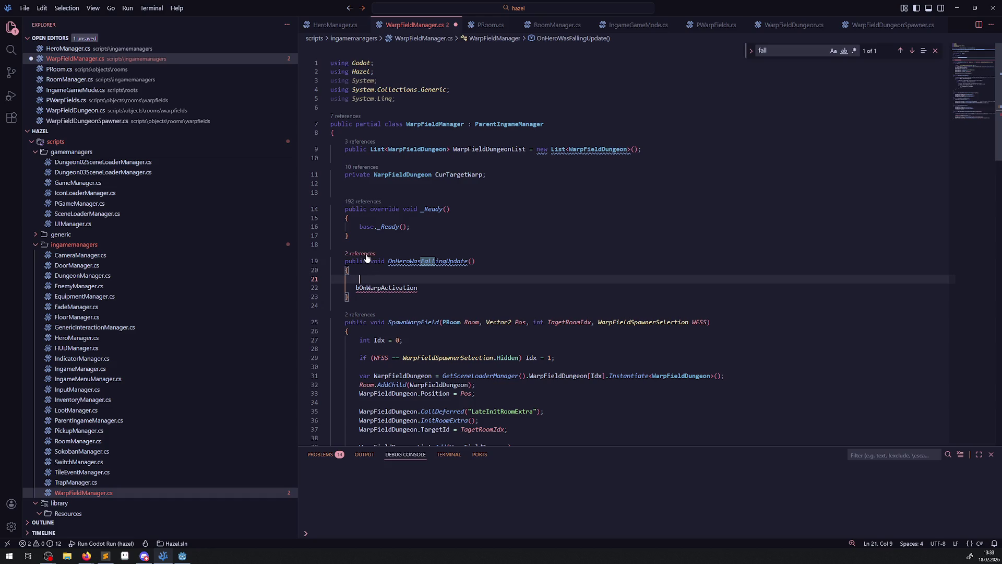
key(alt+Up)
key(alt+Up)
key(alt+Up)
key(ctrl+v)
Step: Make line 22 read 'bHeroWasFalling = true;' and save WarpFieldManager.cs
double_click(427, 200)
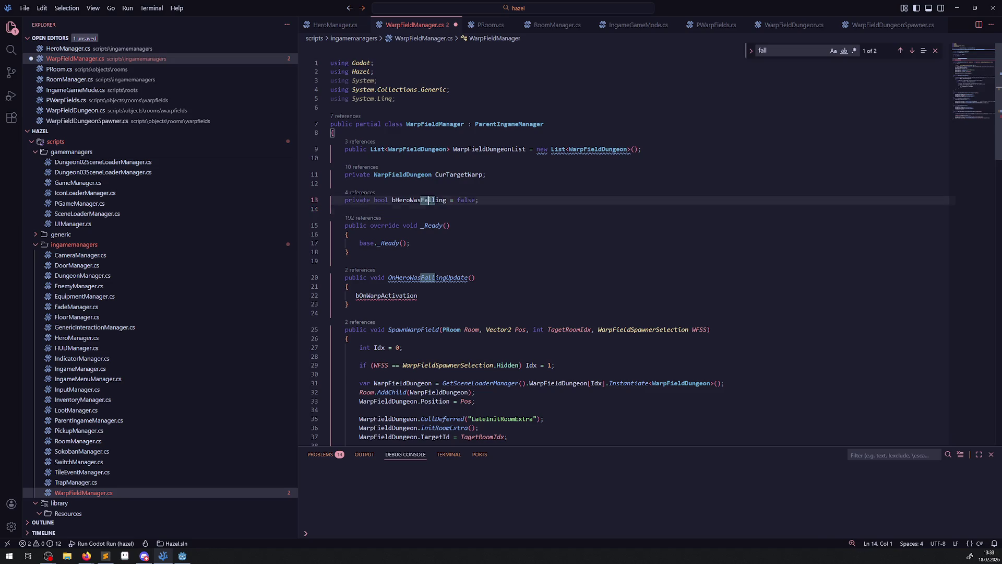
key(ctrl+c)
click(392, 295)
key(ctrl+v)
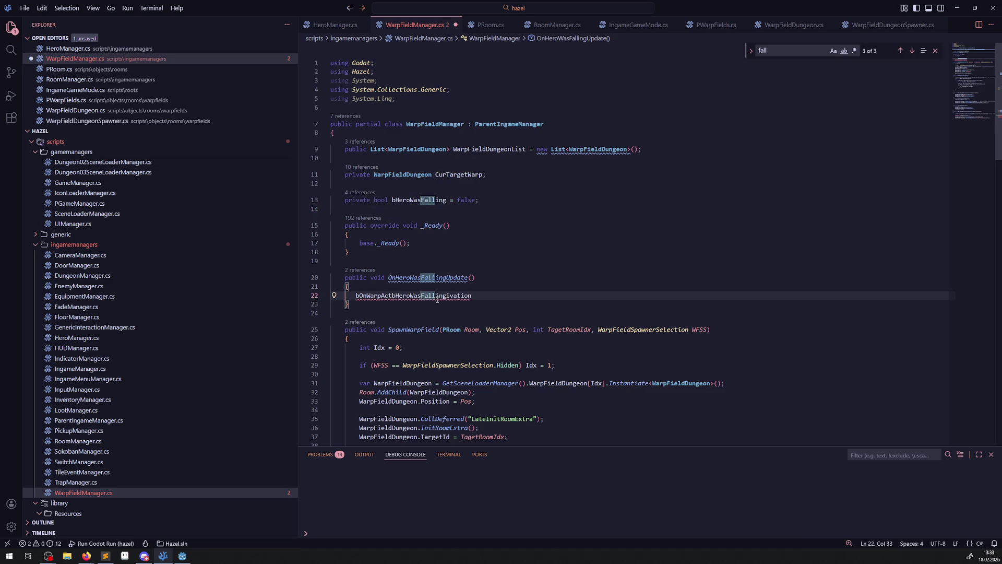
double_click(437, 295)
key(ctrl+v)
text(=)
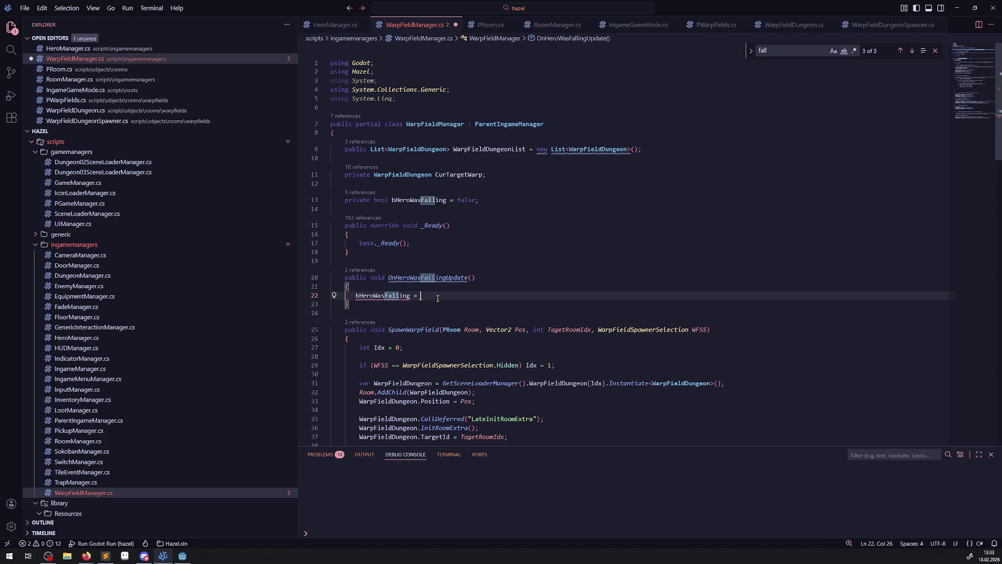
text( true;)
key(ctrl+s)
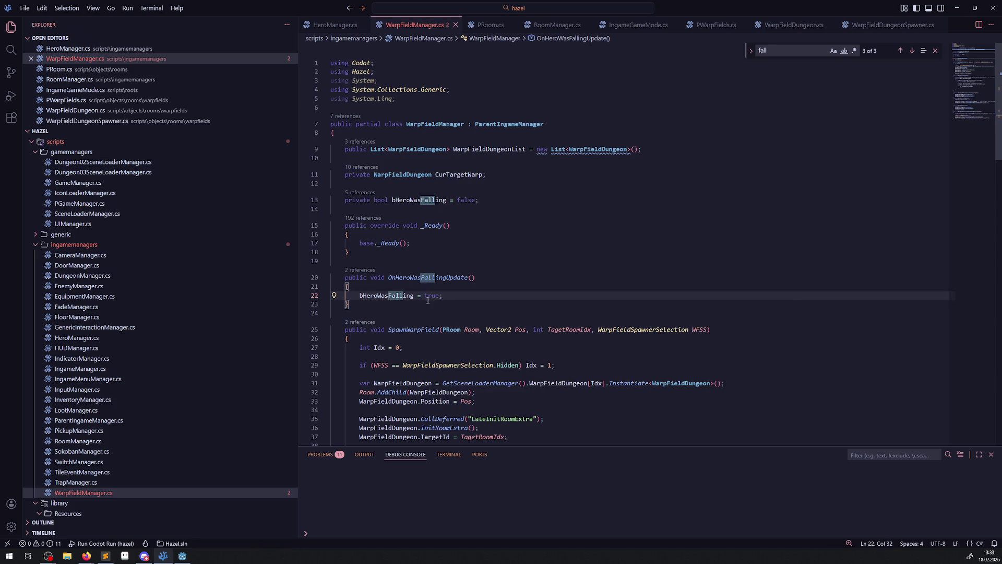
Step: Open the workspace-wide search panel
scroll(483, 259, down, 2)
scroll(476, 243, down, 2)
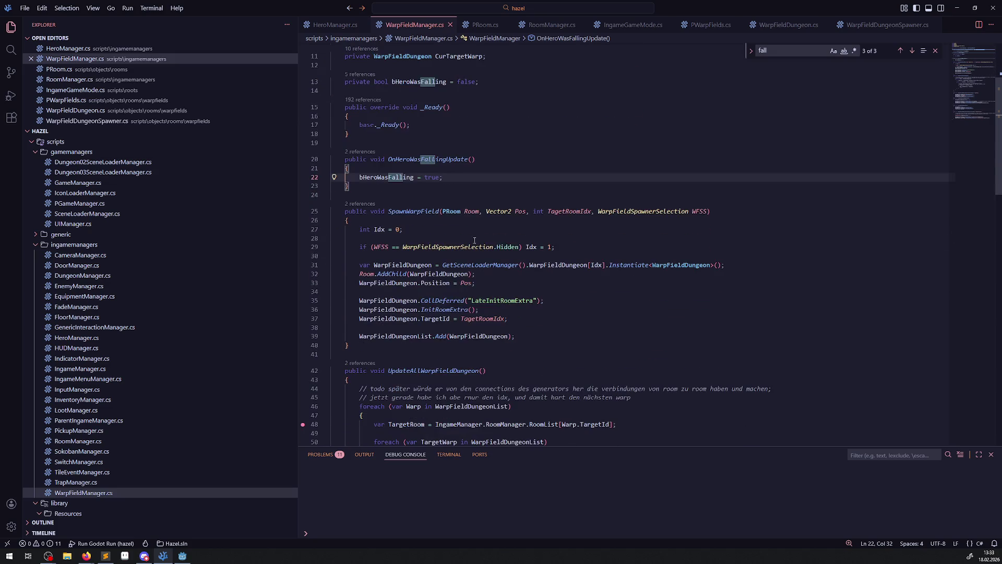
click(10, 49)
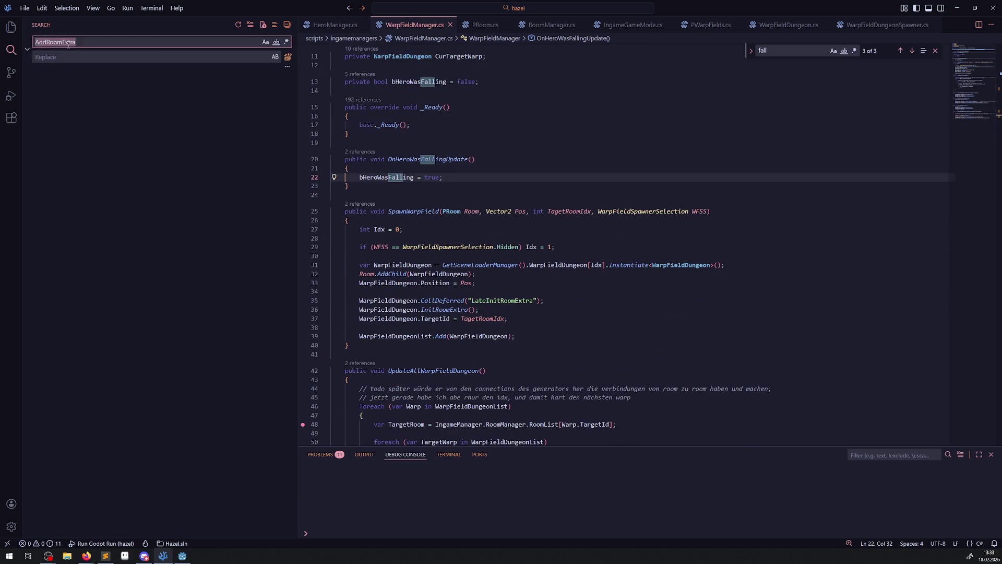
Step: Search the workspace for 'timeout', then open PTrap.cs from scripts/objects/rooms/traps
text(timeout)
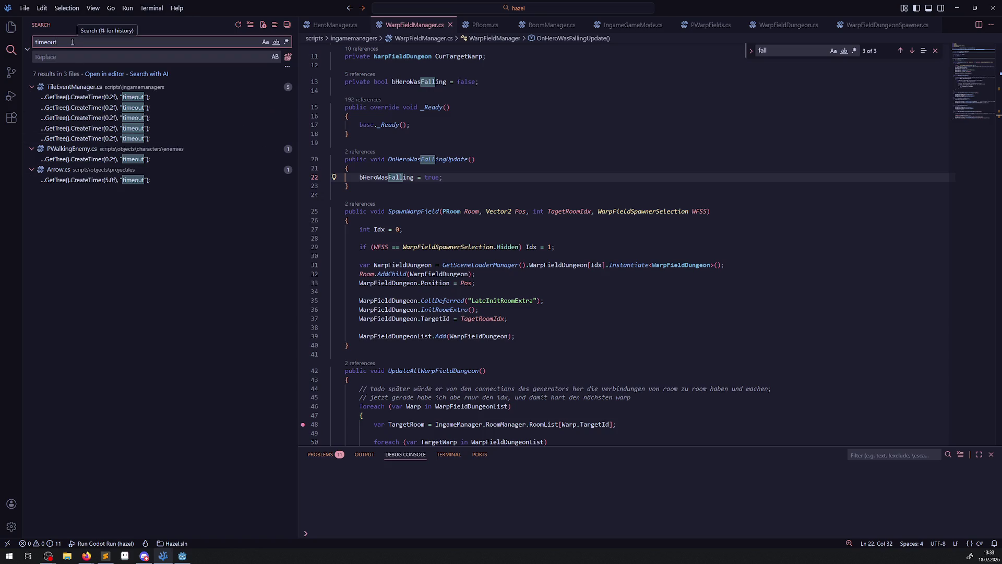
key(ctrl+a)
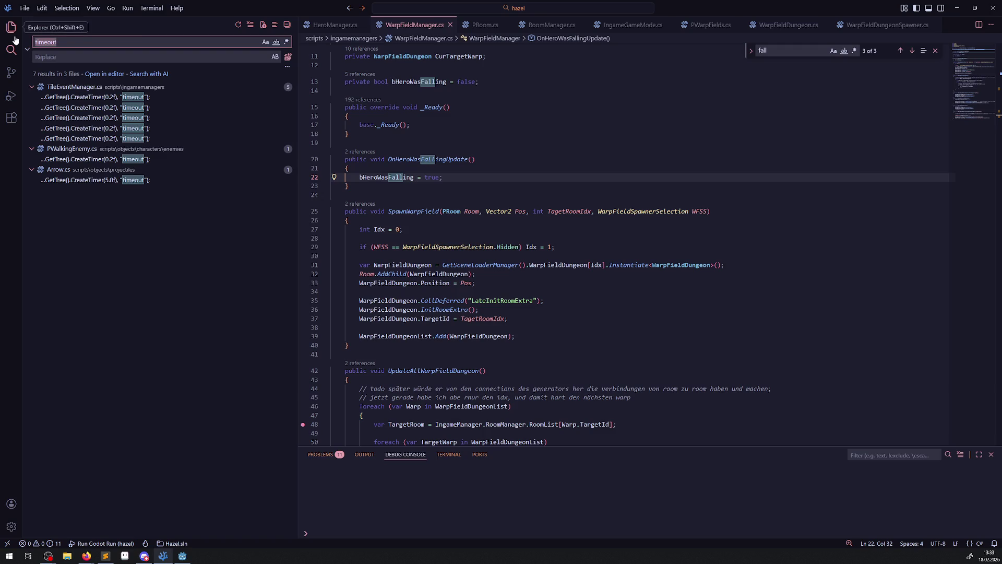
click(12, 31)
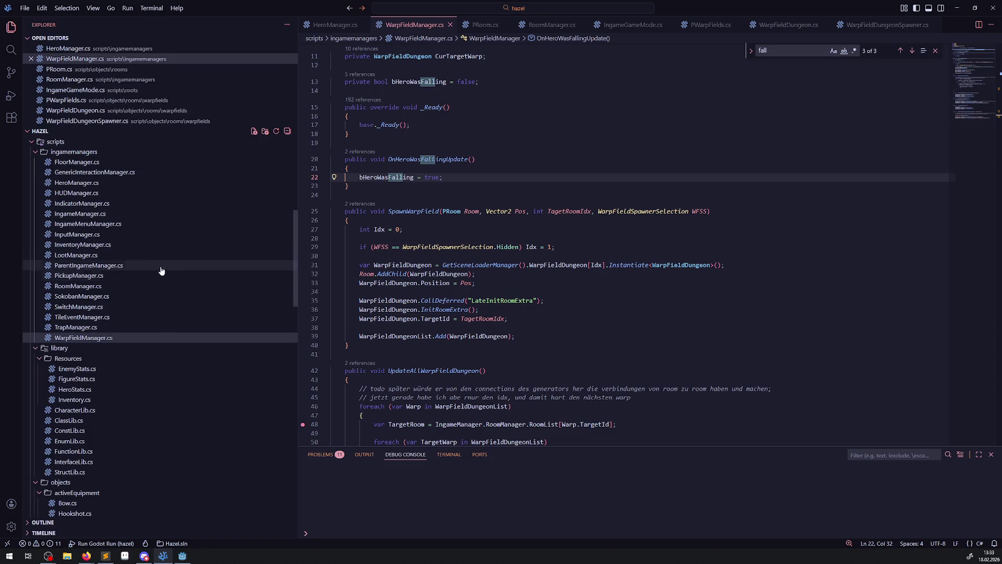
scroll(120, 322, down, 5)
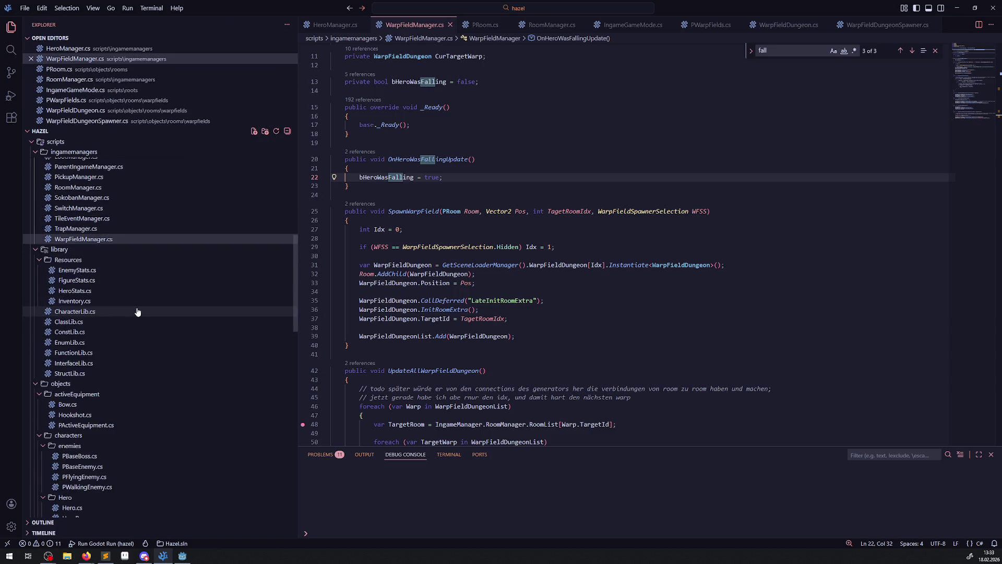
scroll(122, 323, down, 5)
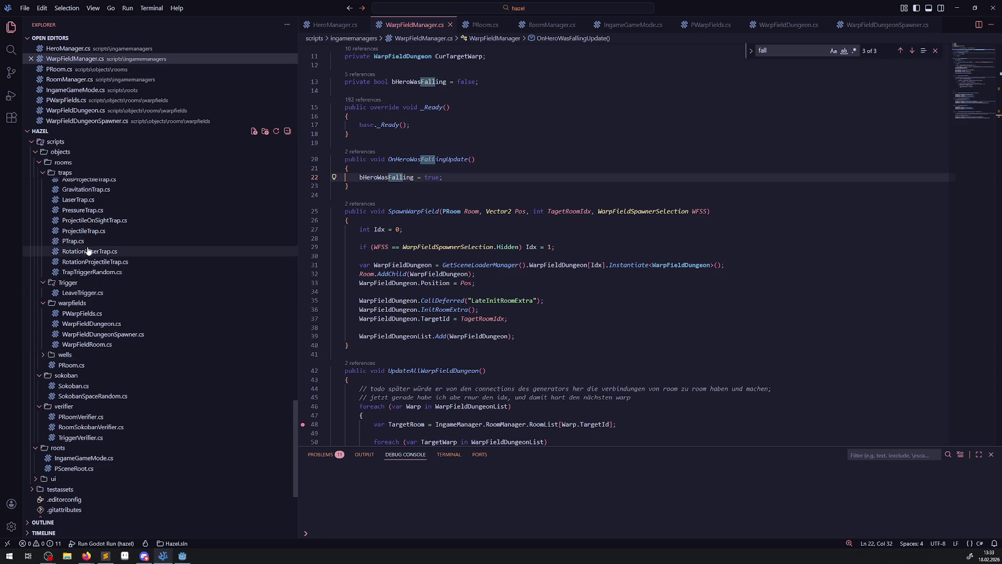
click(87, 247)
key(Up)
key(Up)
key(Up)
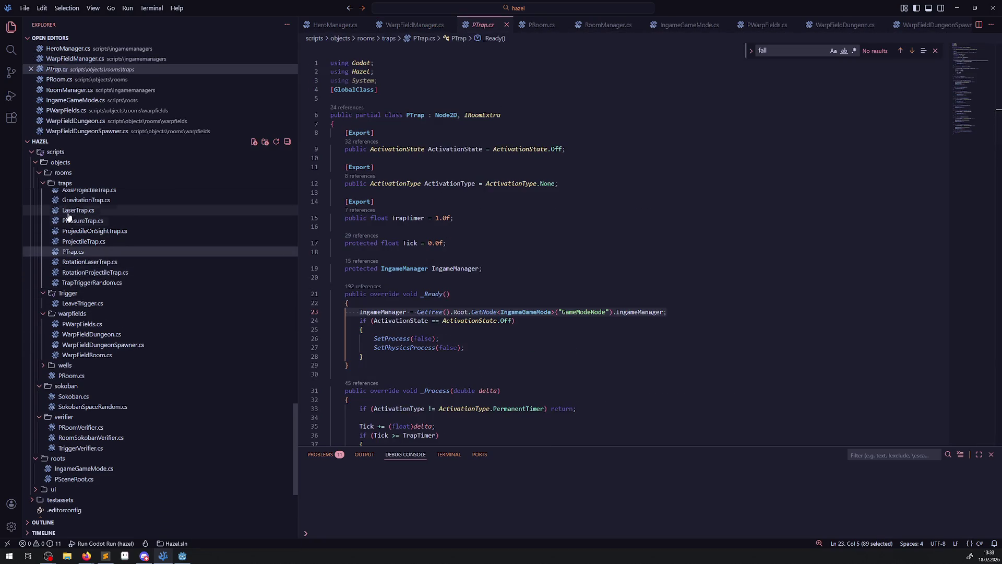
Step: Paste LaserTrap.cs's two await ToSignal frame-wait lines into OnHeroWasFallingUpdate
scroll(476, 352, down, 20)
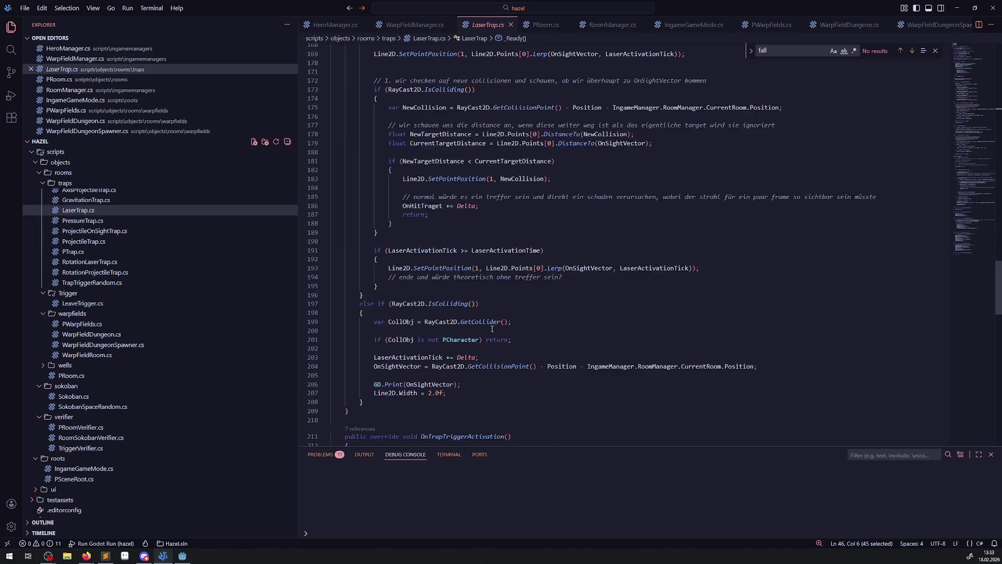
mouse_move(634, 131)
mouse_down()
mouse_move(334, 116)
mouse_move(326, 127)
mouse_up()
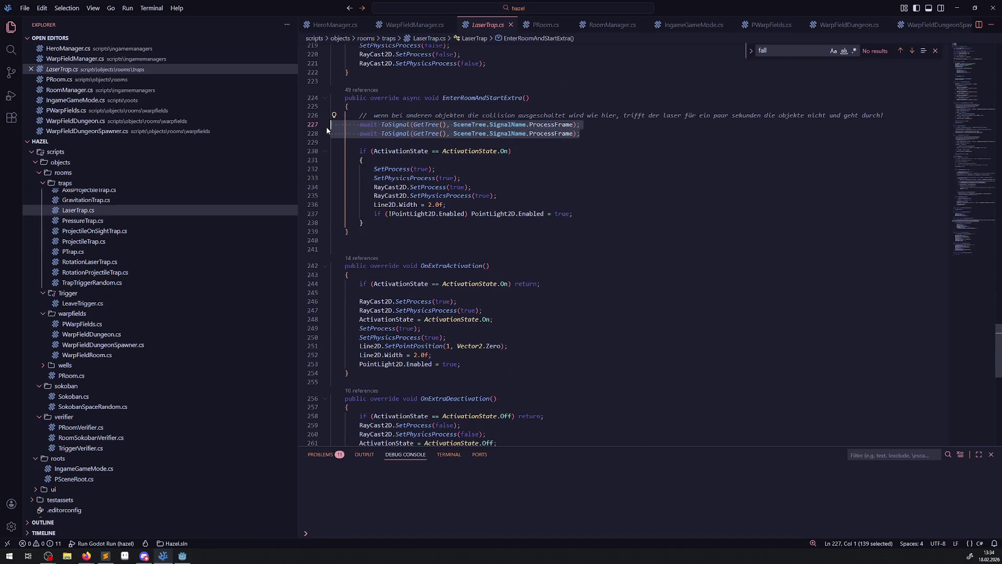
click(414, 24)
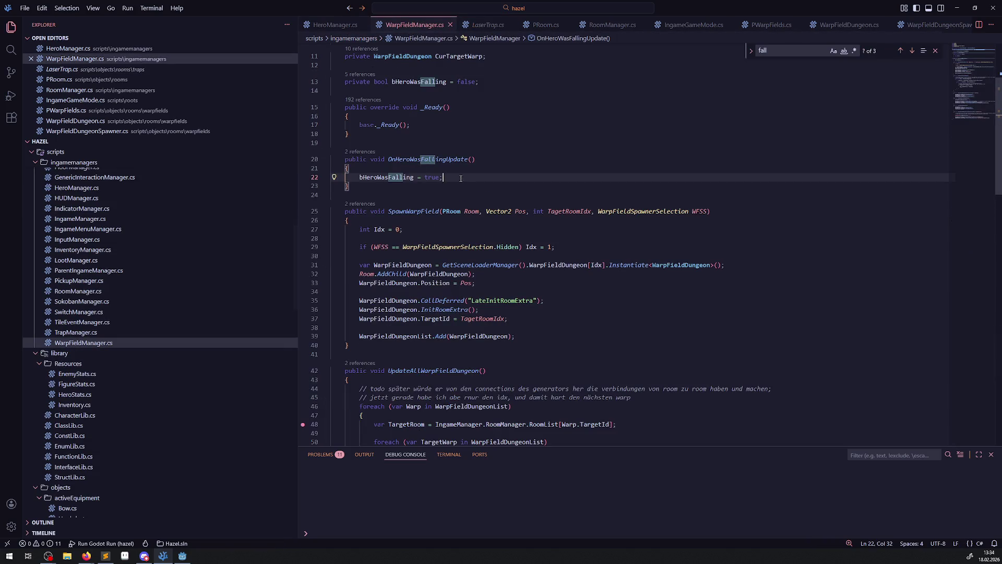
key(Return)
key(Return)
key(ctrl+v)
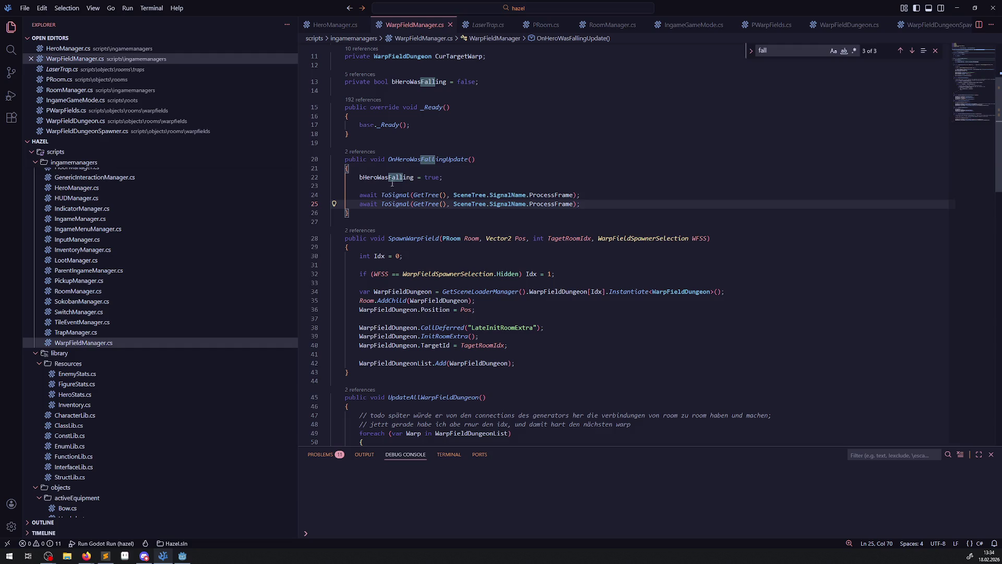
Step: Add 'bHeroWasFalling = false;' after the await lines
drag(359, 177, 484, 180)
key(ctrl+c)
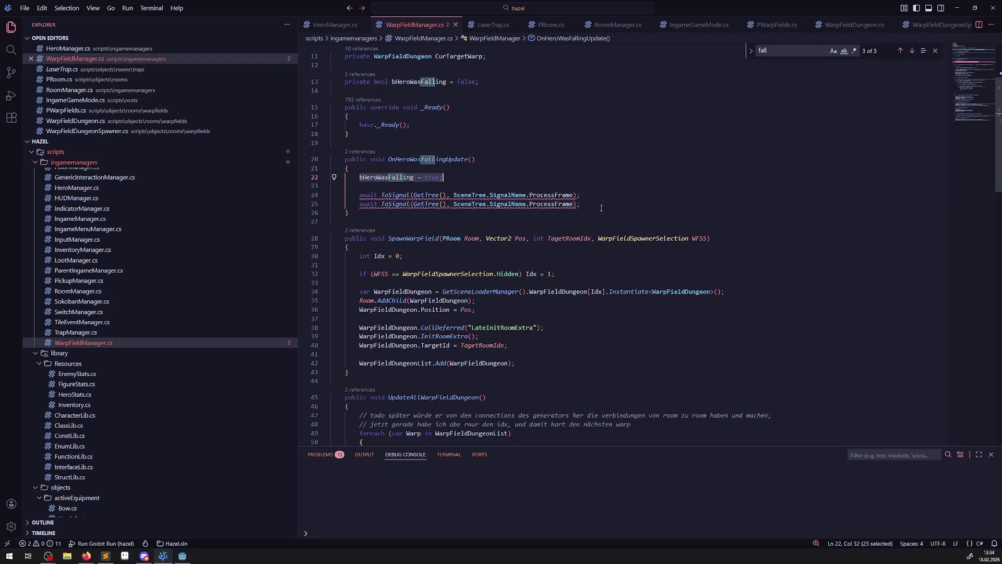
click(587, 205)
key(Return)
key(Return)
key(ctrl+v)
double_click(432, 222)
text(false)
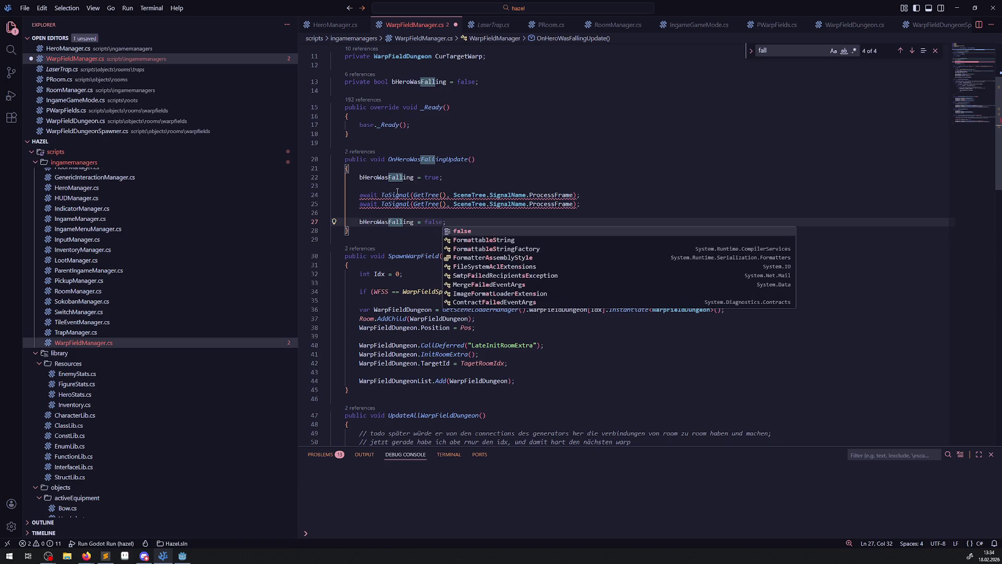
Step: Mark OnHeroWasFallingUpdate as async and save WarpFieldManager.cs
click(385, 160)
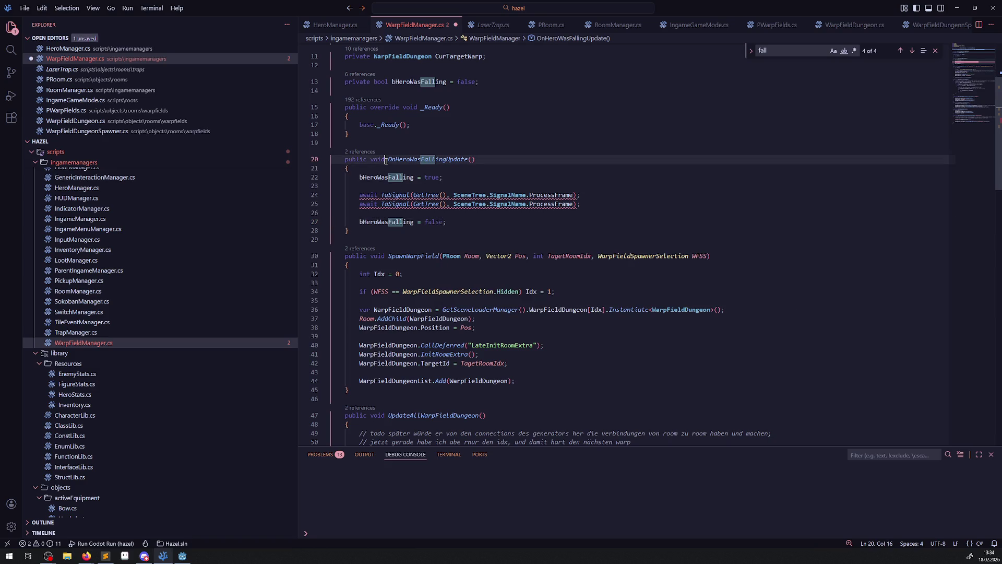
key(ctrl+Left)
text(async)
key(ctrl+s)
key(Up)
key(Up)
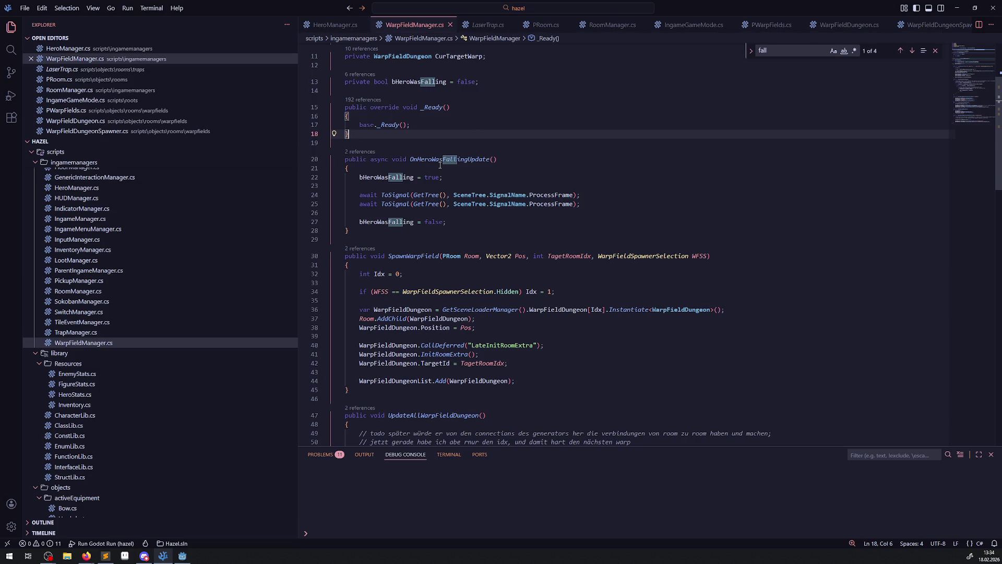
Step: Highlight the uses of bHeroWasFalling and TargetWarpField in WarpFieldManager.cs
click(389, 178)
double_click(389, 178)
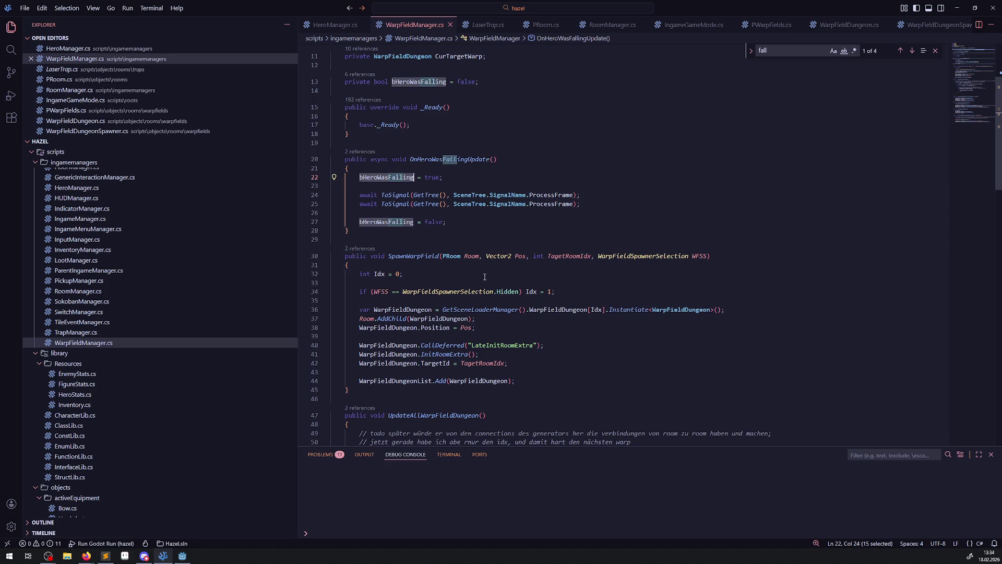
scroll(519, 301, down, 2)
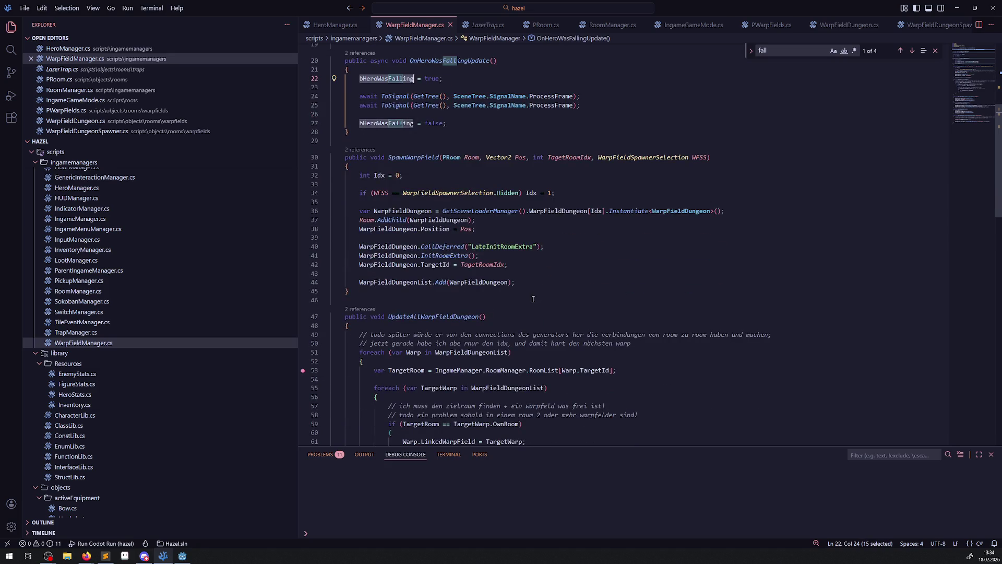
scroll(534, 300, down, 3)
scroll(534, 300, down, 3)
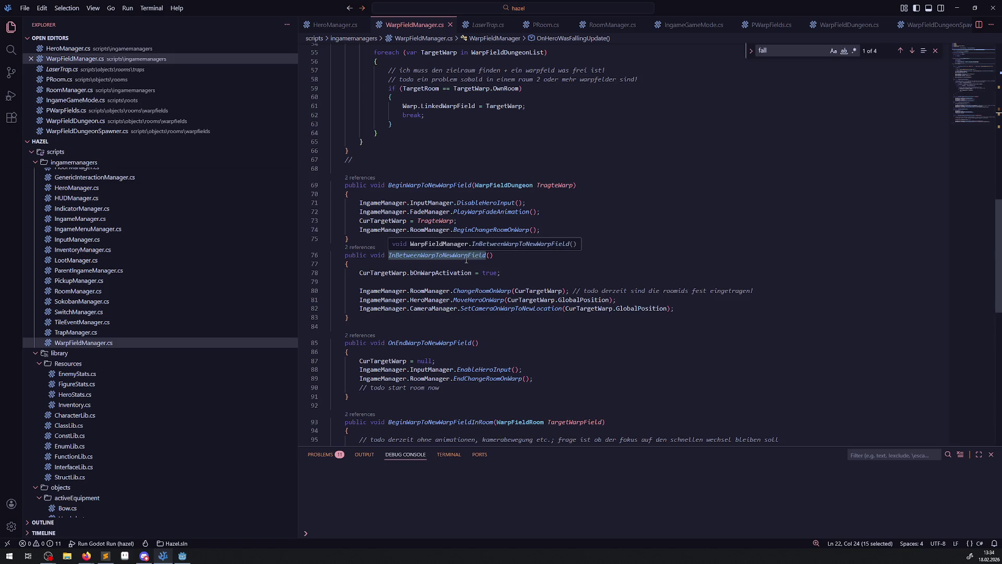
scroll(381, 286, down, 3)
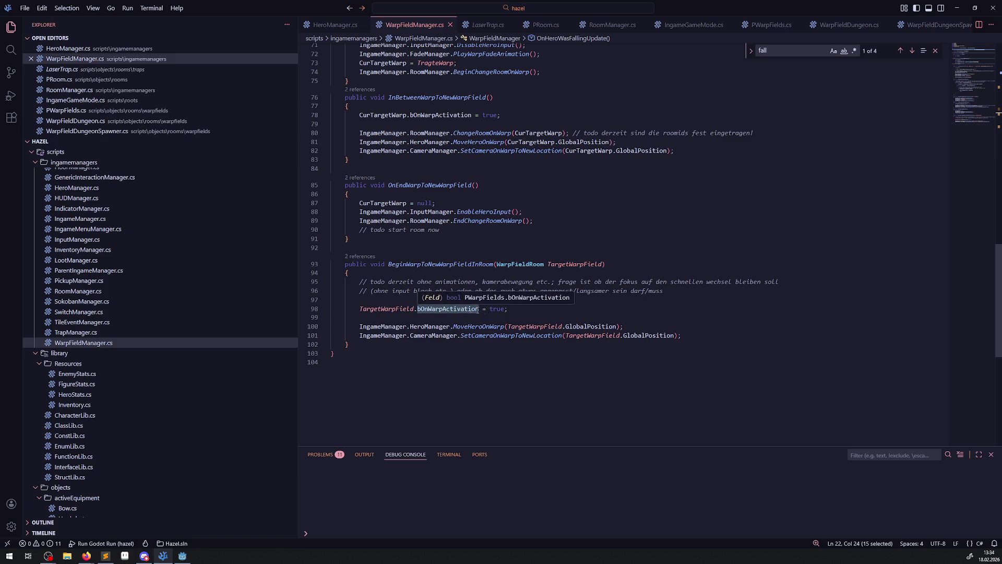
click(531, 309)
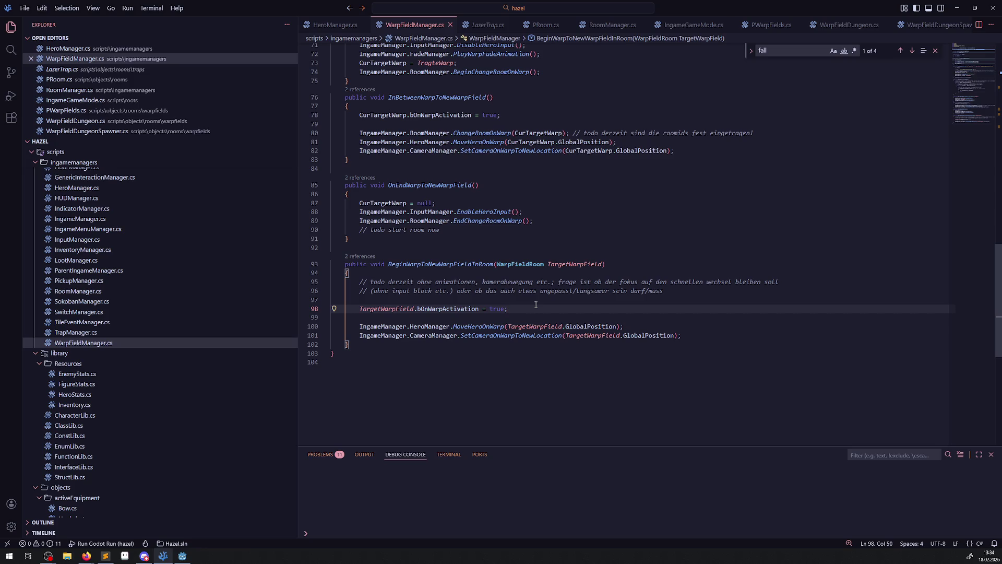
mouse_move(430, 313)
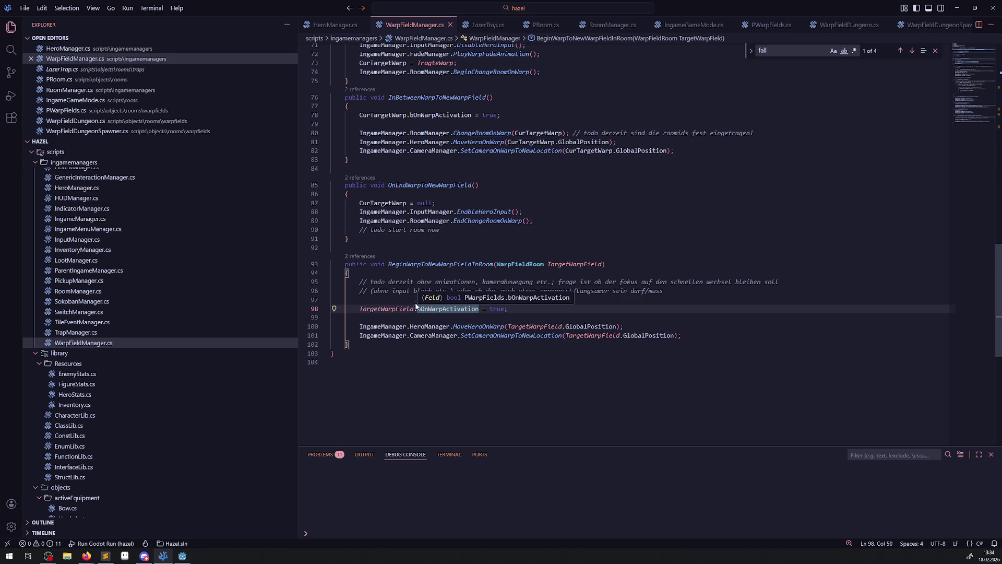
double_click(393, 311)
mouse_move(393, 312)
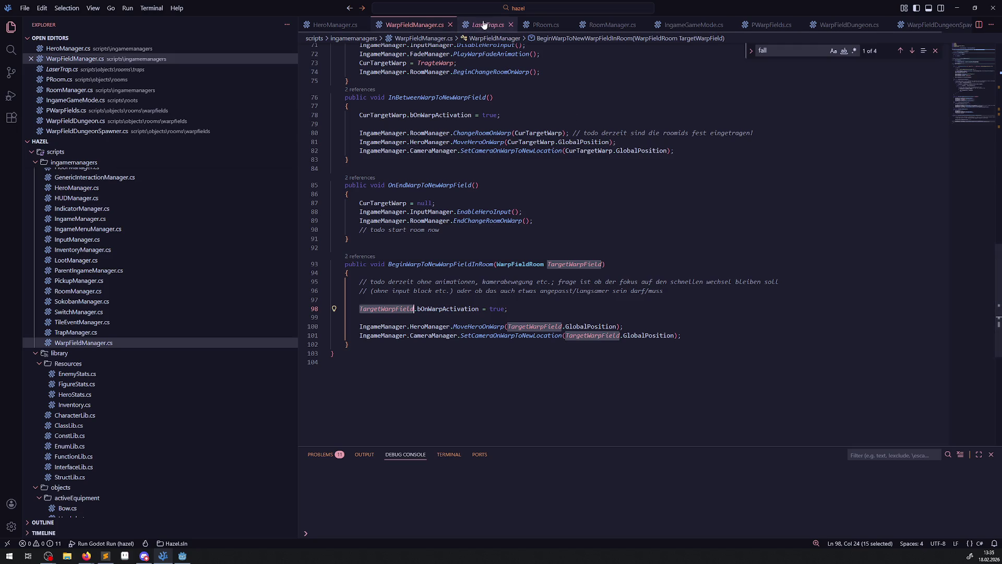
Step: Close LaserTrap.cs, glance at HeroManager.cs, and select the OnHeroWasFallingUpdate body in WarpFieldManager.cs
click(506, 25)
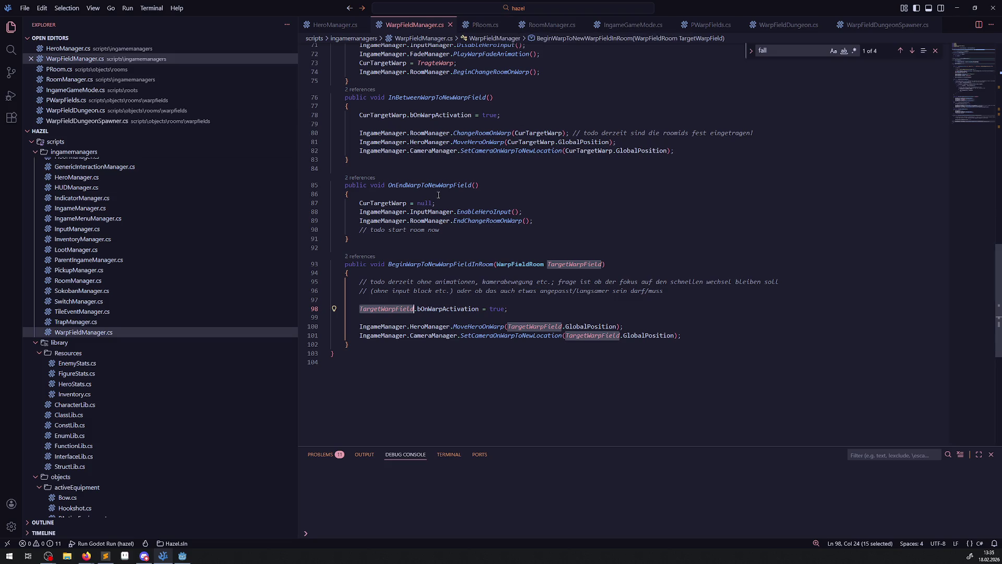
scroll(443, 222, up, 15)
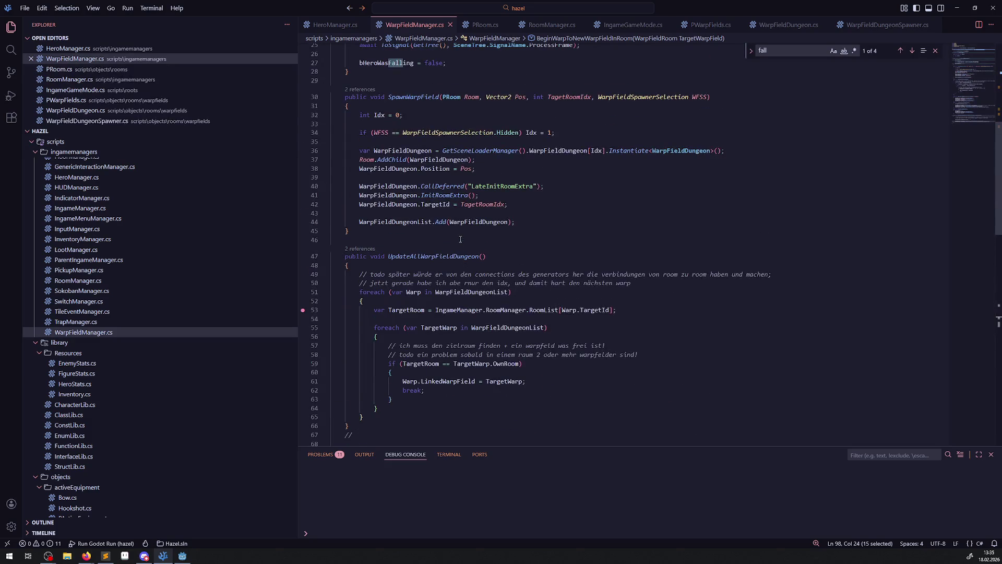
scroll(461, 244, up, 6)
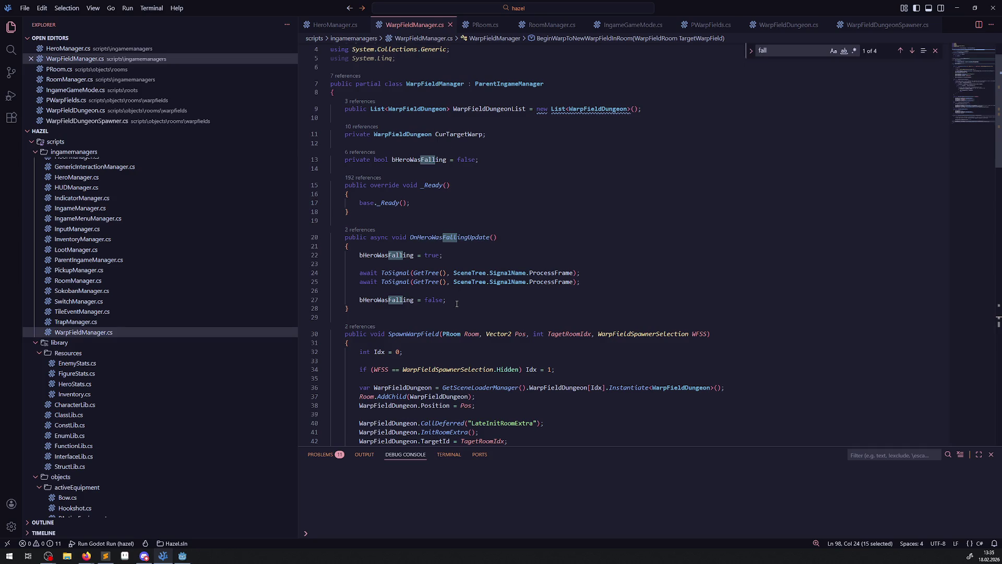
click(335, 25)
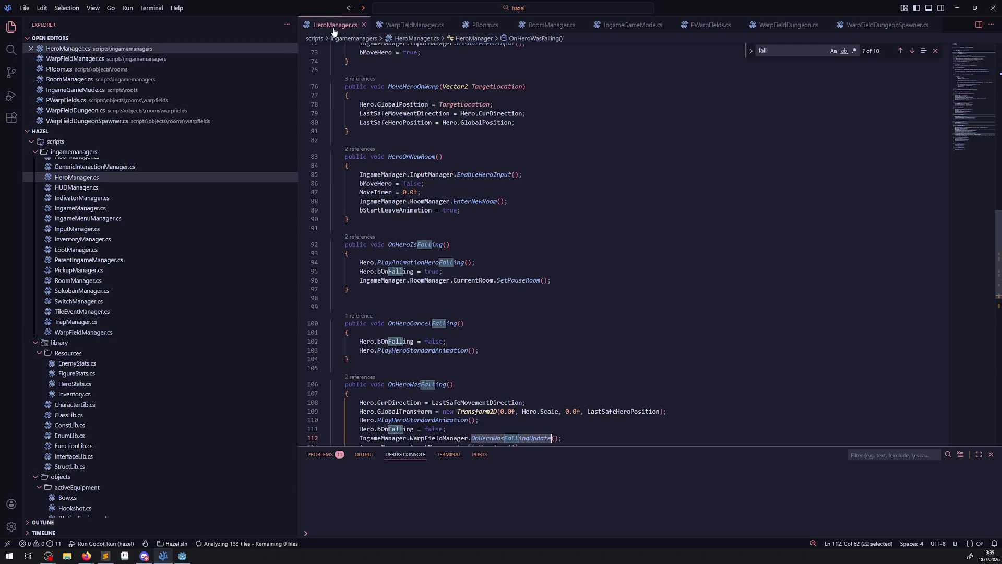
click(411, 26)
drag(458, 300, 334, 255)
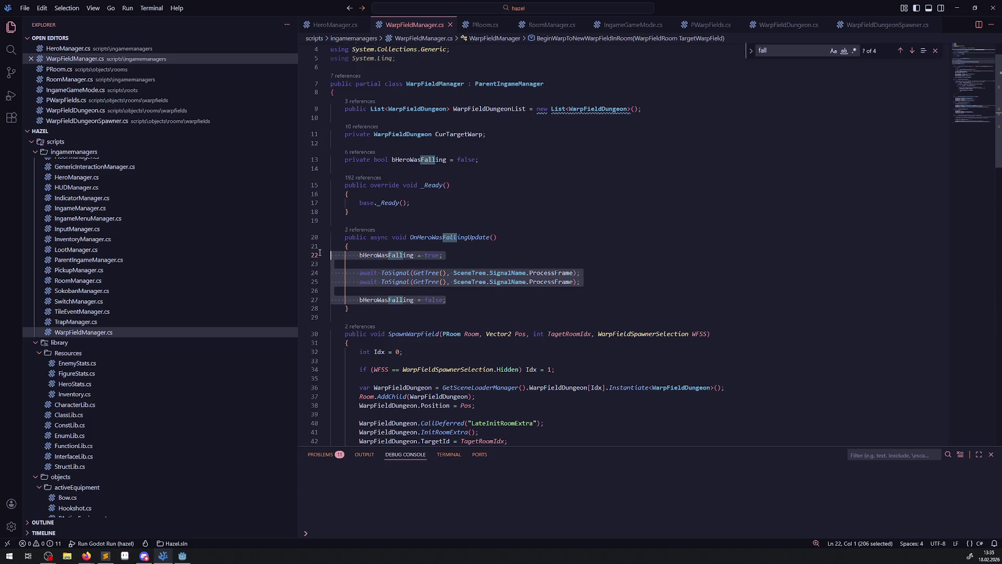
Step: Delete the OnHeroWasFallingUpdate body and the bHeroWasFalling field, then save
key(BackSpace)
key(BackSpace)
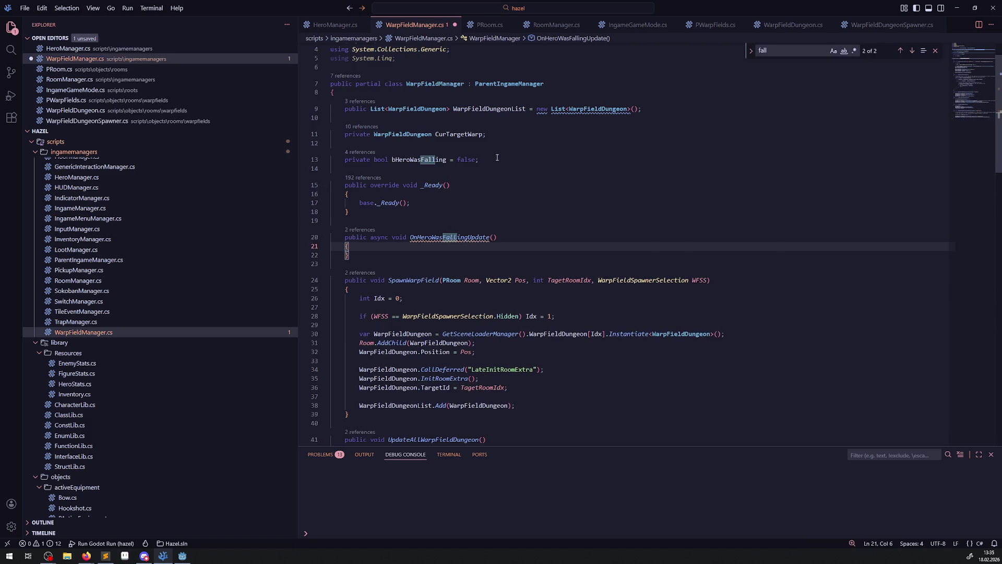
drag(478, 160, 331, 143)
key(BackSpace)
click(376, 230)
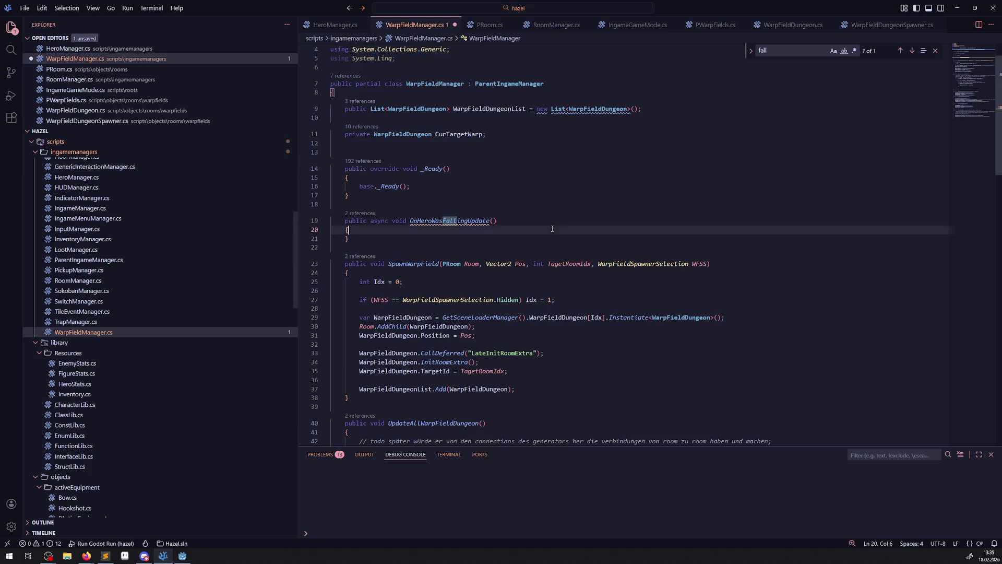
key(ctrl+s)
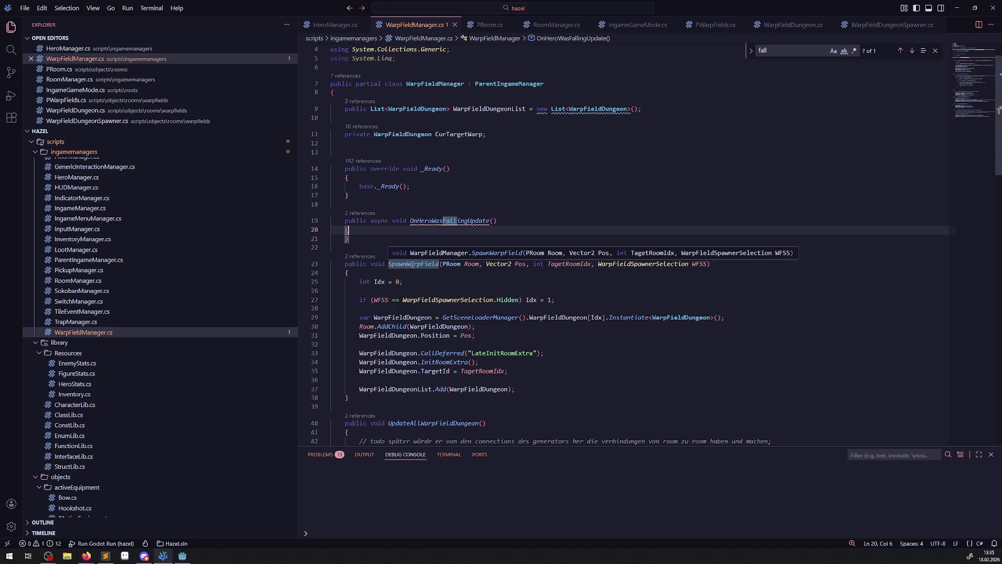
Step: Remove the async keyword from OnHeroWasFallingUpdate and save the file
double_click(380, 220)
key(BackSpace)
key(BackSpace)
click(437, 205)
key(ctrl+s)
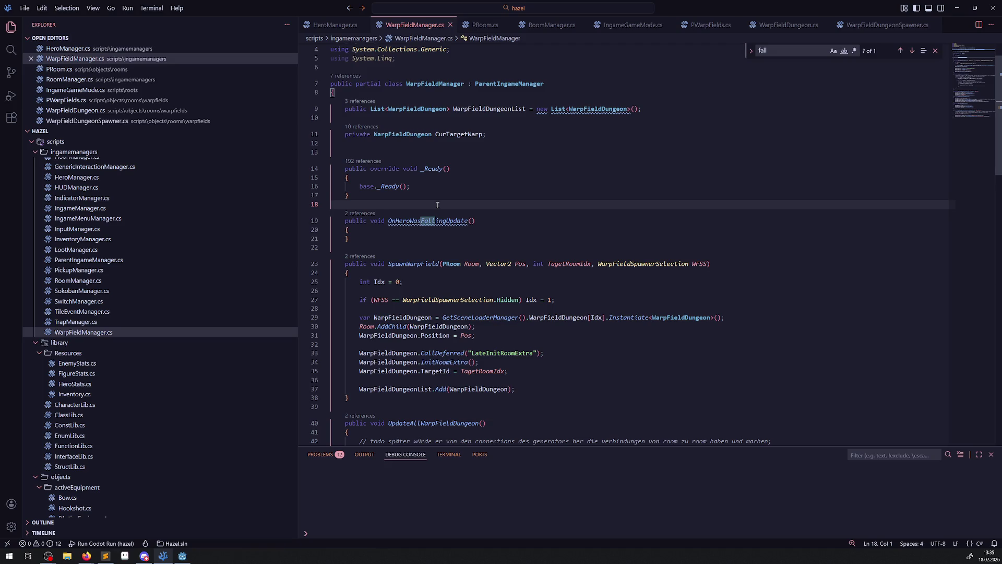
click(372, 233)
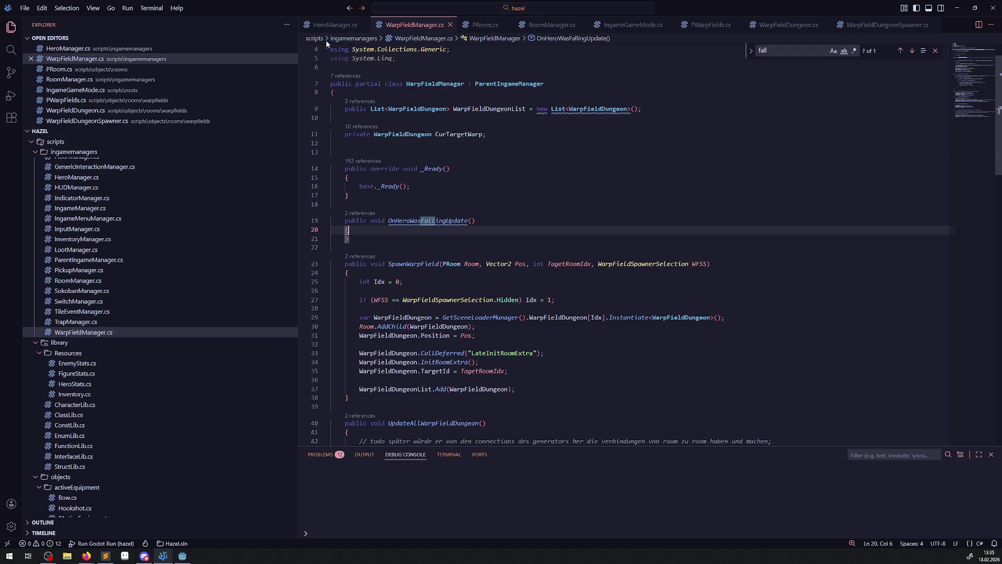
Step: In HeroManager.cs, pass LastSafeHeroPosition as the argument of the OnHeroWasFallingUpdate call
click(334, 25)
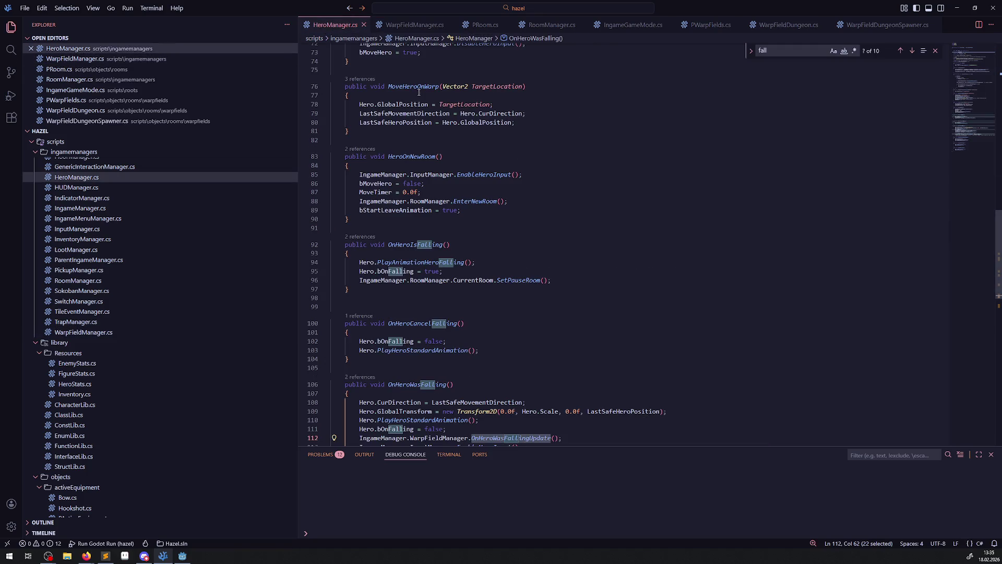
scroll(488, 354, down, 2)
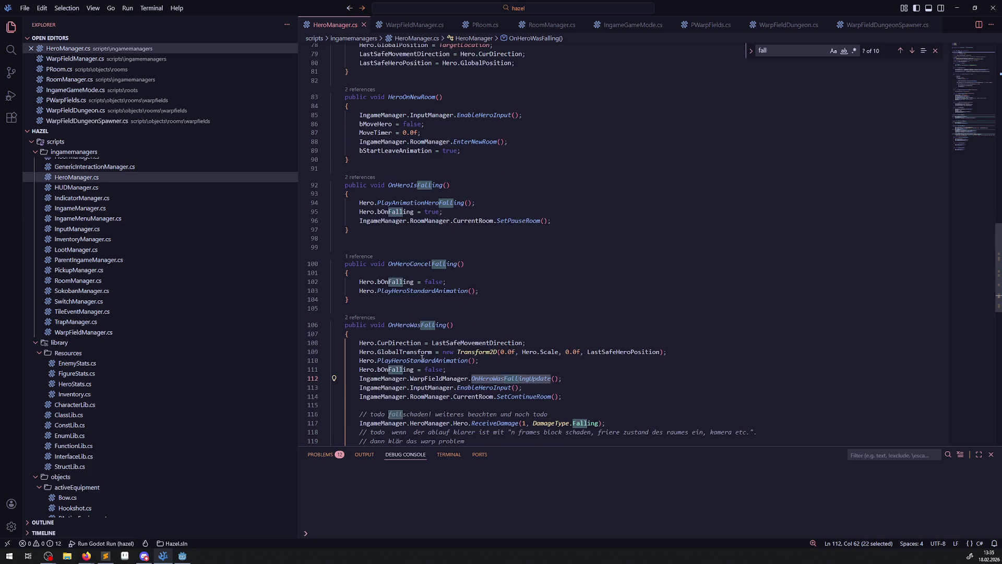
mouse_move(404, 351)
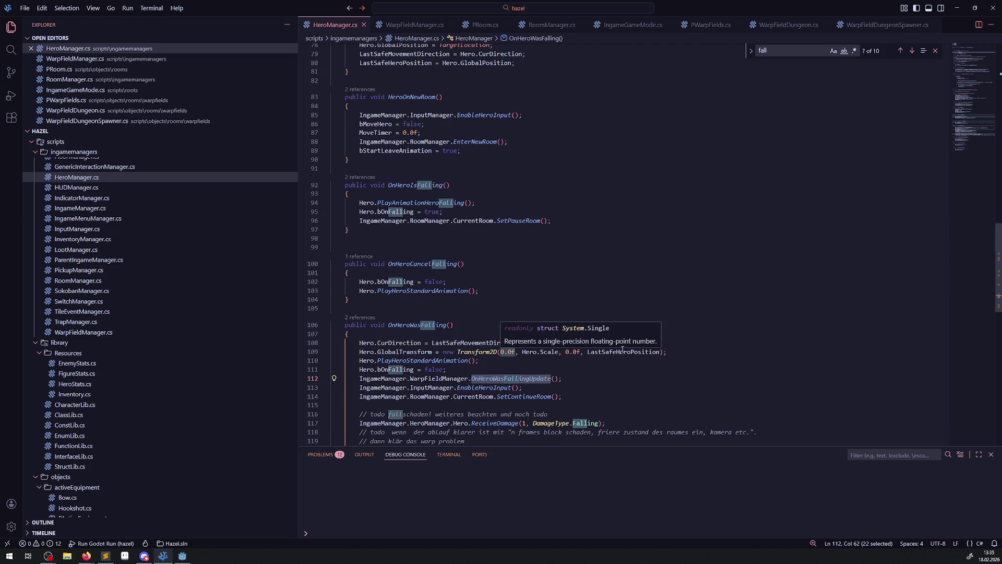
mouse_move(618, 353)
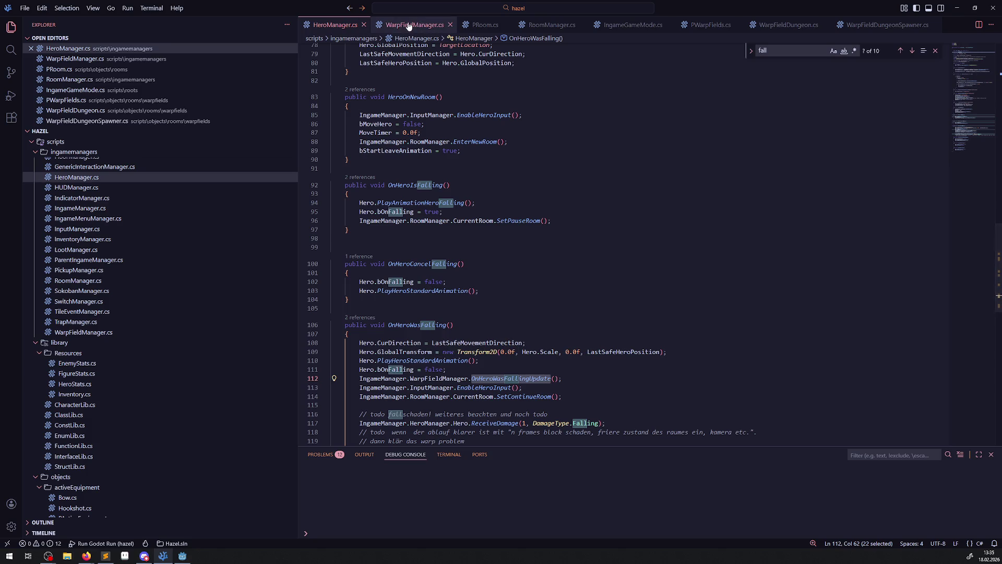
double_click(625, 353)
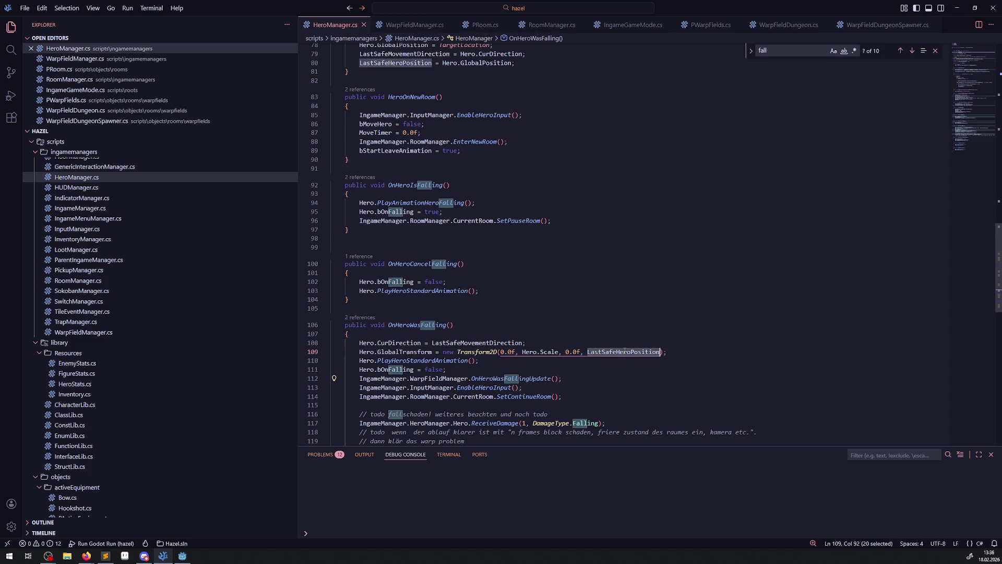
key(ctrl+c)
click(553, 379)
key(ctrl+v)
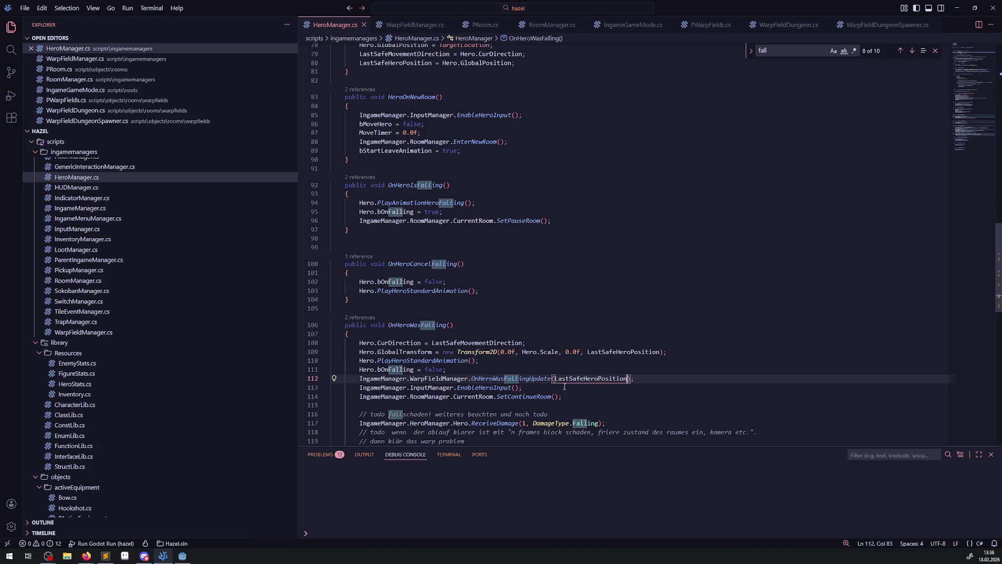
Step: Give WarpFieldManager.cs's OnHeroWasFallingUpdate a Vector2 parameter
click(414, 25)
click(472, 220)
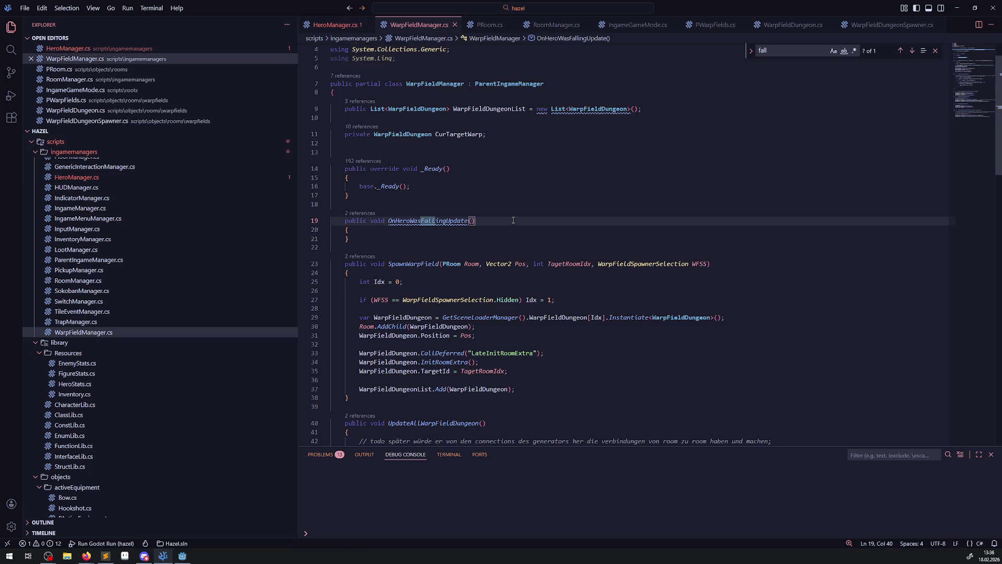
text(Vector)
key(Return)
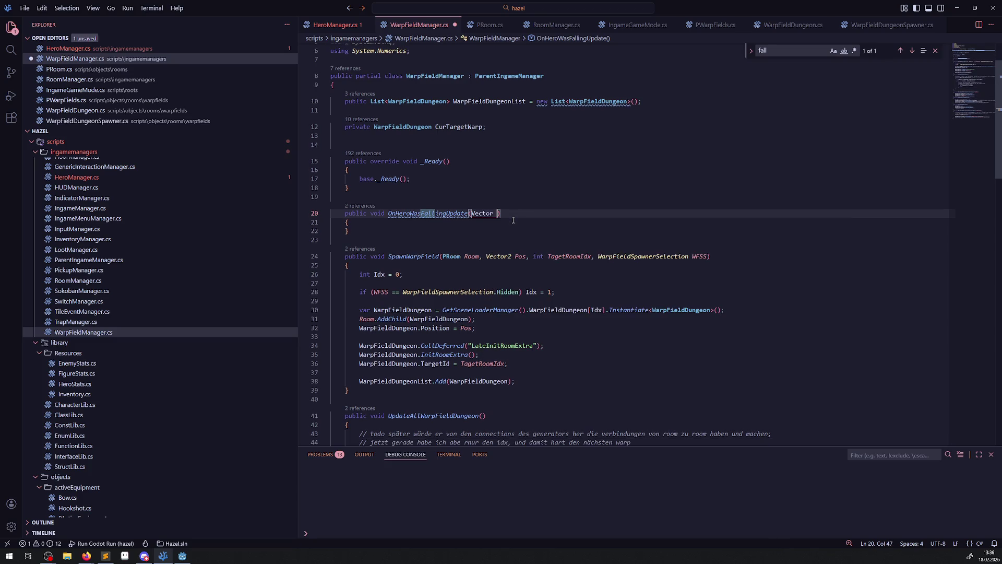
key(BackSpace)
text(2)
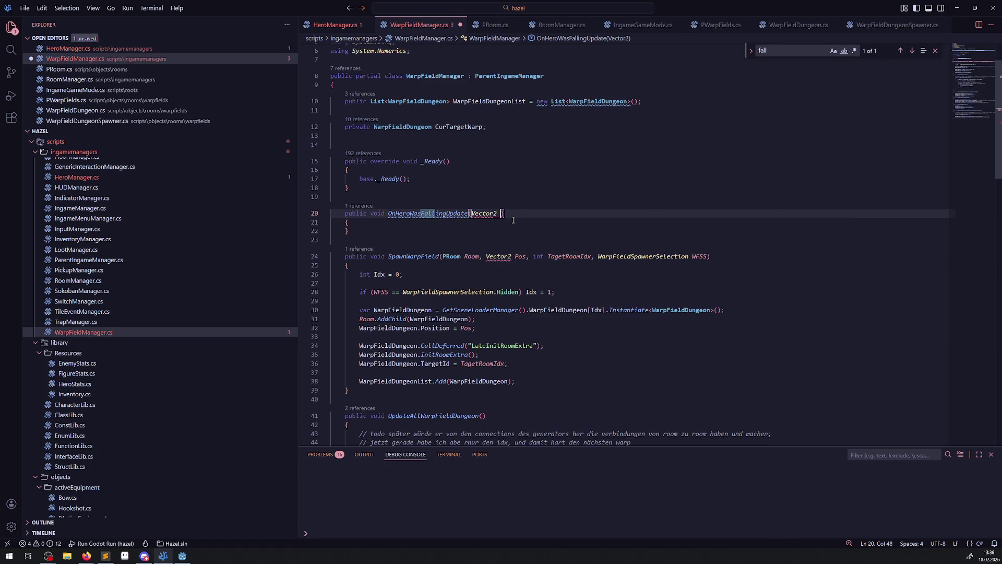
Step: Delete the System.Numerics import, name the parameter SafePos, and save
click(416, 103)
key(shift+Up)
key(BackSpace)
key(BackSpace)
click(500, 234)
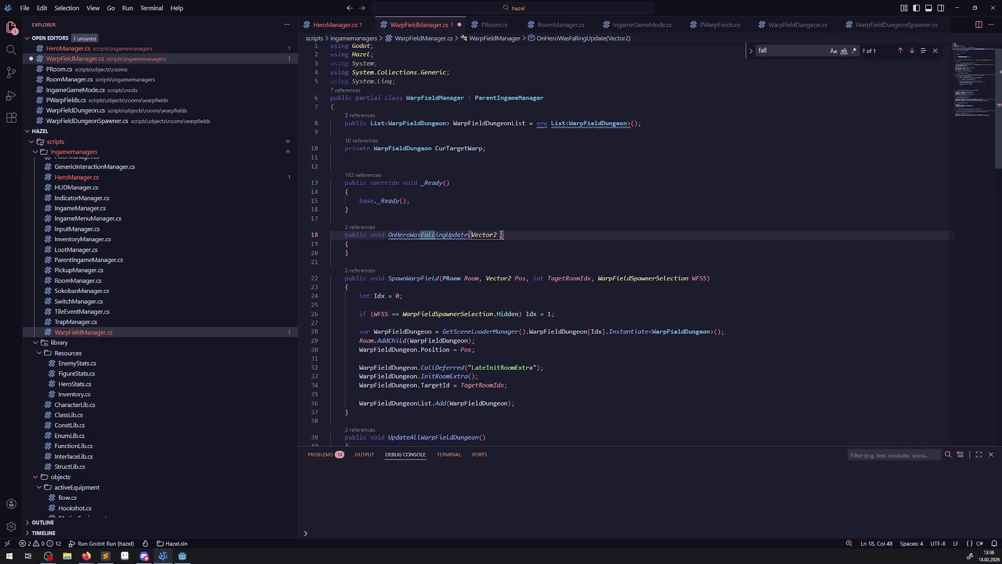
text(SafePos)
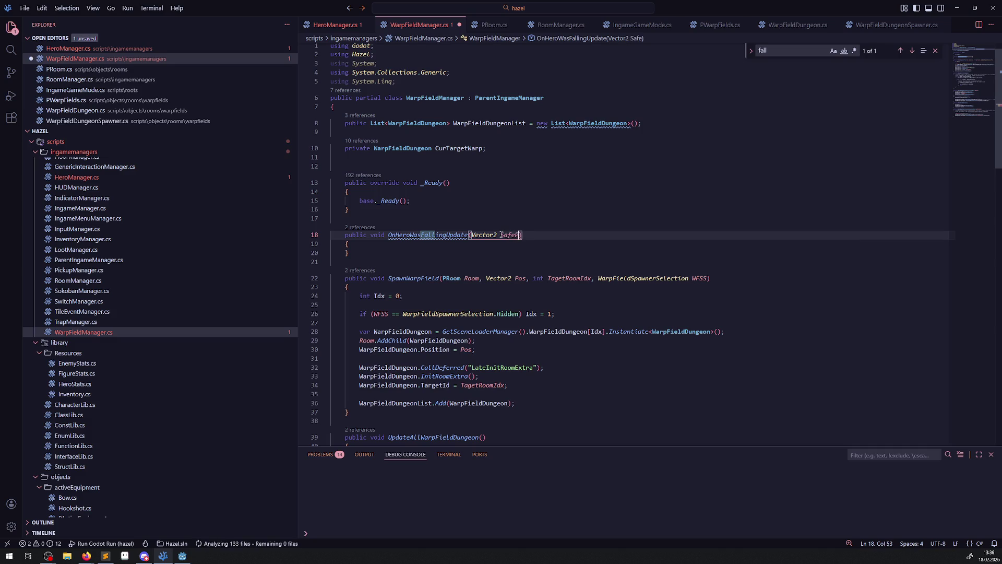
key(ctrl+s)
Step: Rename the parameter to GlobSafePos and look up WarpFieldDungeonList
click(448, 241)
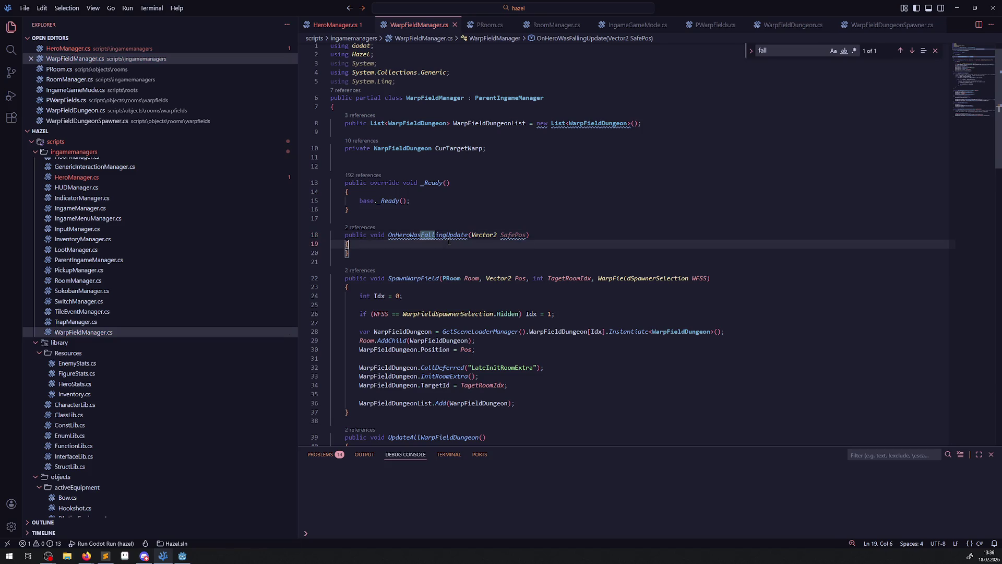
click(504, 235)
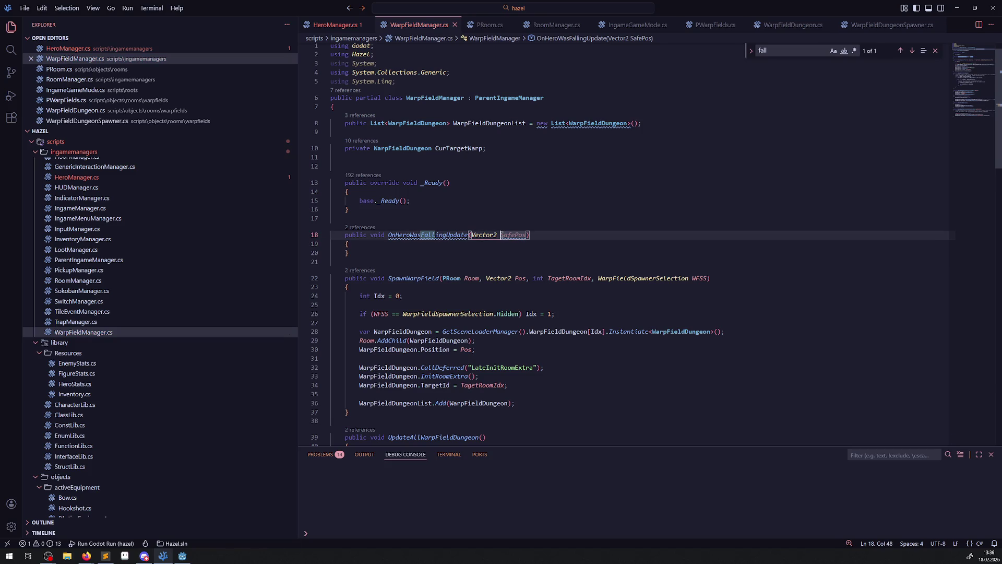
text(Glob)
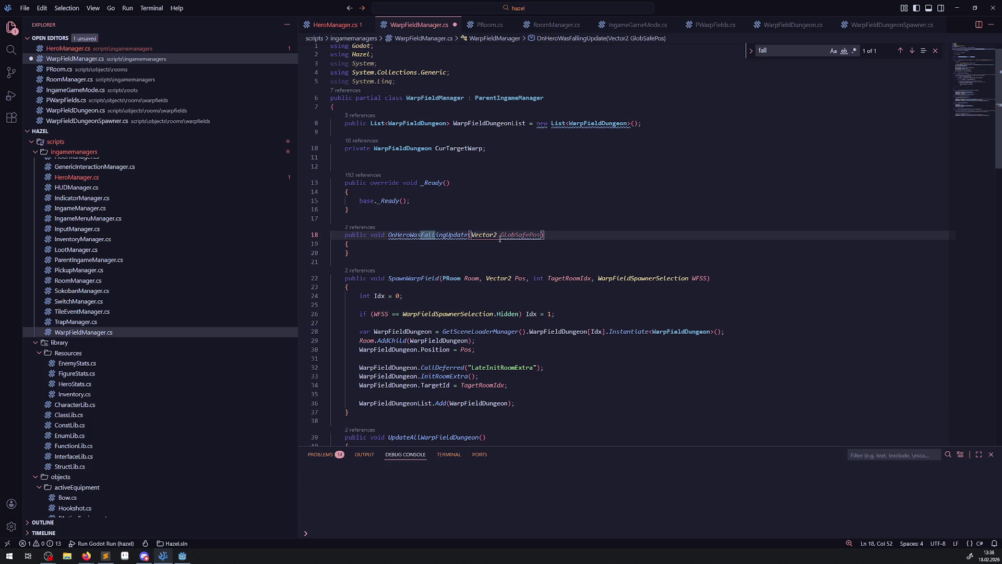
click(403, 249)
double_click(474, 124)
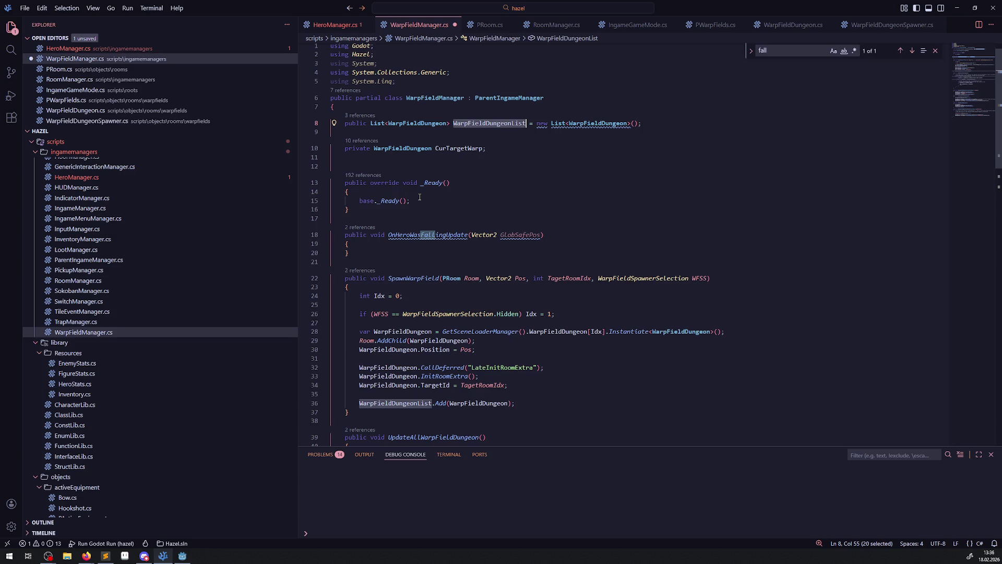
Step: Add a foreach loop over WarpFieldDungeonList containing an if statement
click(392, 250)
key(Return)
text(foreach(var Warp in )
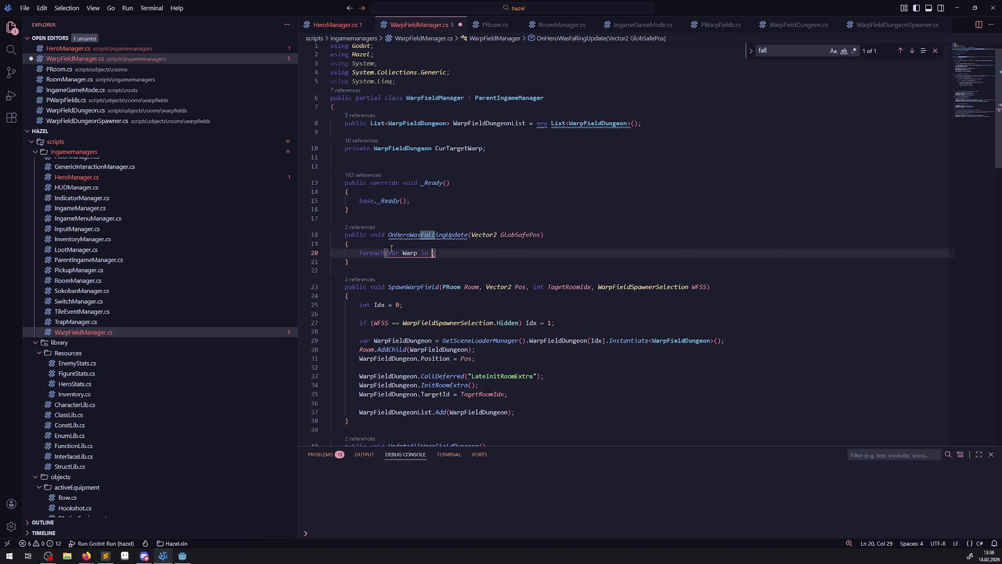
text(W)
key(Tab)
key(Return)
text({)
key(Return)
text(if()
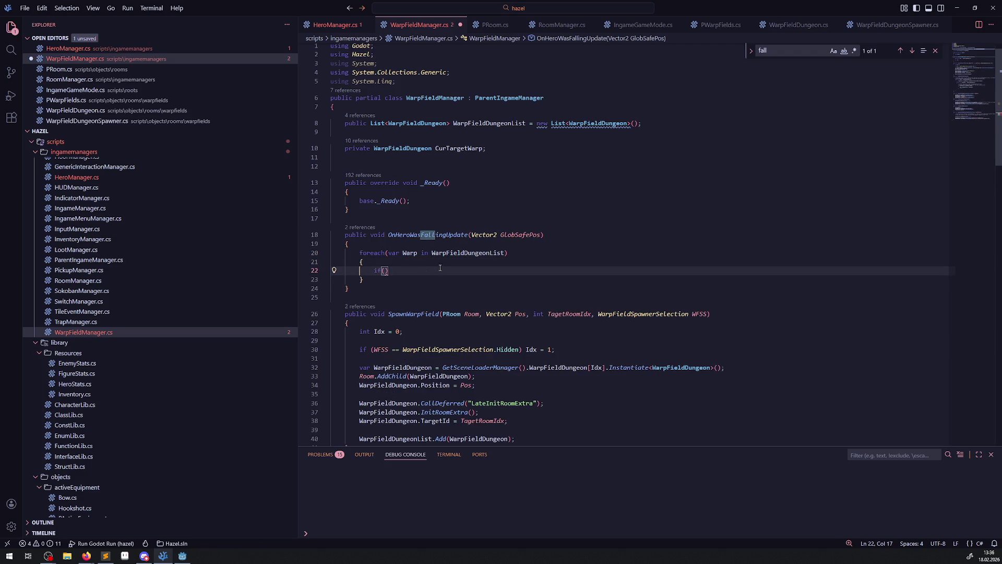
Step: Write the if condition GlobSafePos == Warp.GlobalPosition
click(515, 236)
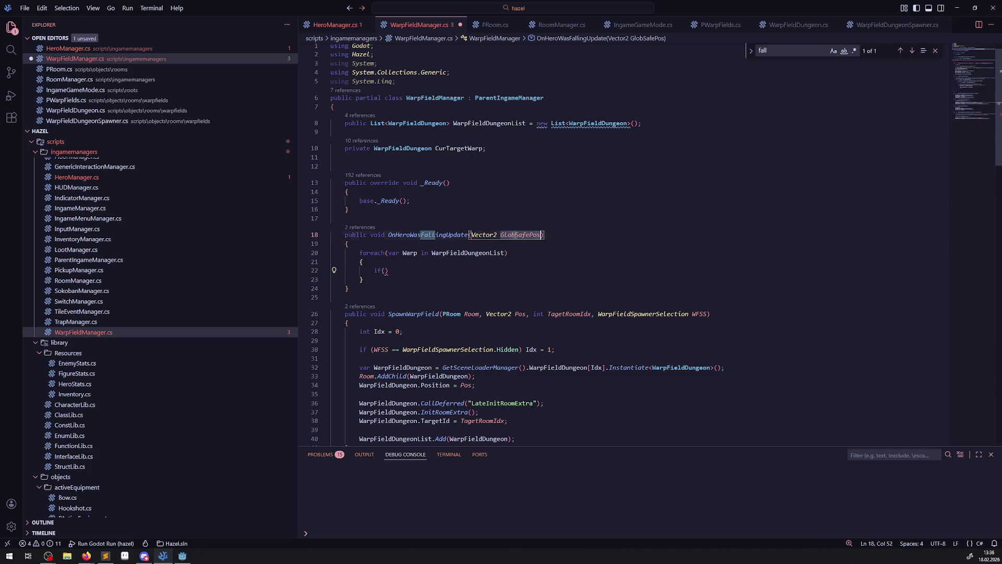
key(ctrl+c)
click(385, 271)
key(ctrl+v)
text(=)
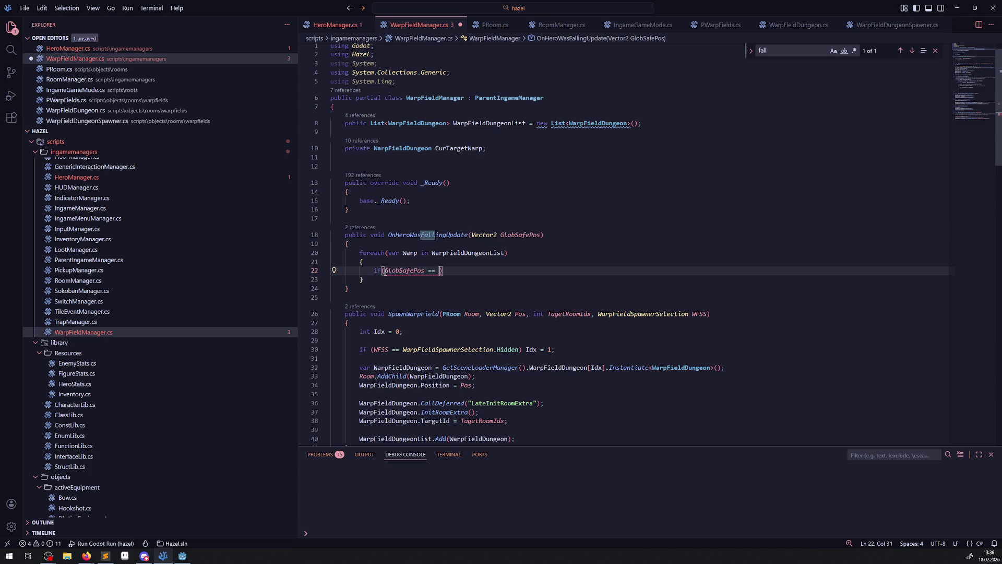
double_click(411, 254)
key(ctrl+c)
click(439, 274)
key(ctrl+v)
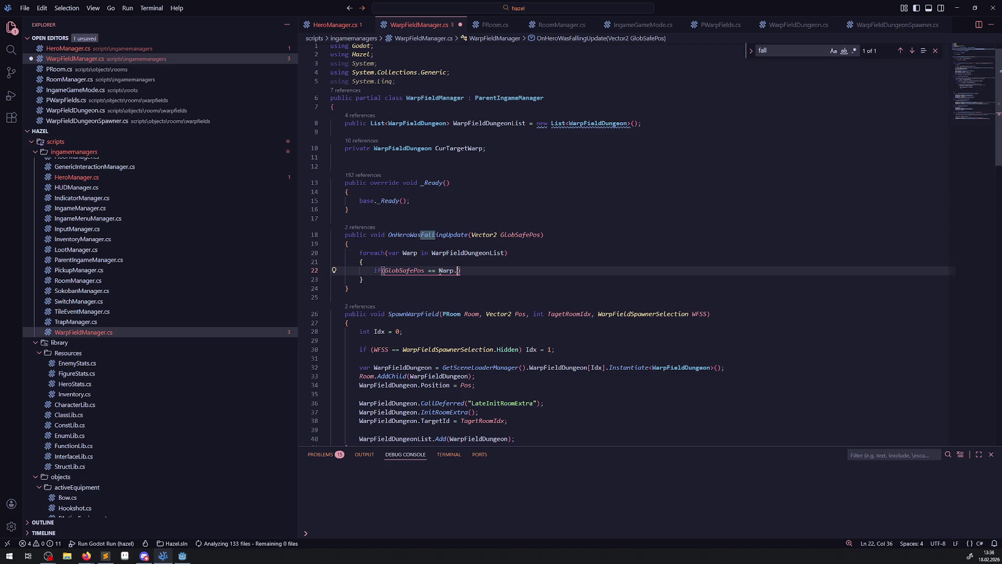
text(.Glo)
key(Tab)
double_click(405, 252)
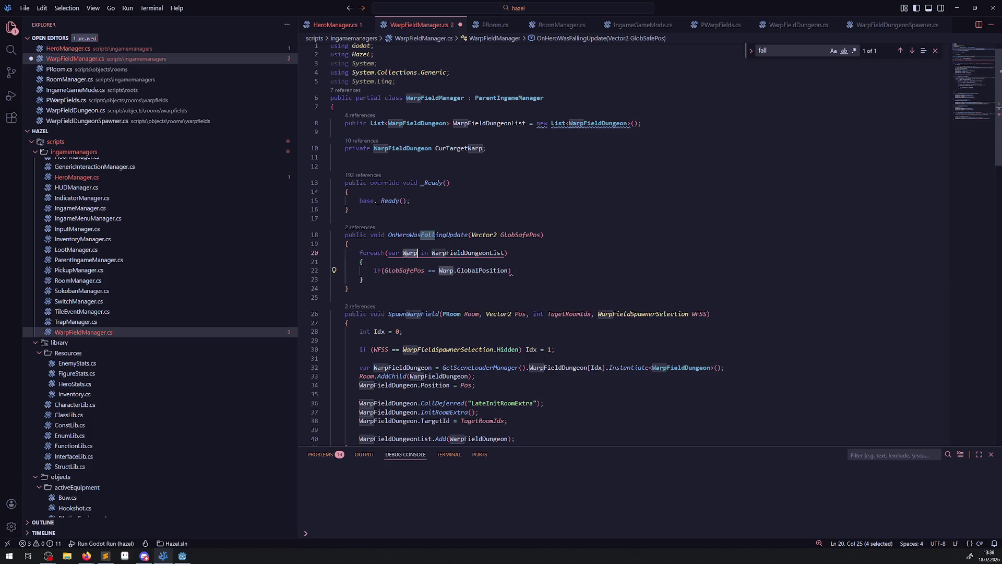
click(529, 270)
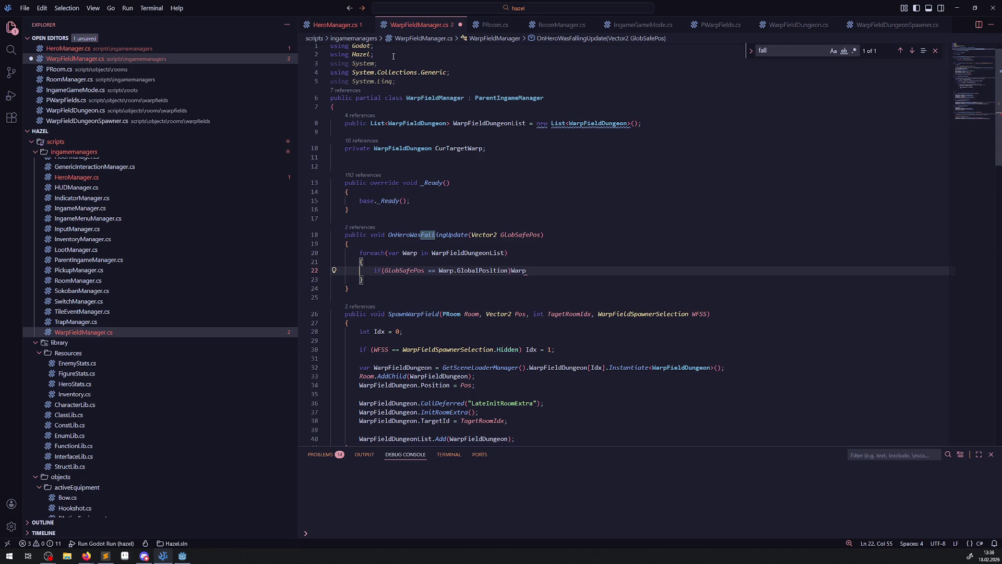
Step: Finish the line with Warp.bOnWarpActivation = true, copied from PWarpFields.cs, and save
click(335, 25)
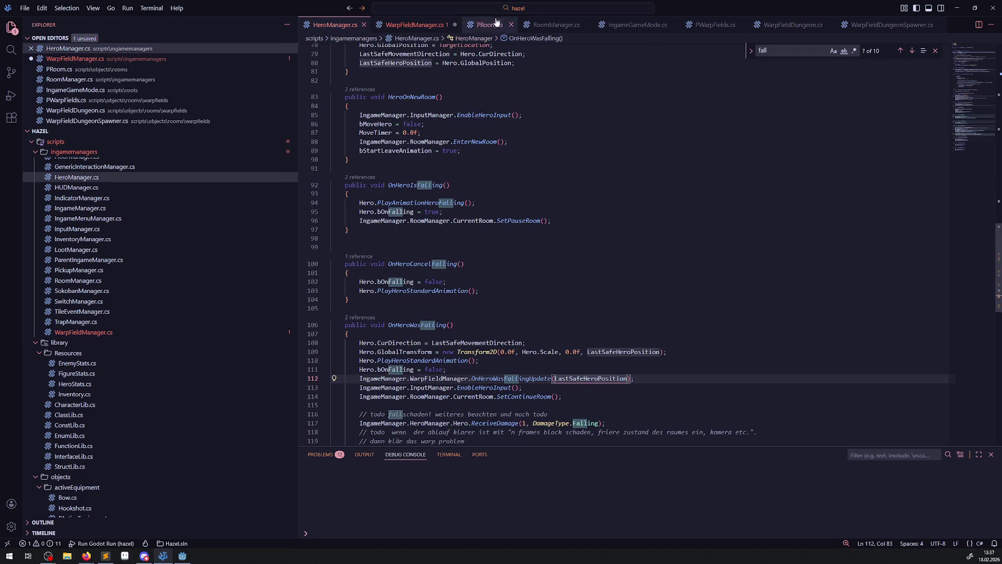
click(713, 26)
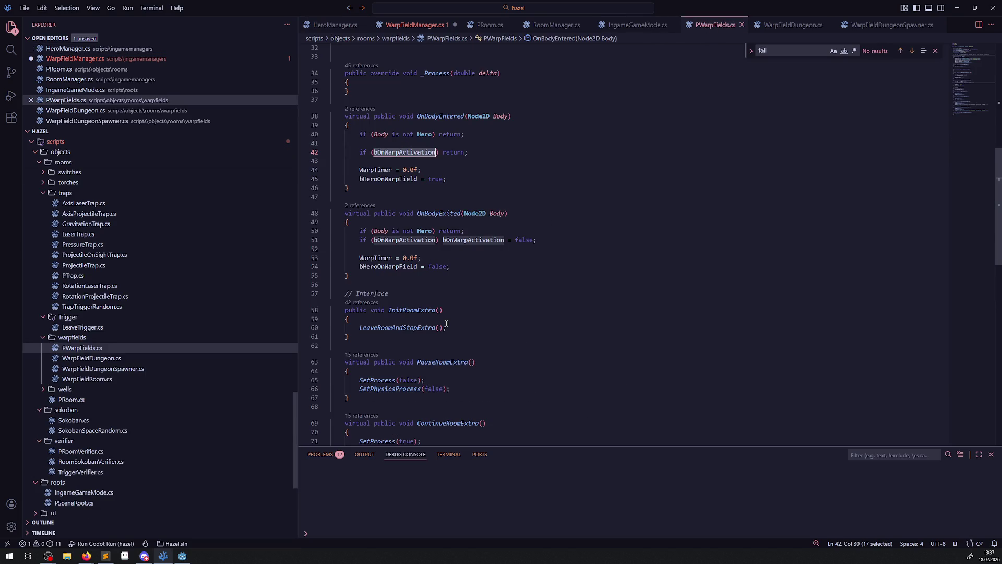
double_click(422, 239)
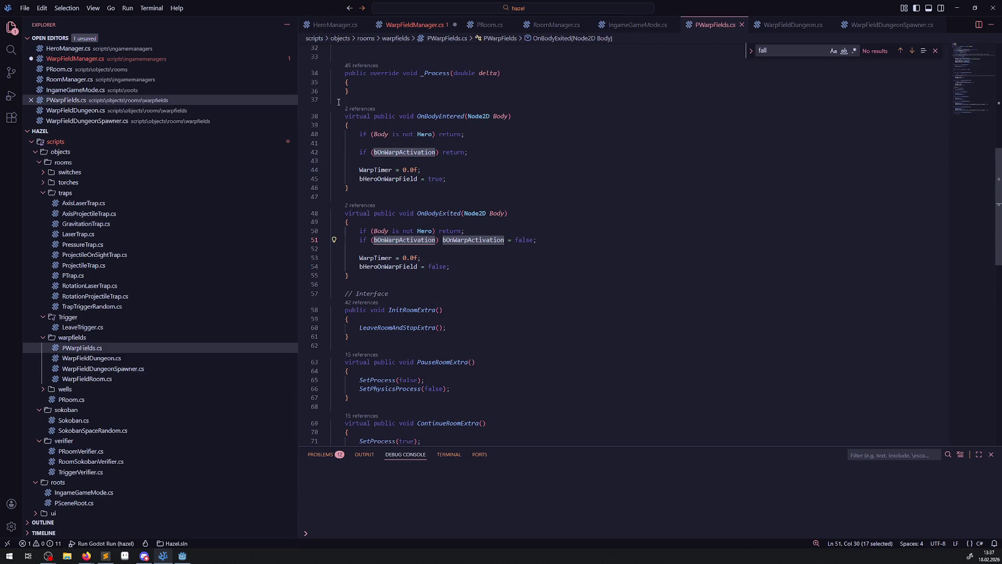
click(422, 39)
click(415, 25)
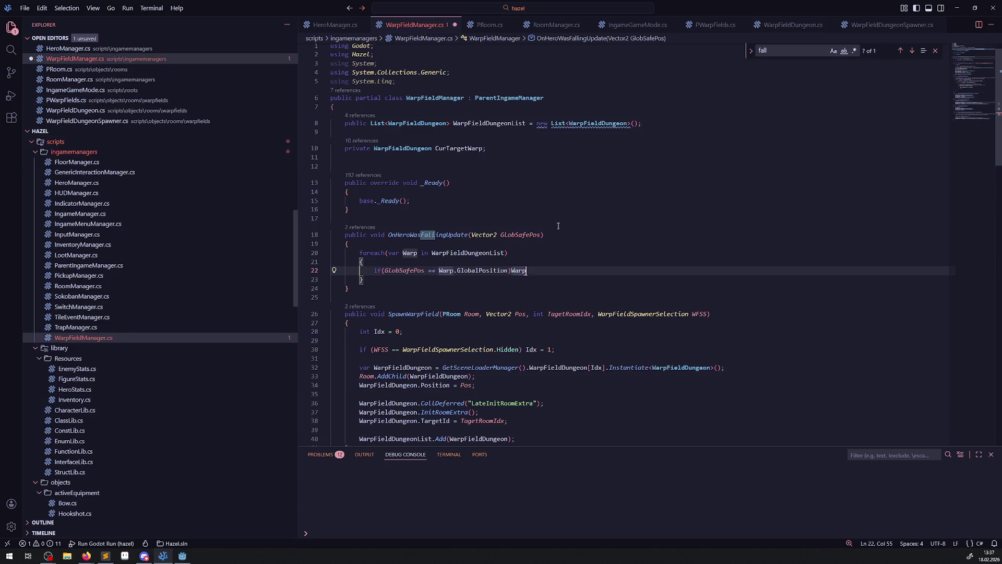
text(.)
key(ctrl+v)
text(= t)
key(ctrl+s)
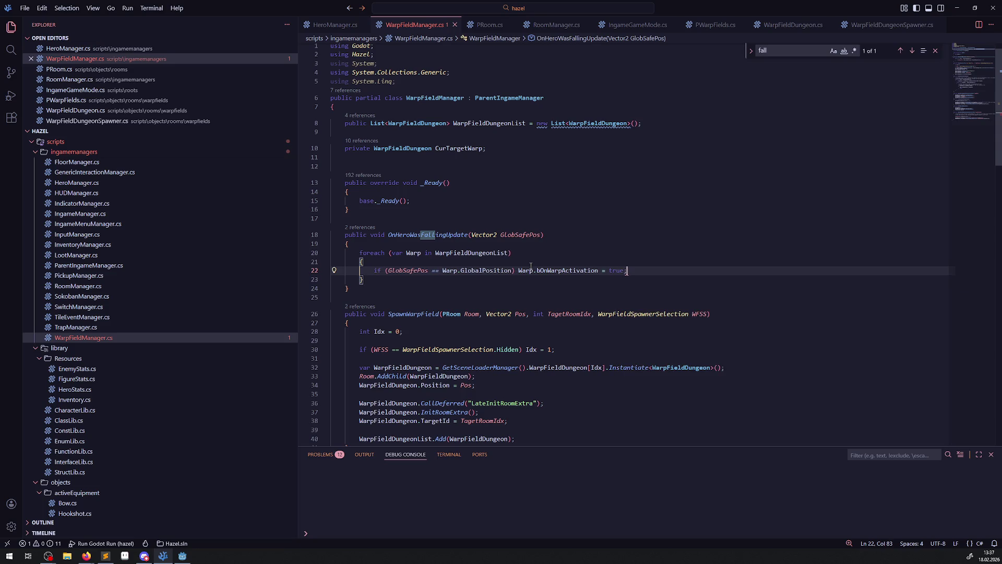
click(556, 242)
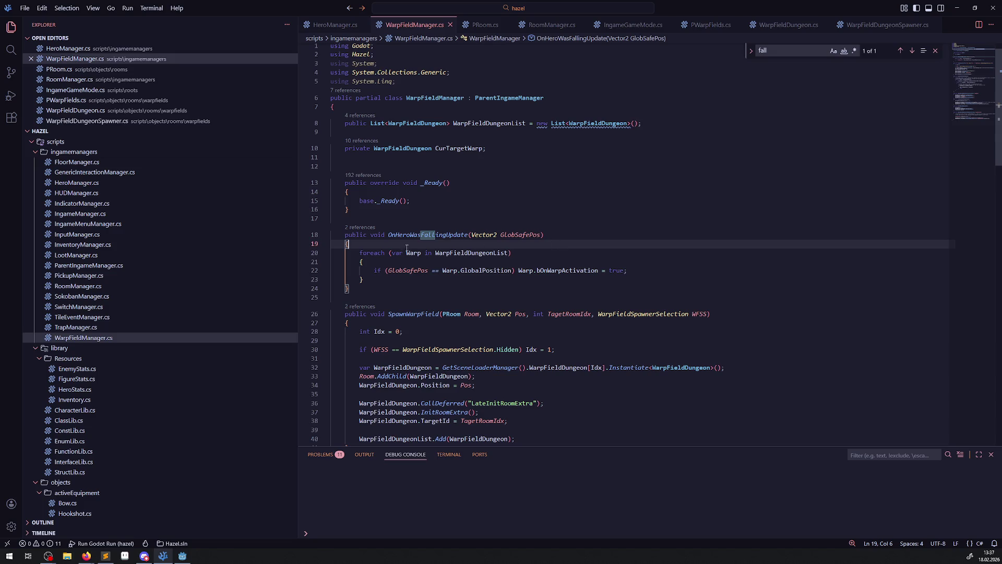
scroll(626, 245, down, 3)
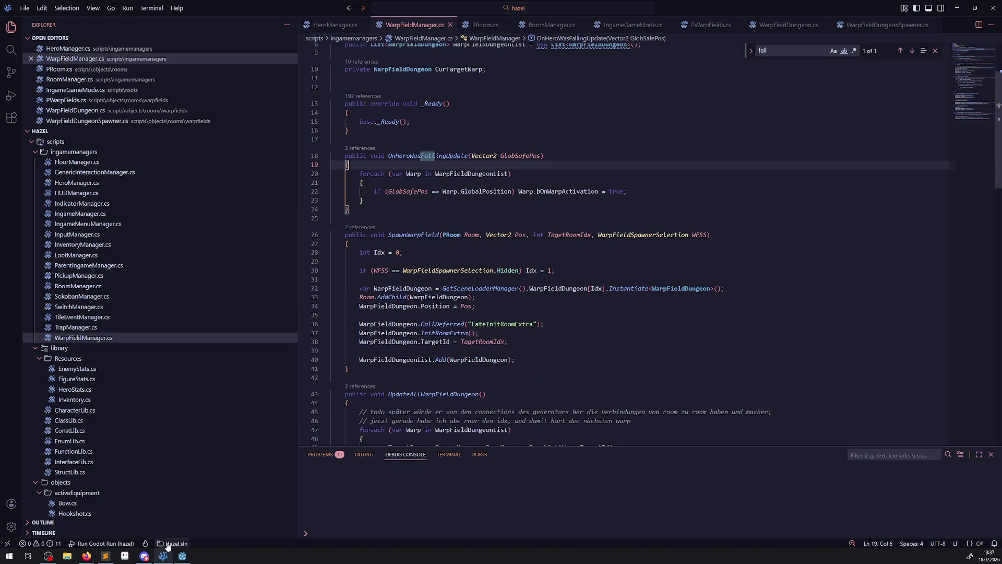
click(189, 557)
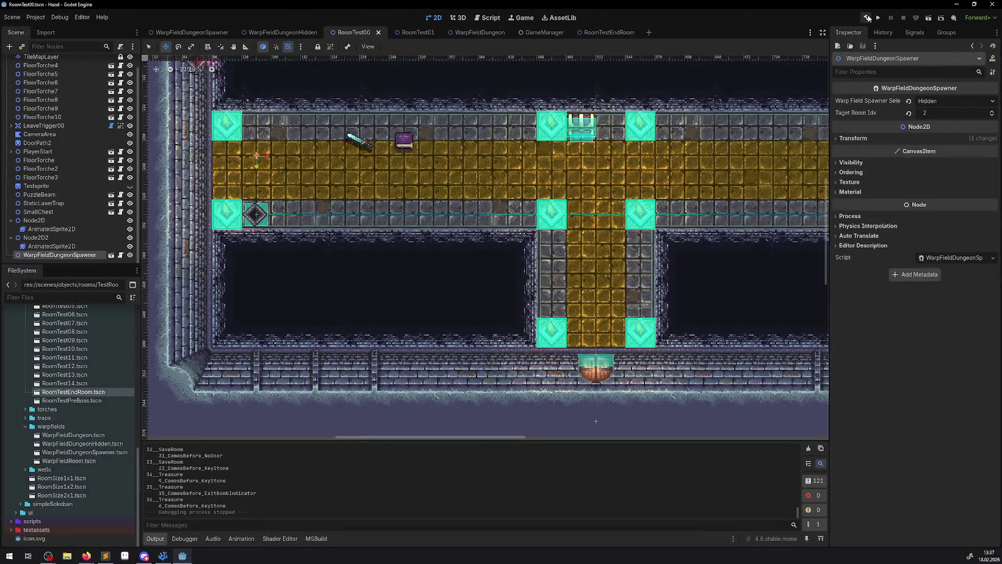
Step: Build the .NET project, nudge WarpFieldDungeonSpawner to (144, 272), and run the game
click(868, 17)
key(Right)
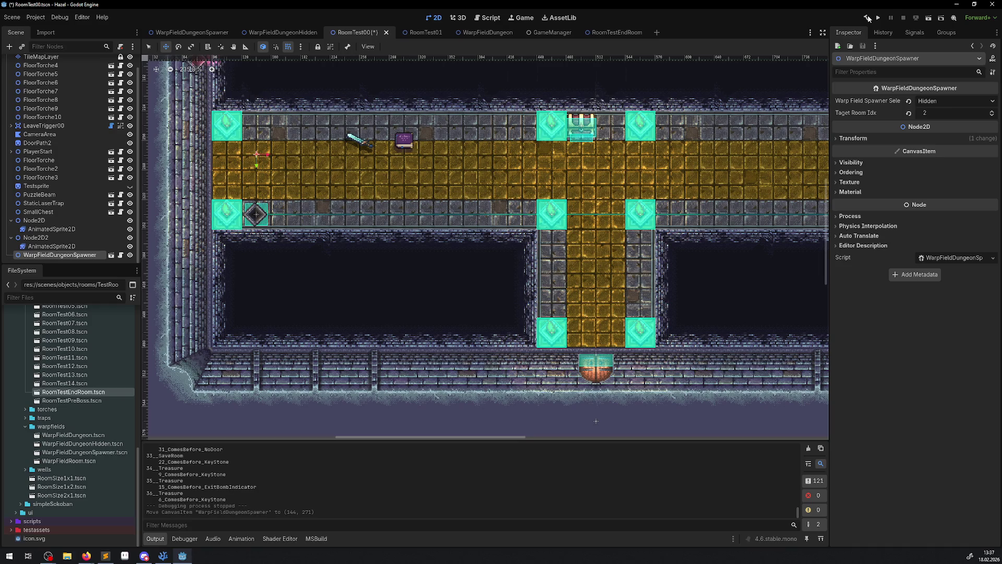
key(Down)
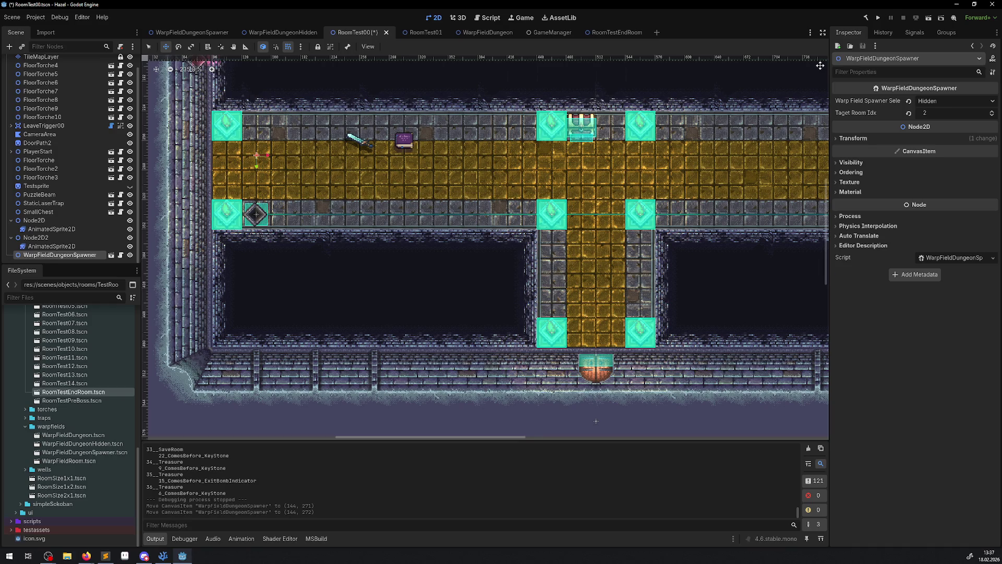
click(878, 19)
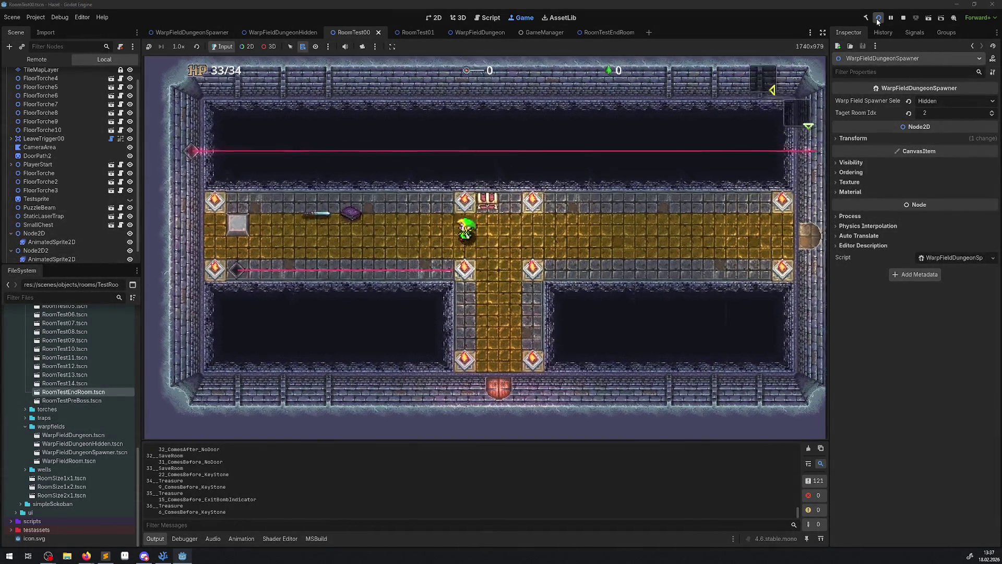
Step: Walk the hero left, then right to grab the key and reach the warp field
key(Left)
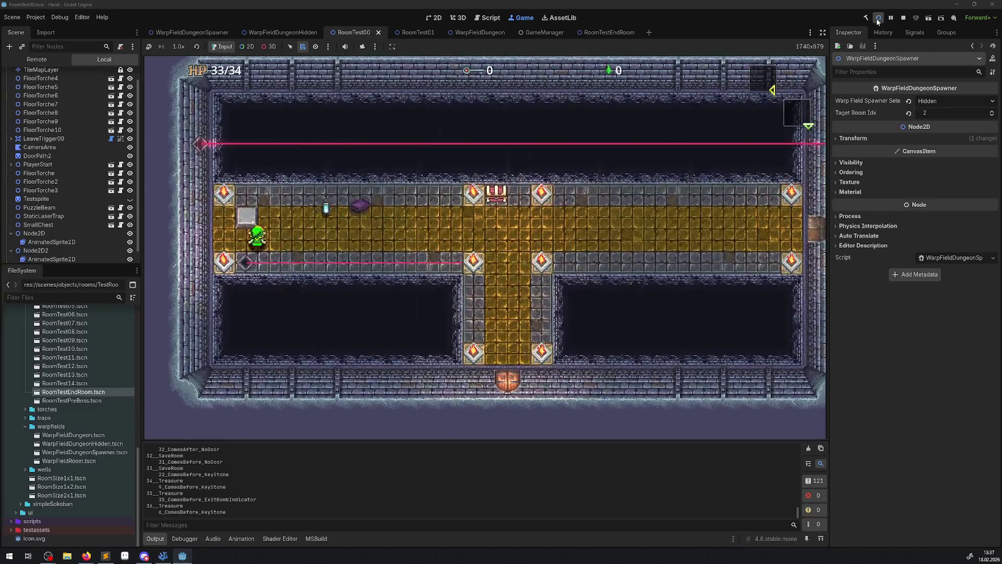
click(878, 21)
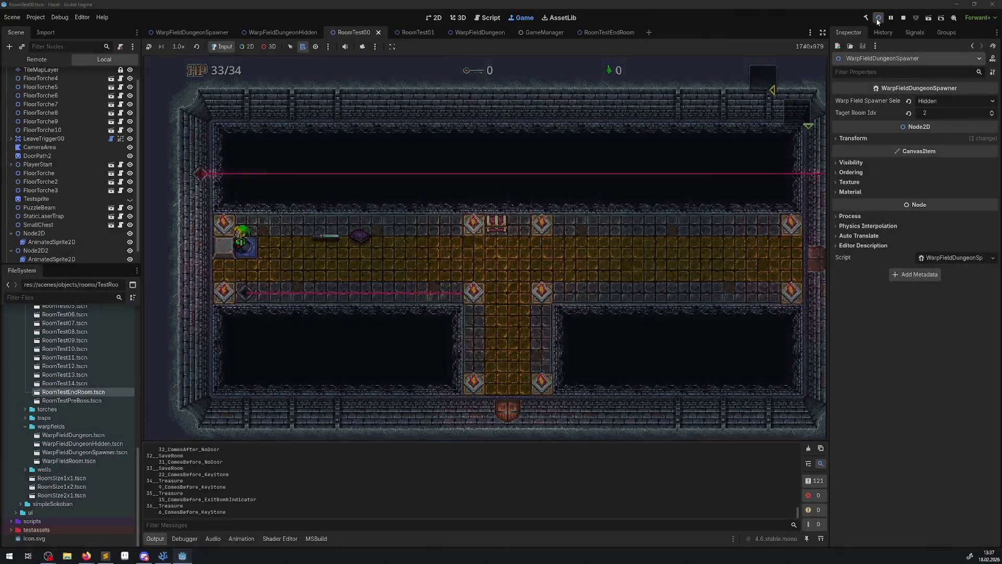
key(Right)
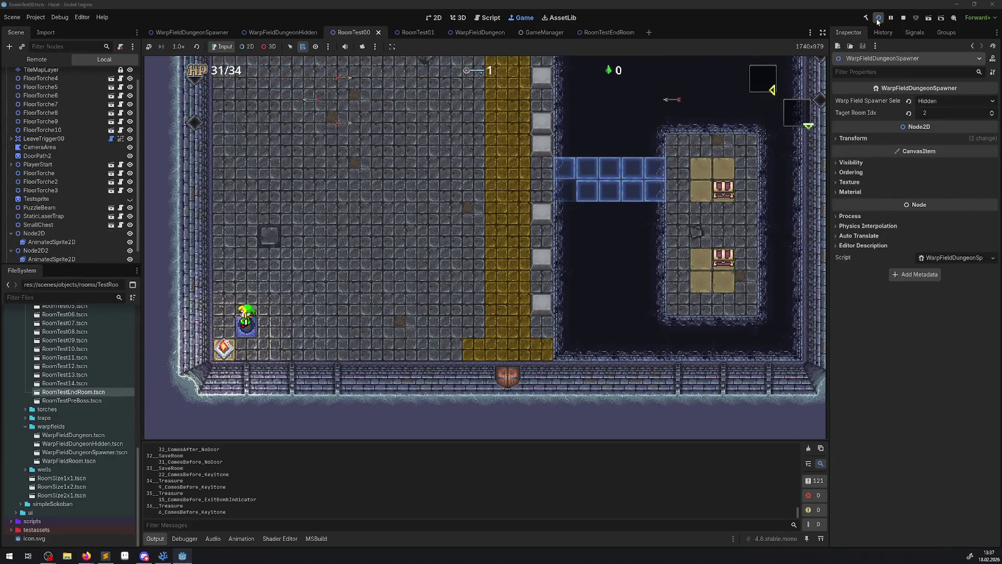
key(Right)
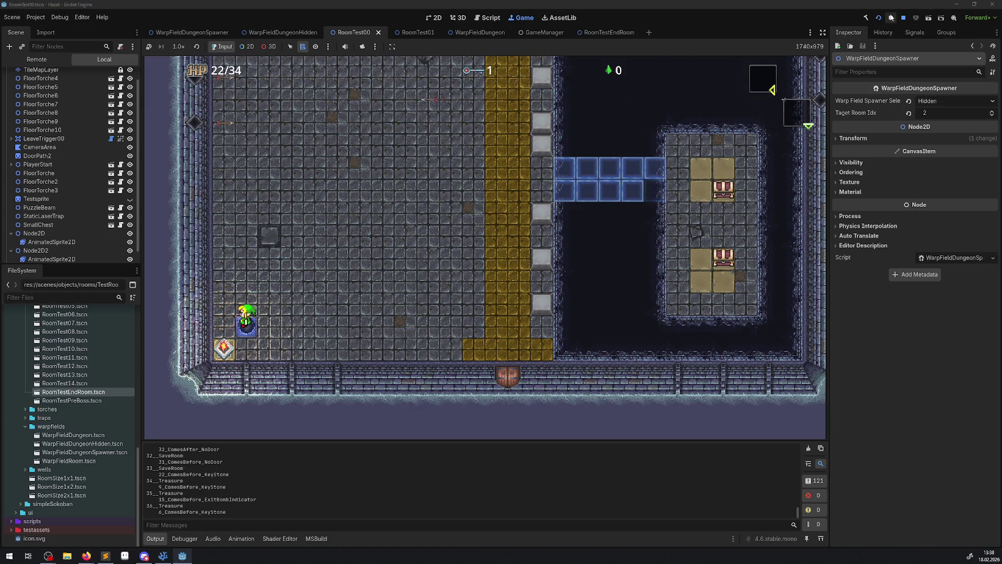
Step: Cross the blue bridge, swing the sword at the chests, and check the inventory
key(Right)
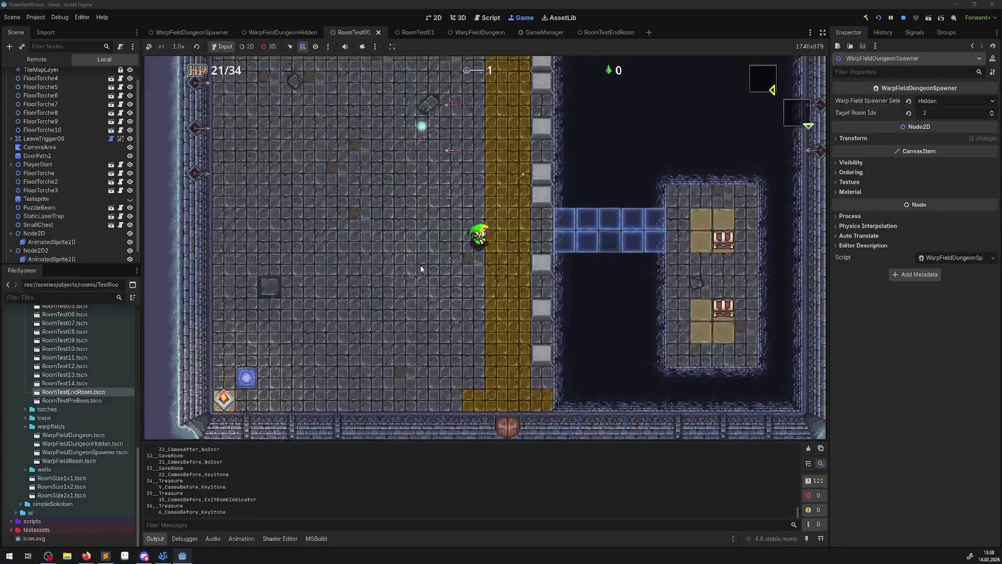
key(Right)
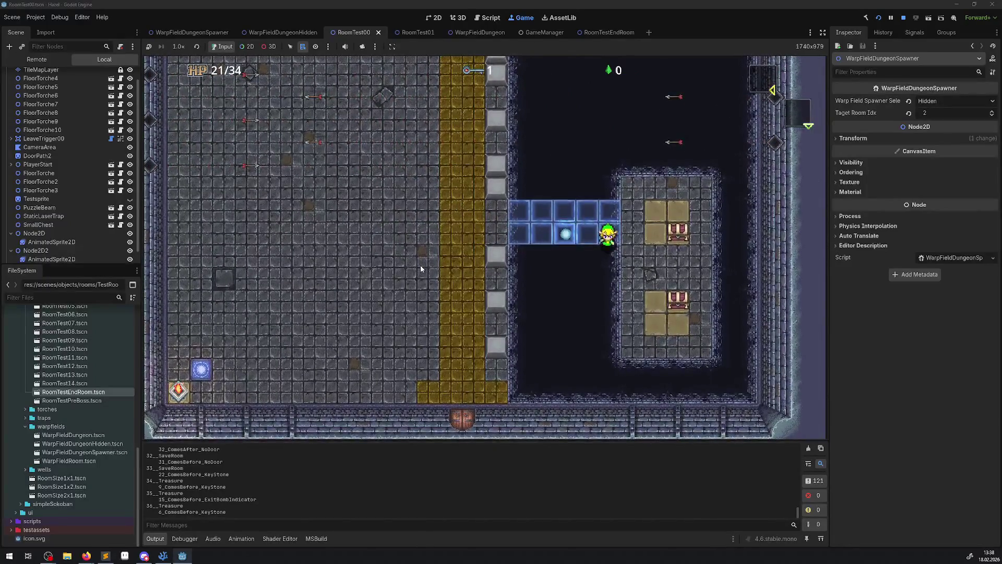
key(Up)
key(Right)
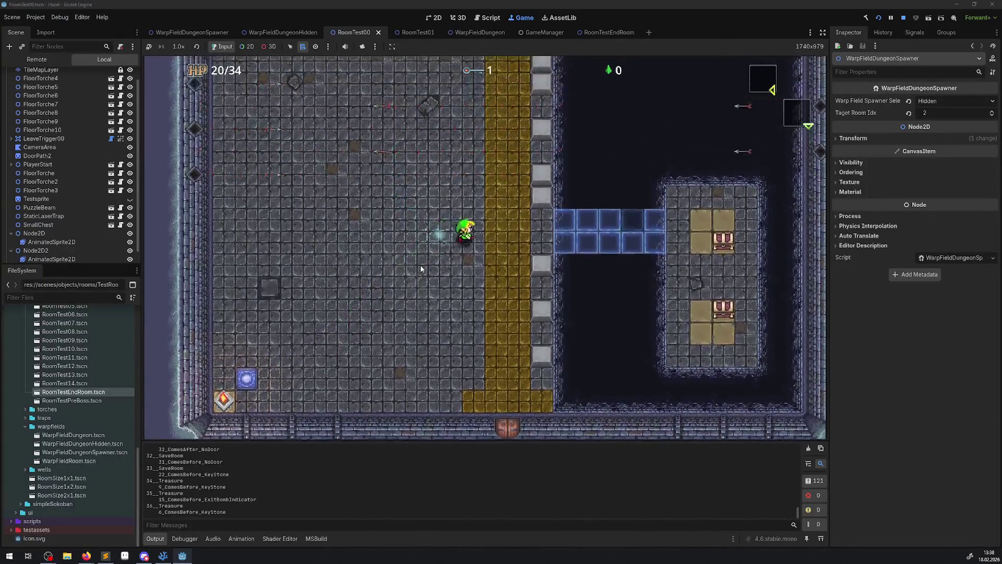
key(Right)
key(Down)
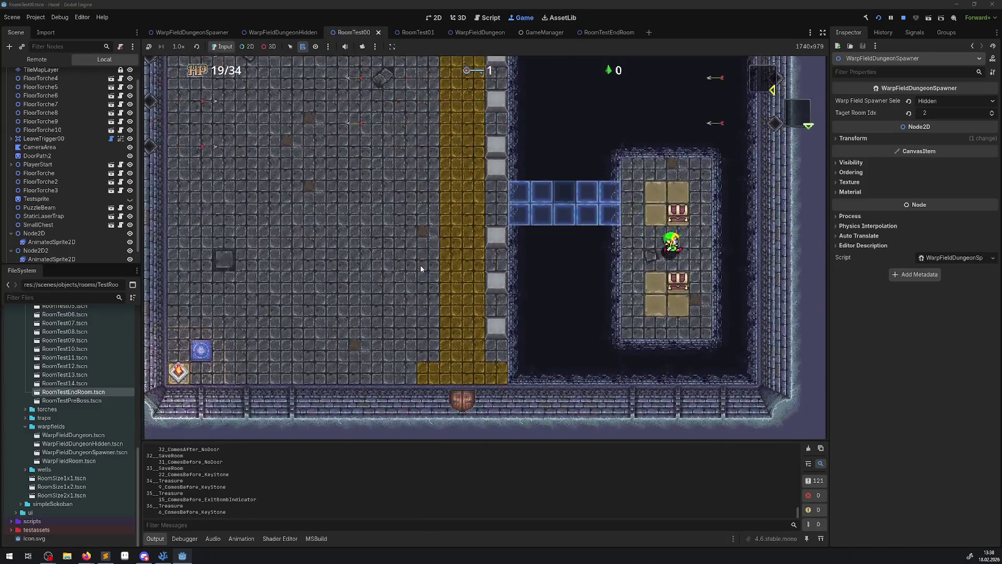
key(Up)
key(Down)
key(Up)
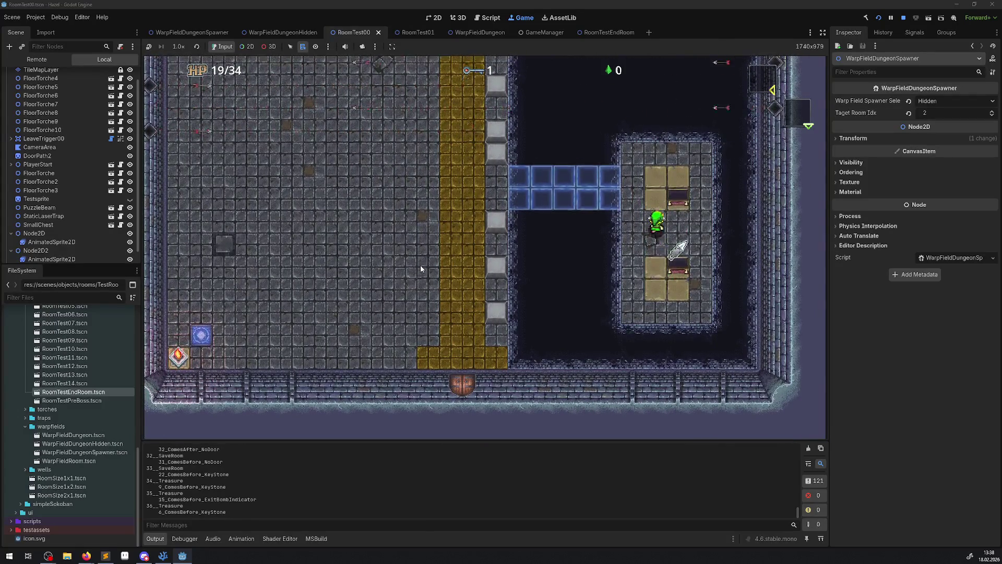
key(Left)
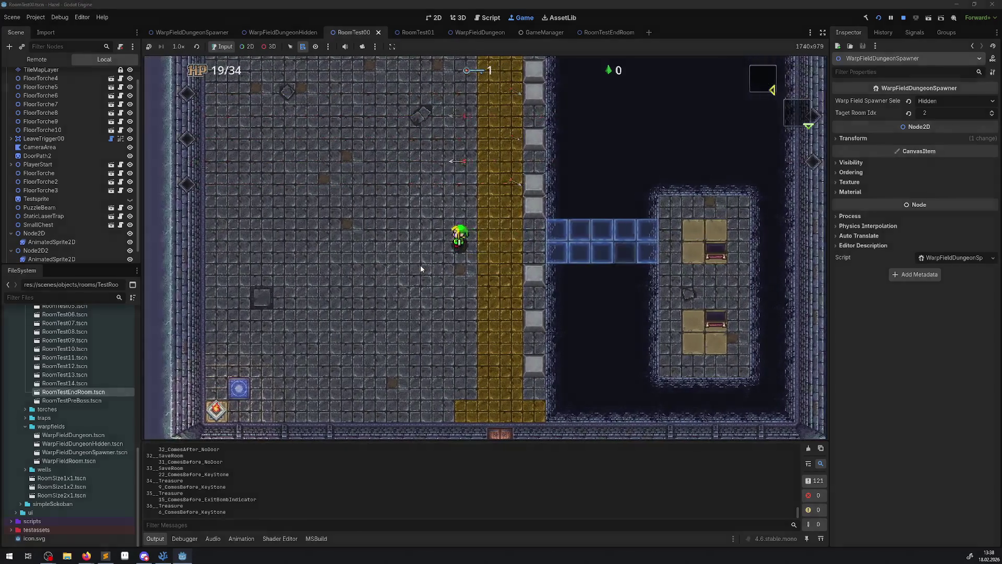
key(Escape)
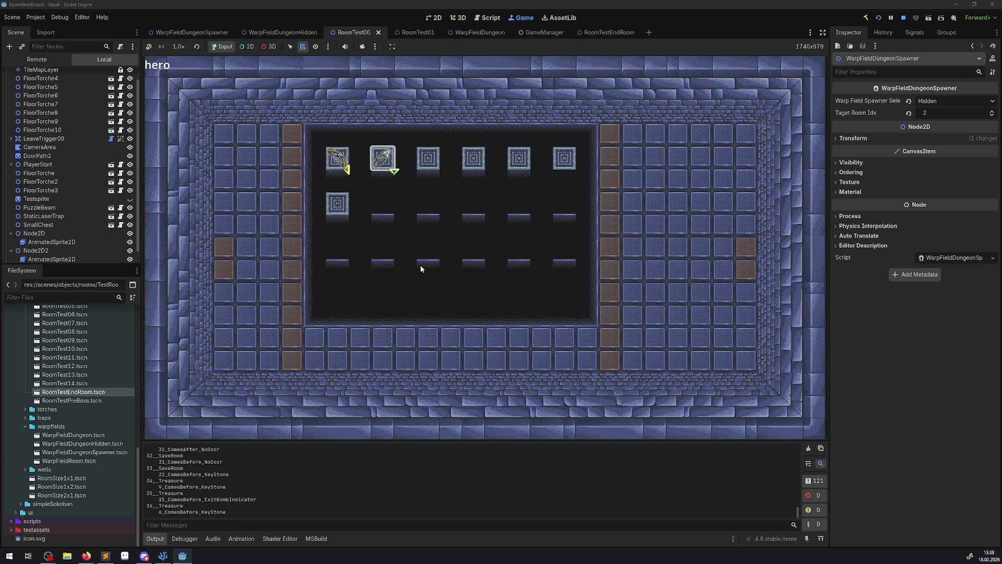
key(Escape)
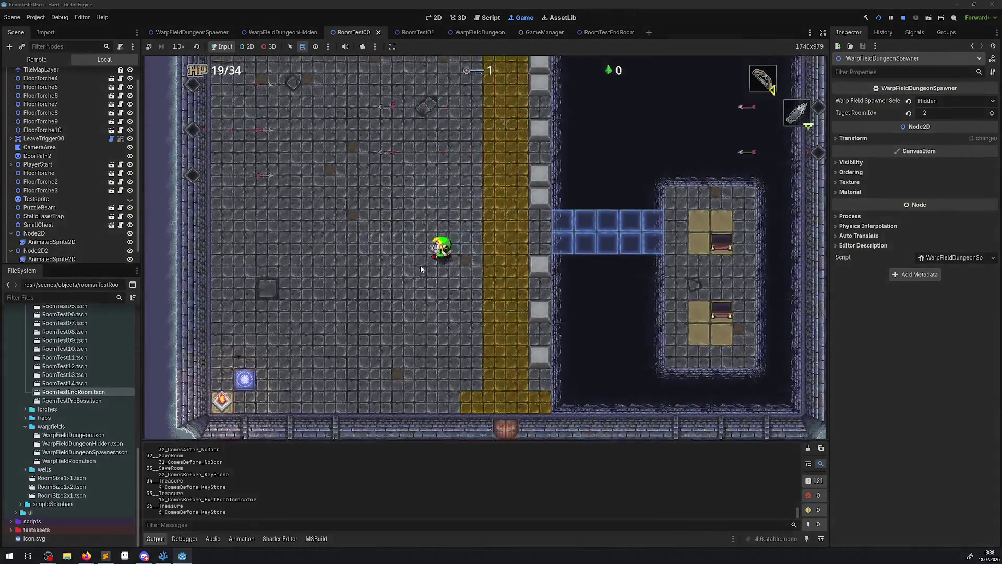
Step: Move the hero around the room and dodge the approaching enemies
key(Left)
key(Right)
key(Up)
key(Left)
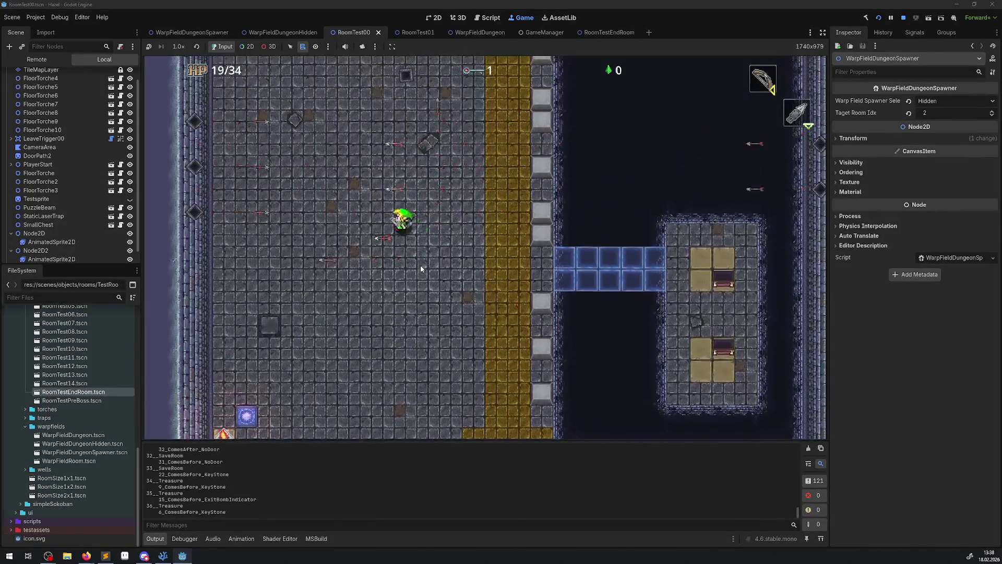
key(Up)
key(Left)
key(Right)
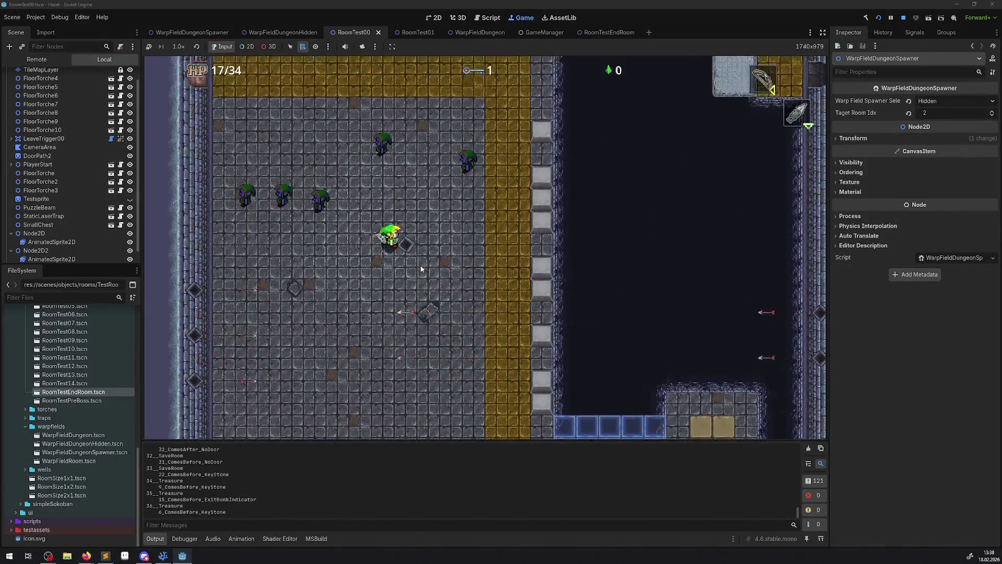
key(Up)
key(Left)
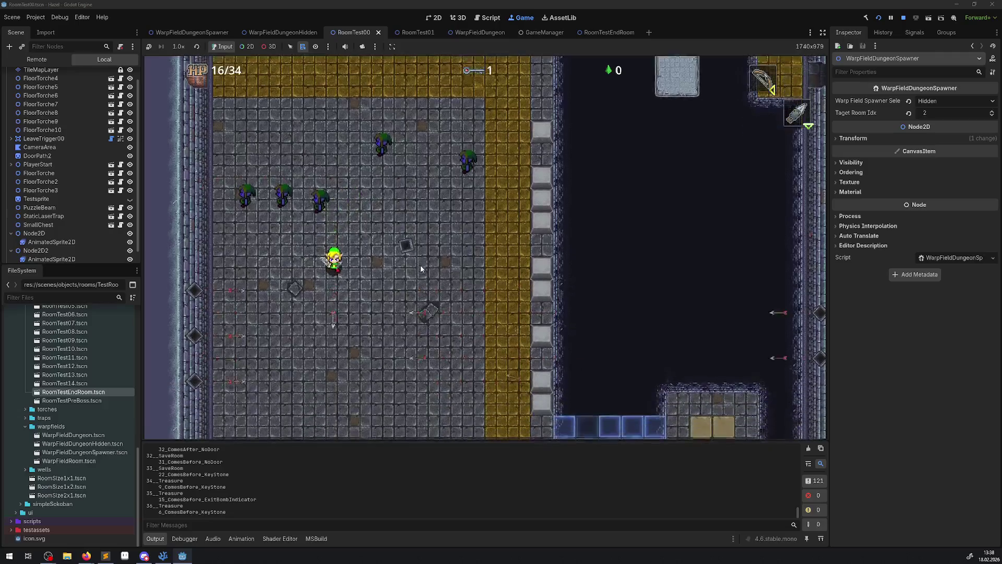
key(Down)
key(Right)
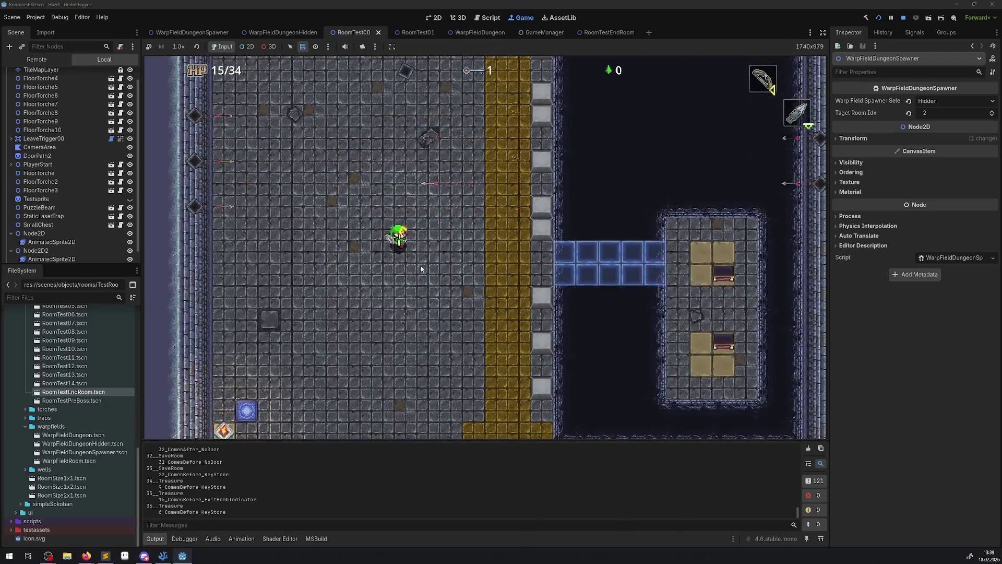
Step: Walk the hero to the edge of the gold strip and back down-left
key(Right)
key(Up)
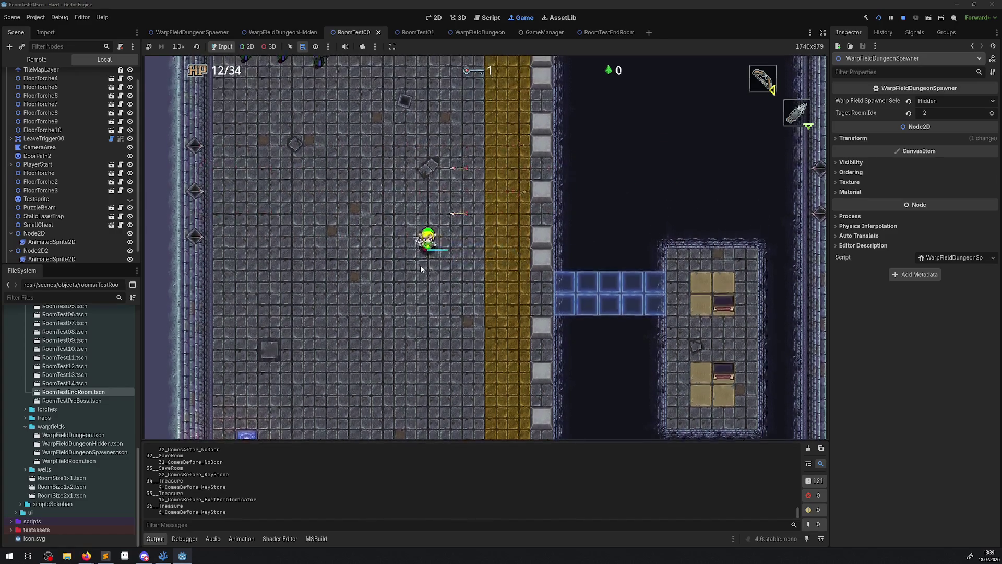
key(Right)
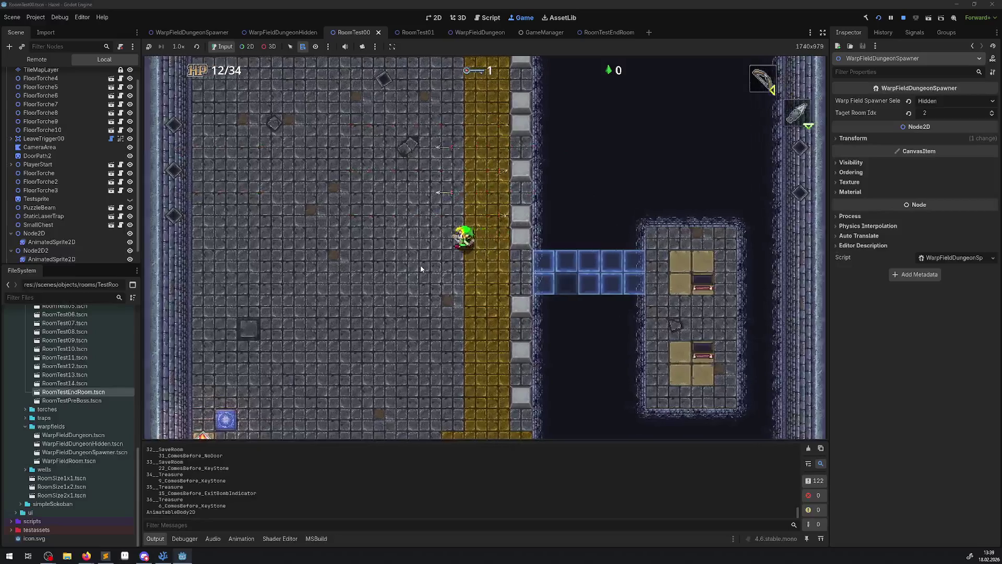
key(Left)
key(Right)
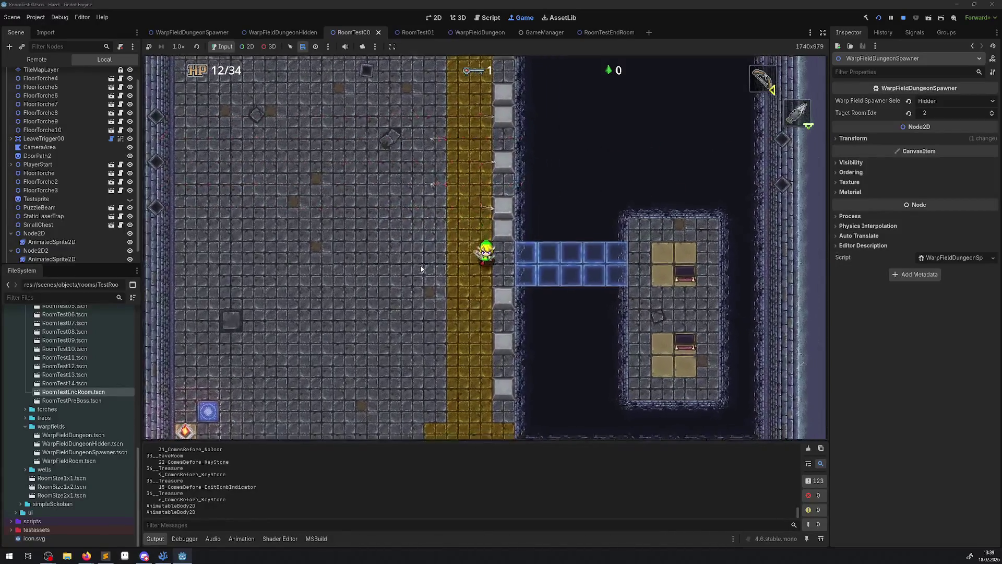
key(Left)
key(Down)
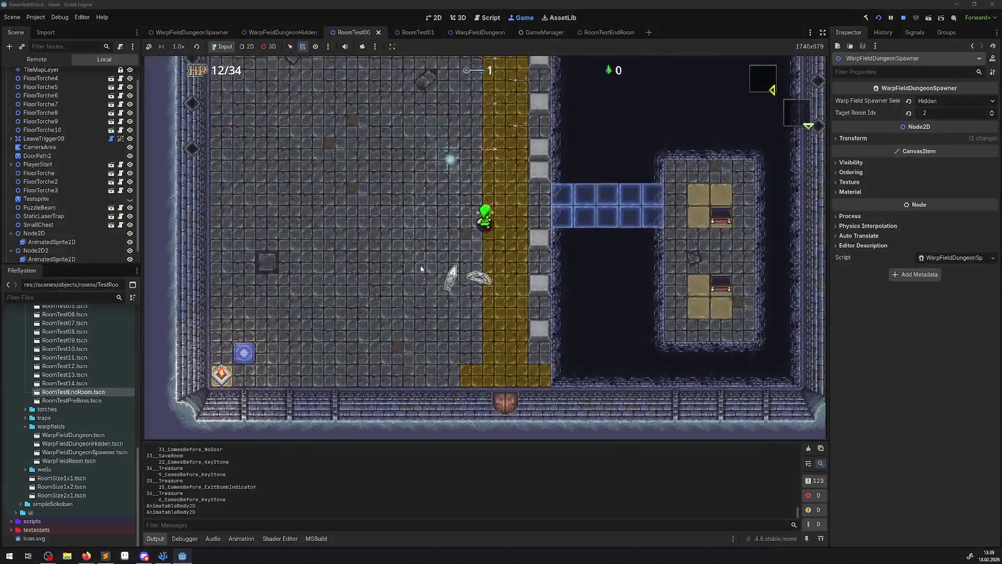
key(Down)
key(Left)
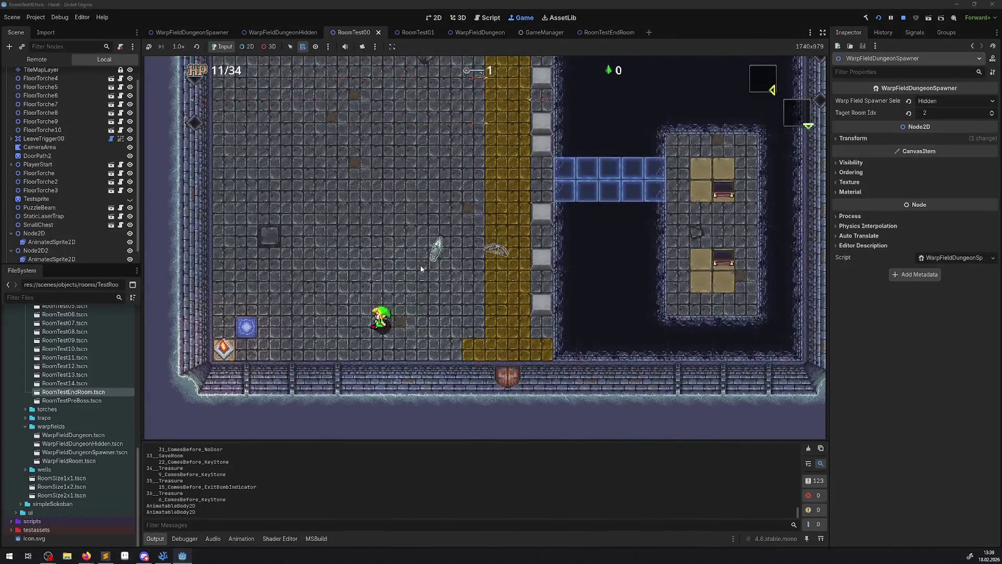
key(Up)
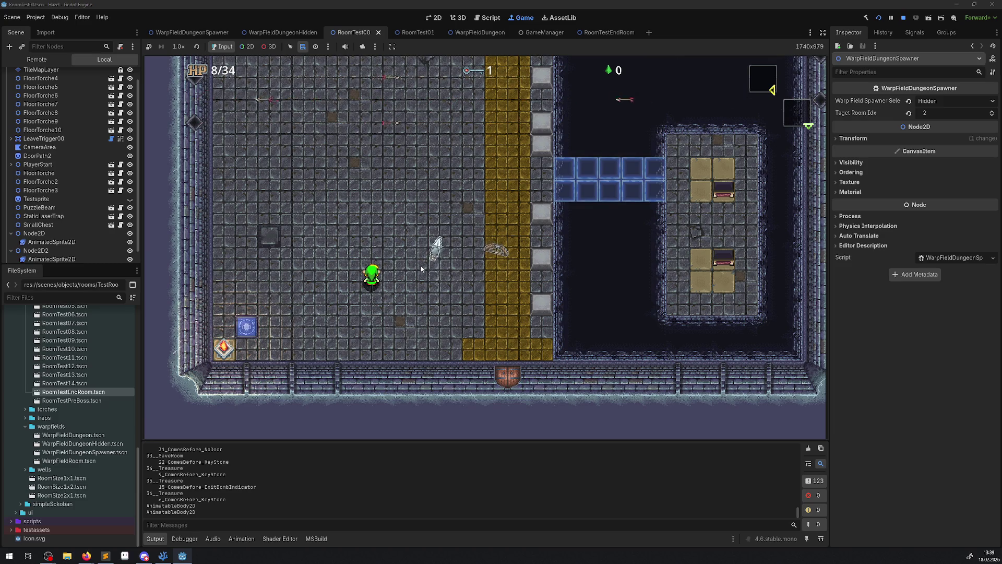
Step: Stop the game, then run and stop it twice more to watch the corridor room
click(902, 18)
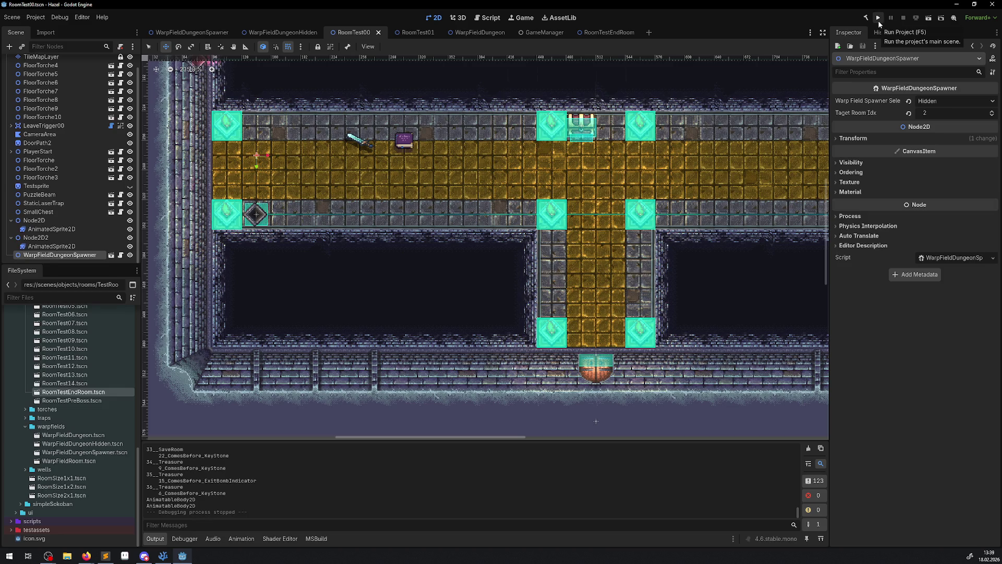
click(877, 18)
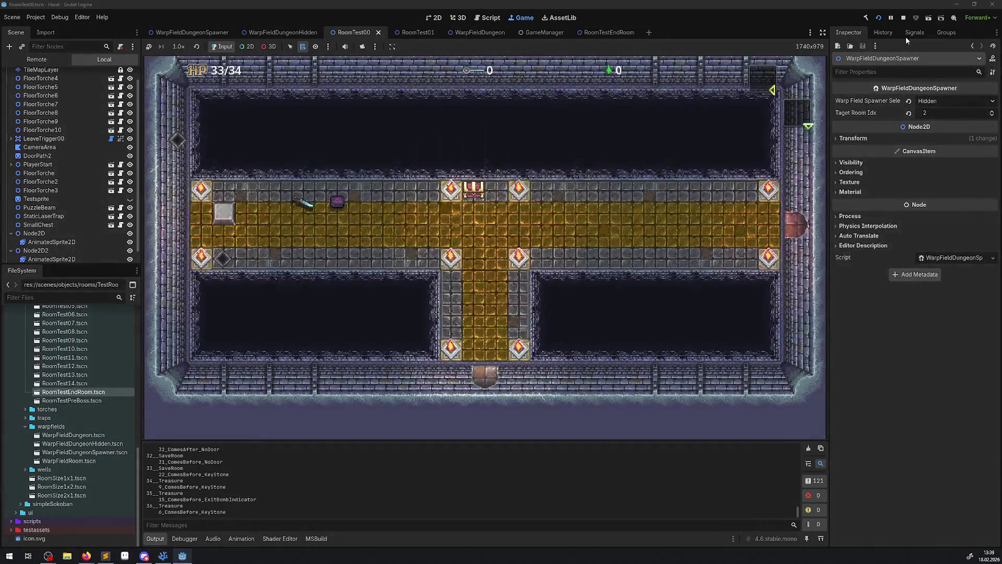
click(904, 18)
click(877, 18)
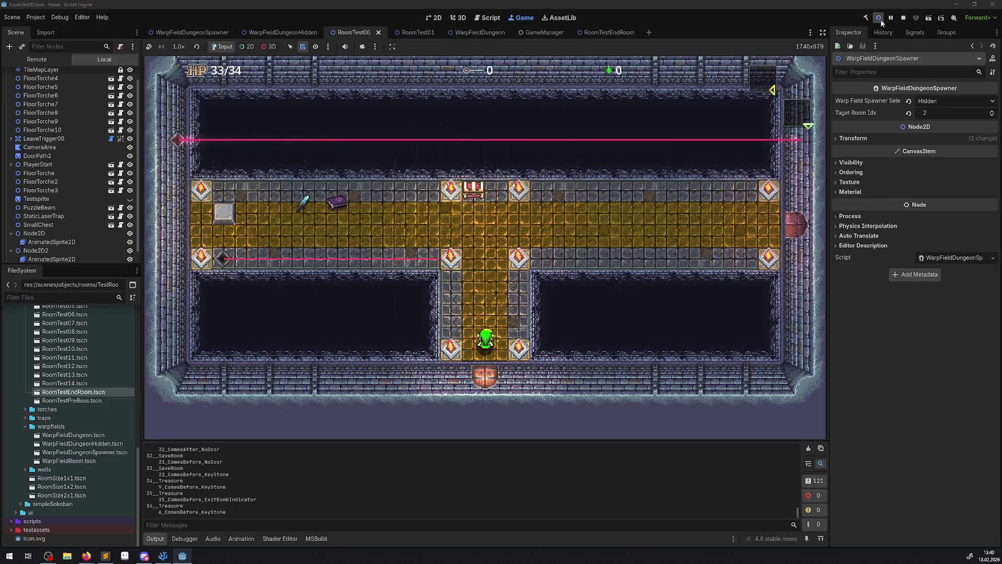
click(902, 18)
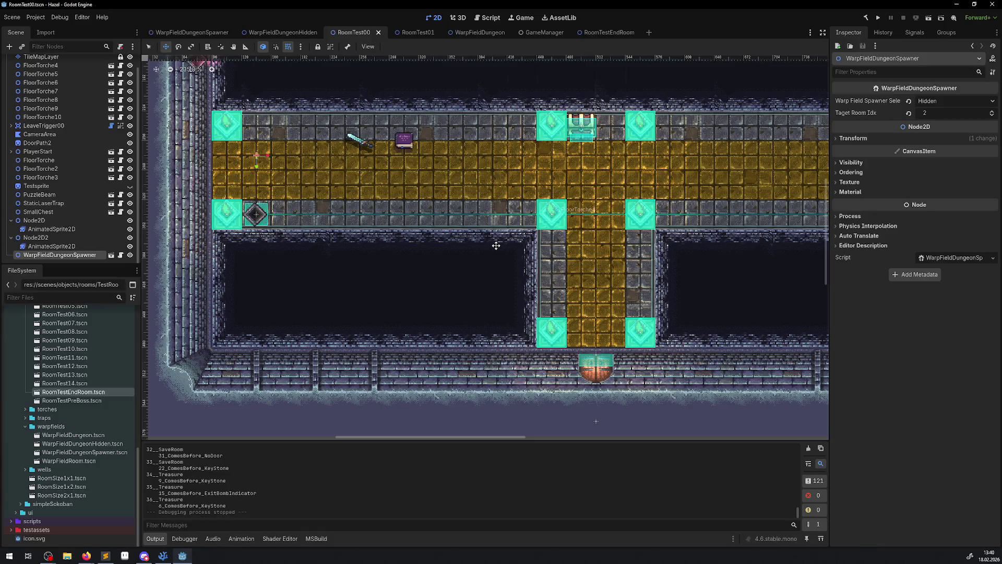
Step: Zoom and pan over the corridor room's warp fields, then rebuild the .NET project
scroll(497, 240, up, 5)
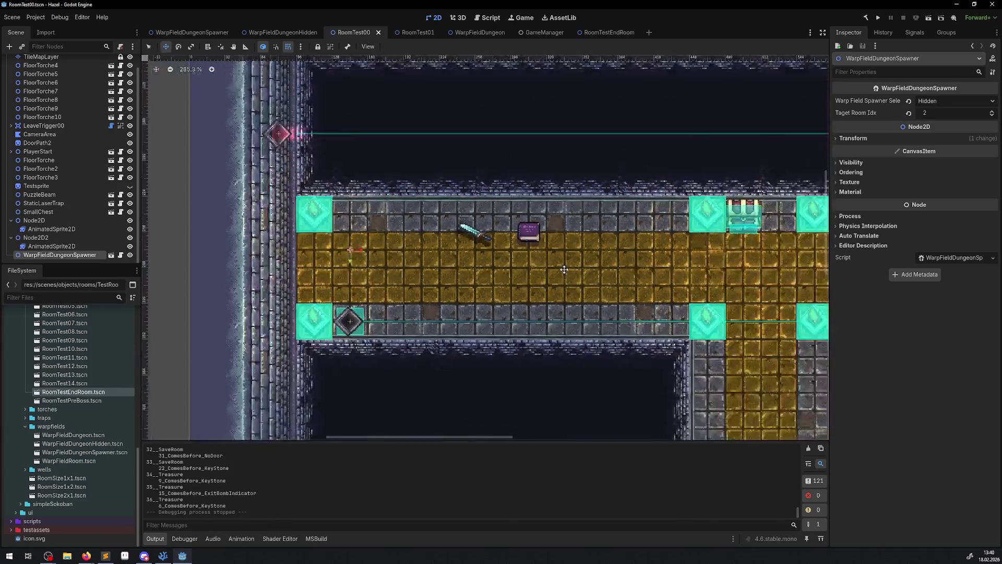
scroll(515, 243, down, 5)
drag(466, 243, 452, 250)
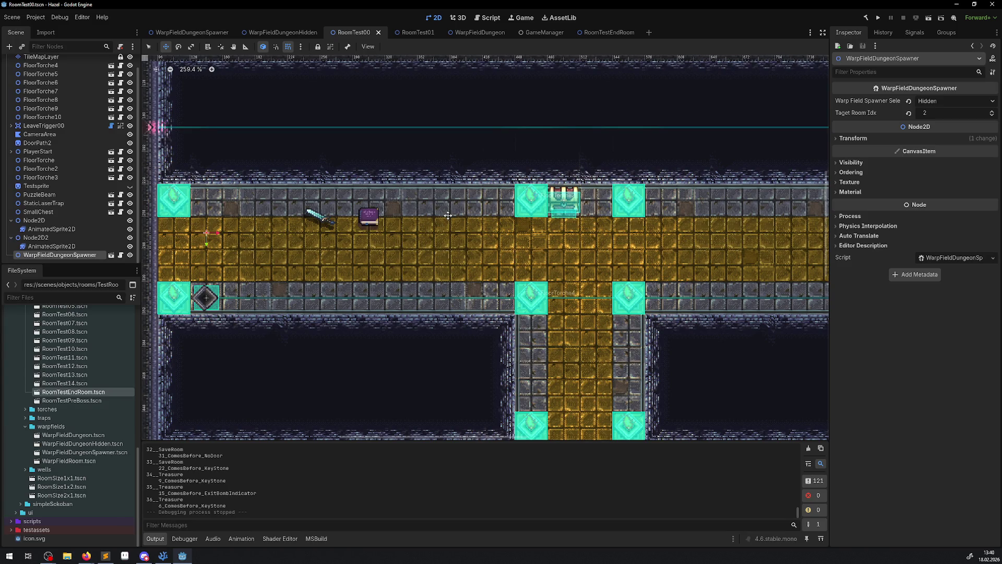
key(q)
click(167, 49)
click(150, 48)
click(865, 17)
click(367, 49)
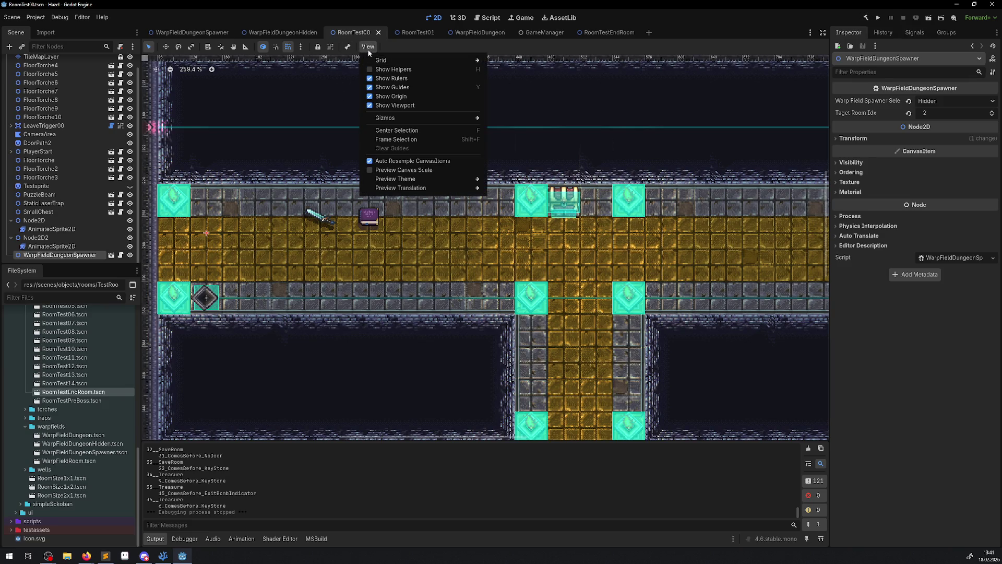
click(365, 60)
click(367, 48)
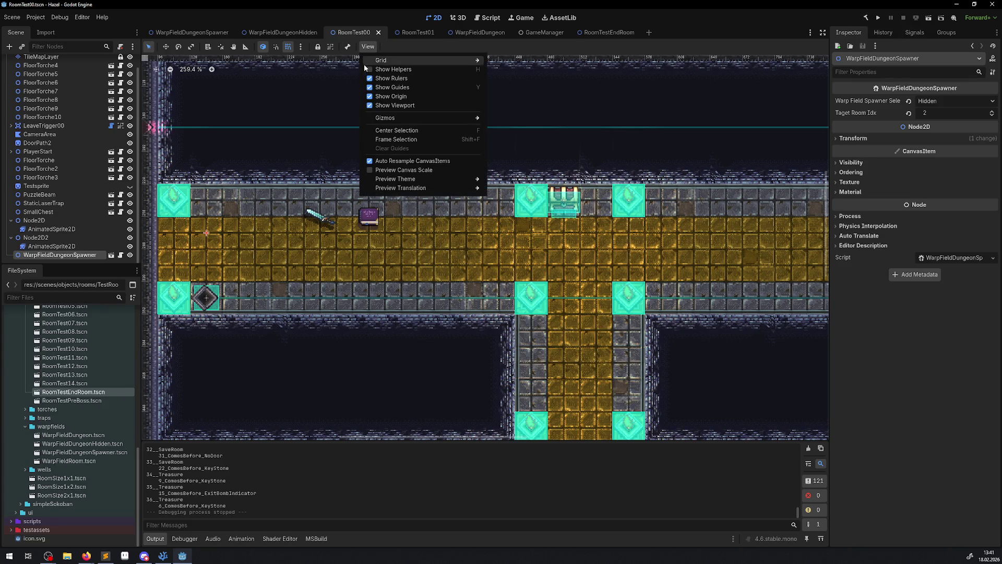
click(335, 71)
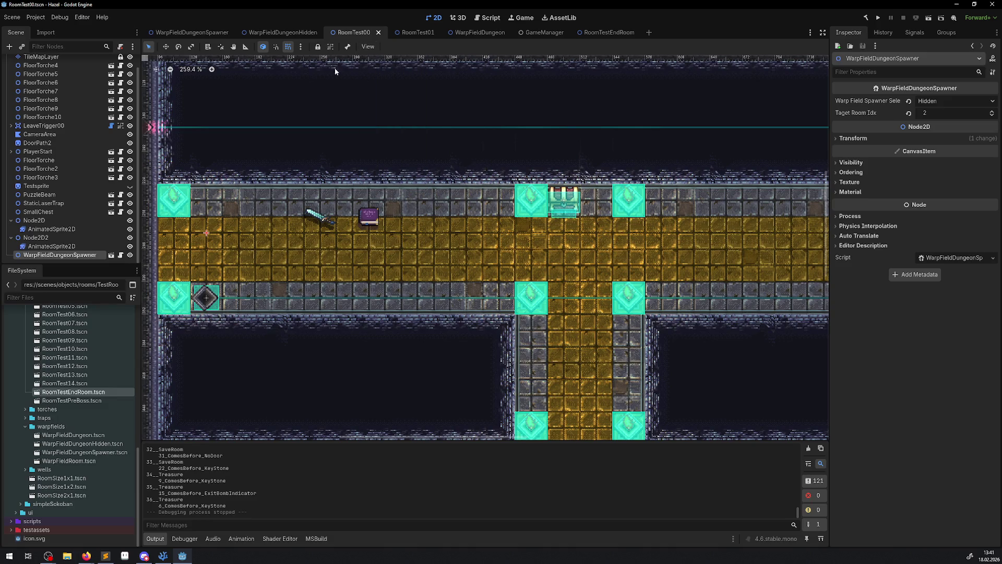
click(249, 48)
click(148, 47)
click(369, 48)
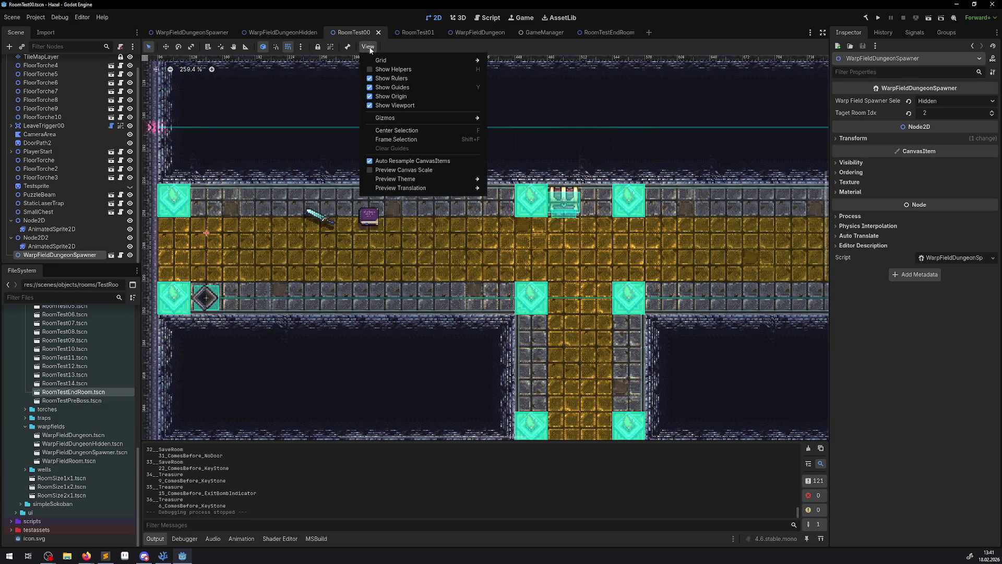
mouse_move(368, 56)
click(368, 48)
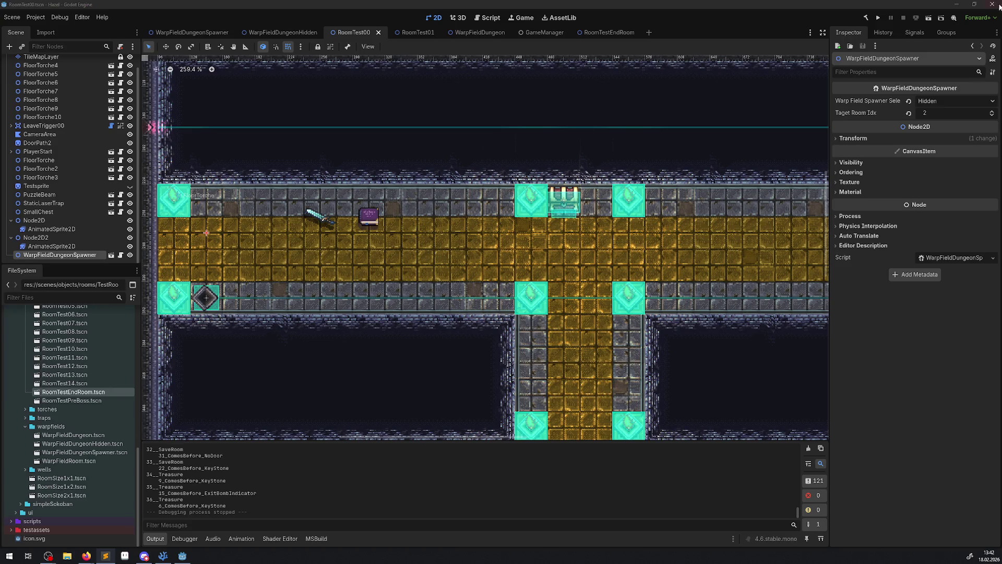
click(878, 17)
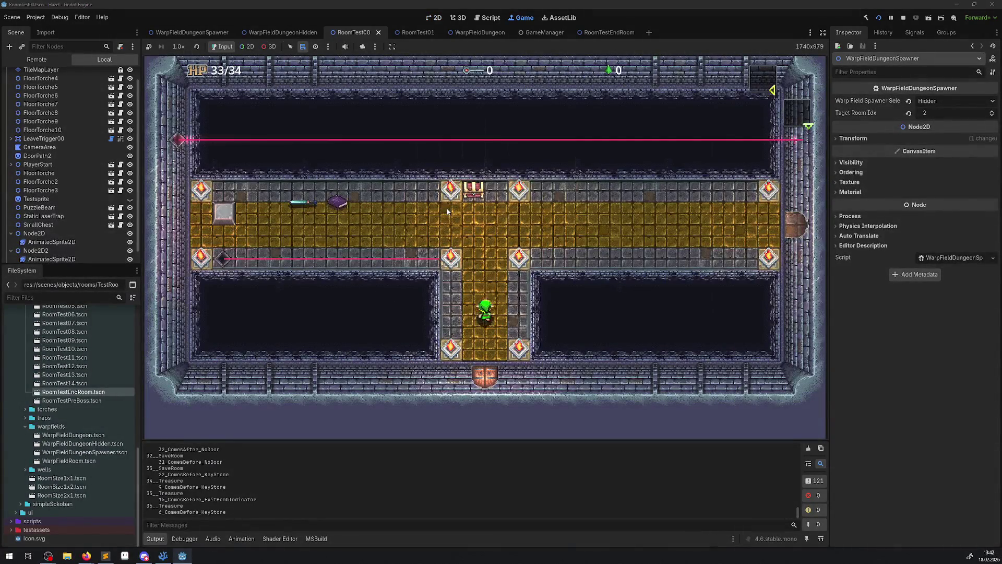
Step: Walk the hero to collect the key and onto the blue warp tile, then stop the game
key(Left)
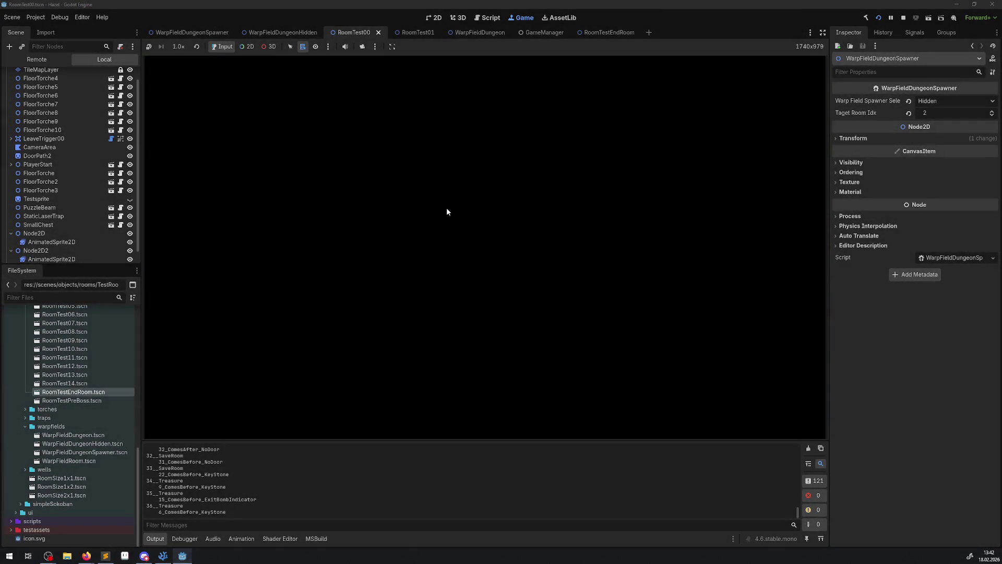
key(Right)
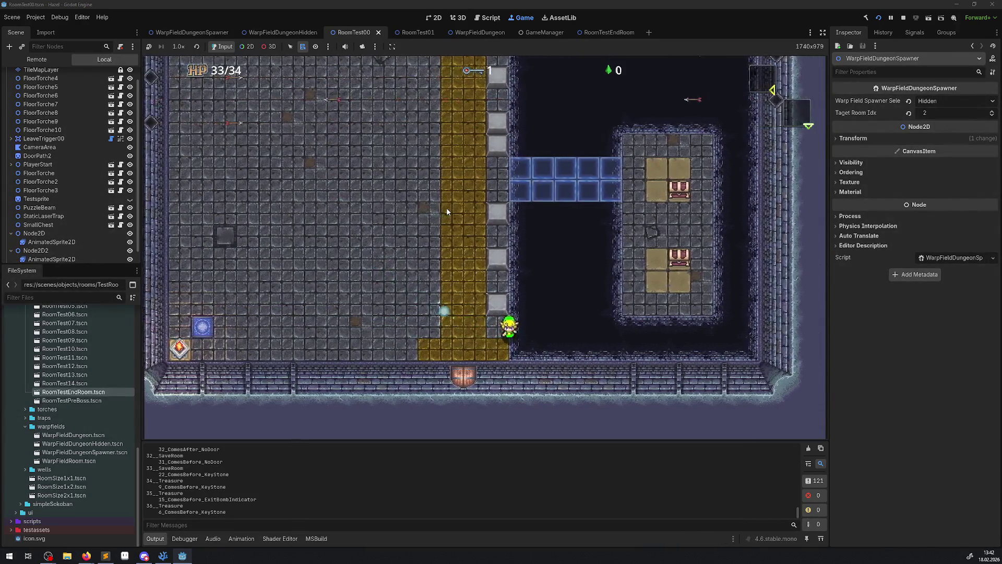
key(Left)
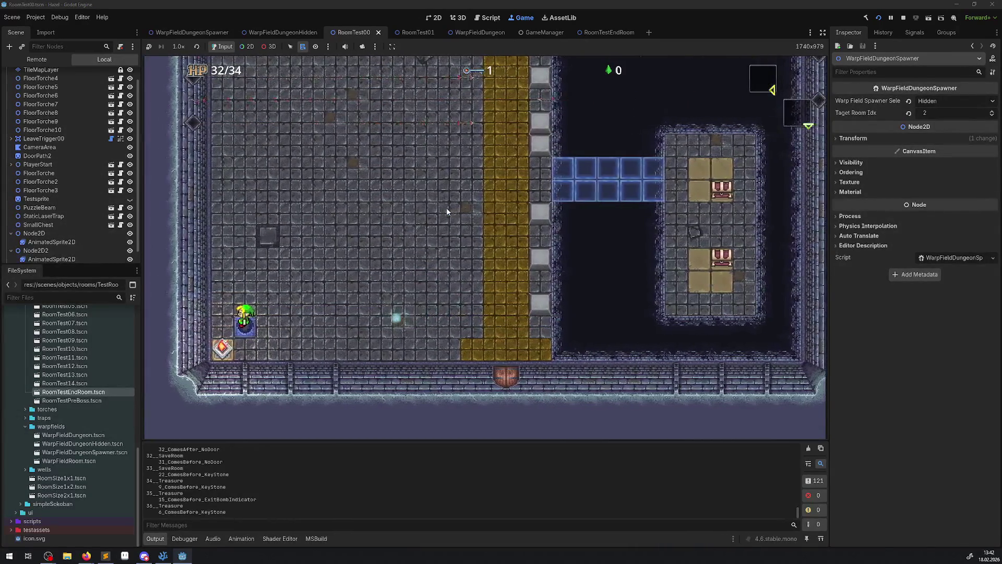
key(Right)
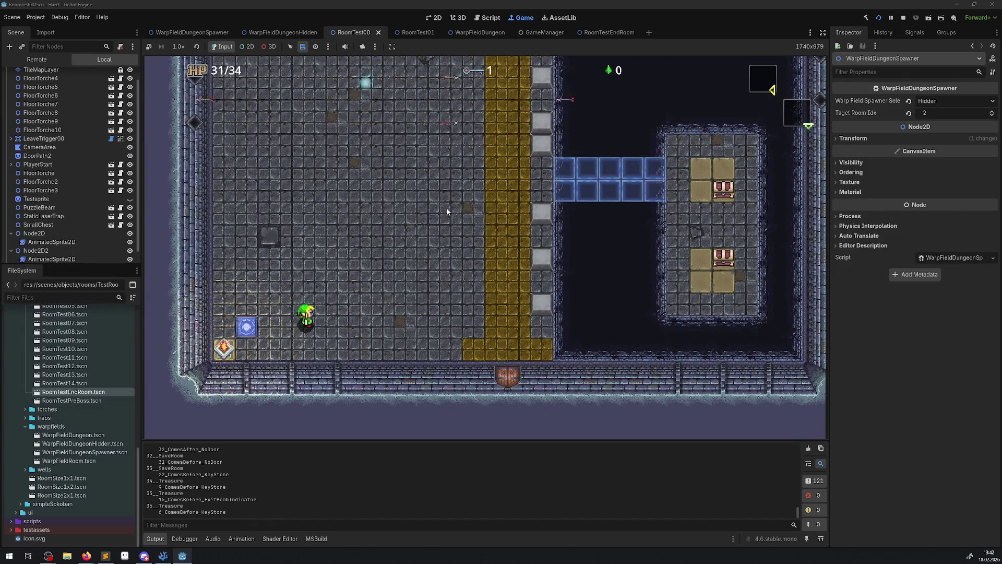
key(Left)
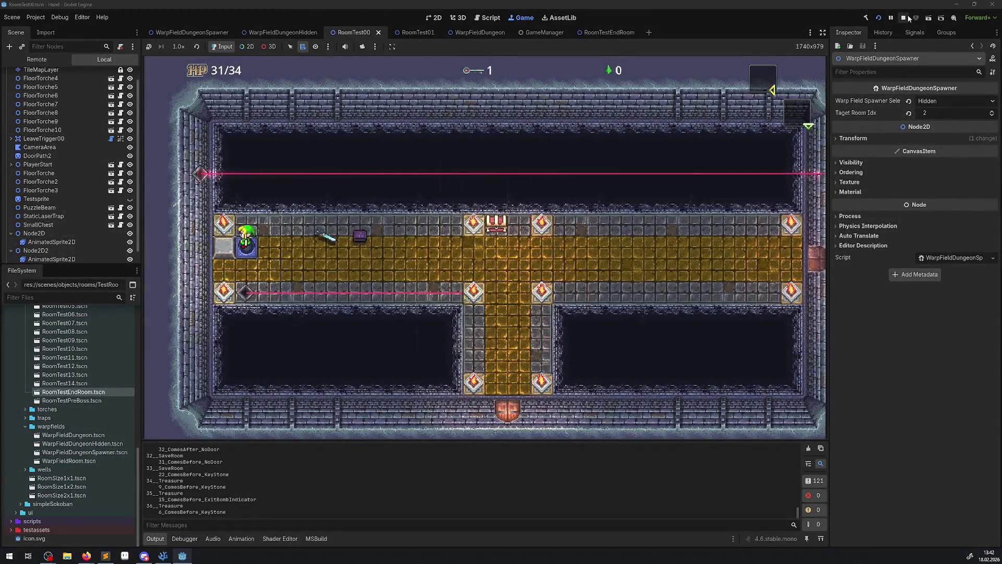
click(904, 17)
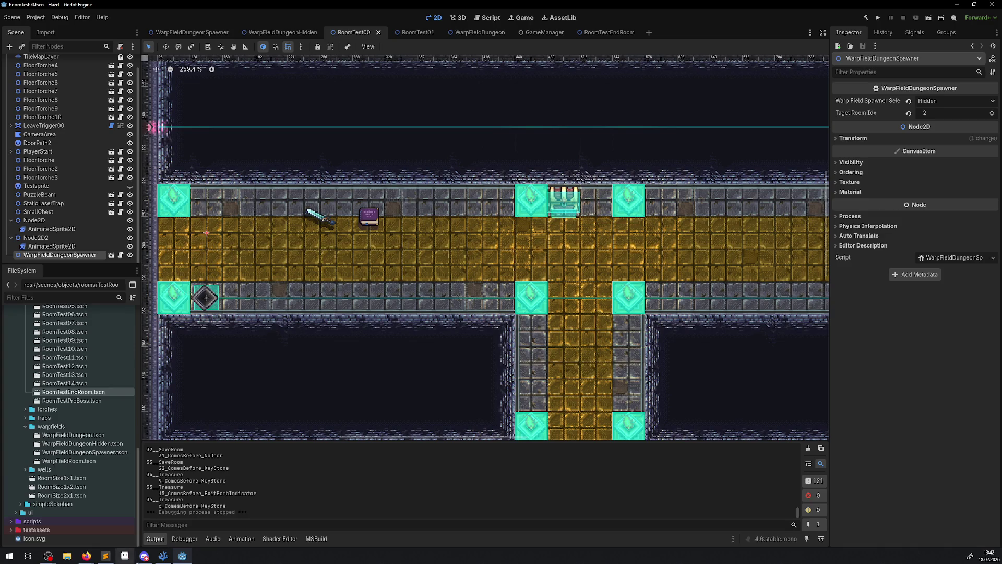
key(alt+Tab)
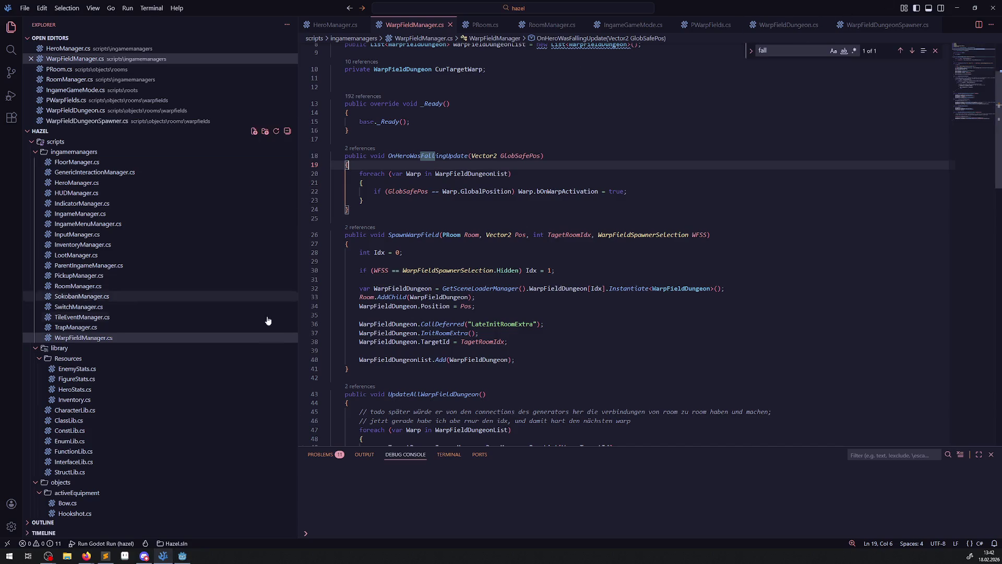
Step: Close the HeroManager.cs, IngameGameMode.cs, RoomManager.cs and PRoom.cs tabs
click(364, 24)
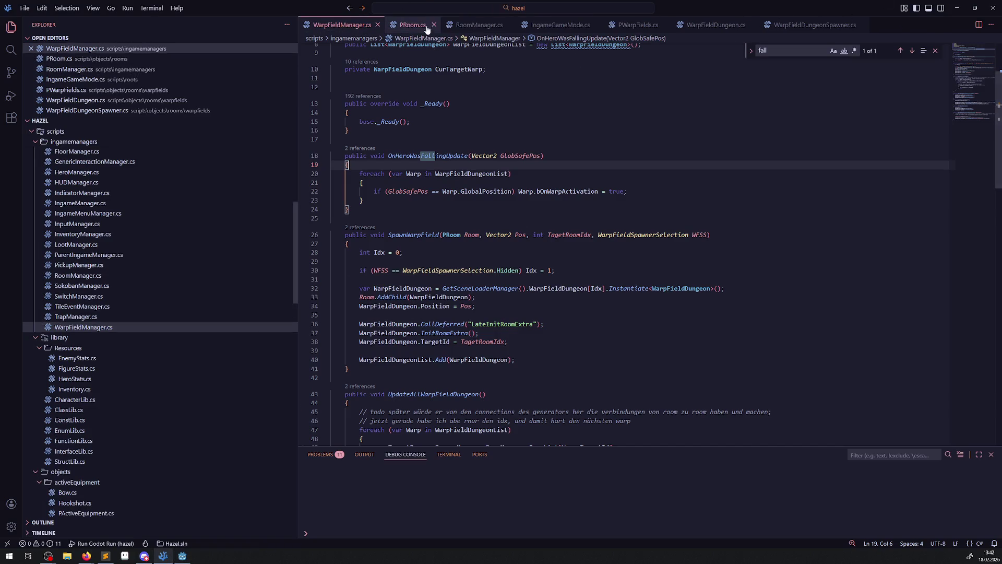
click(596, 24)
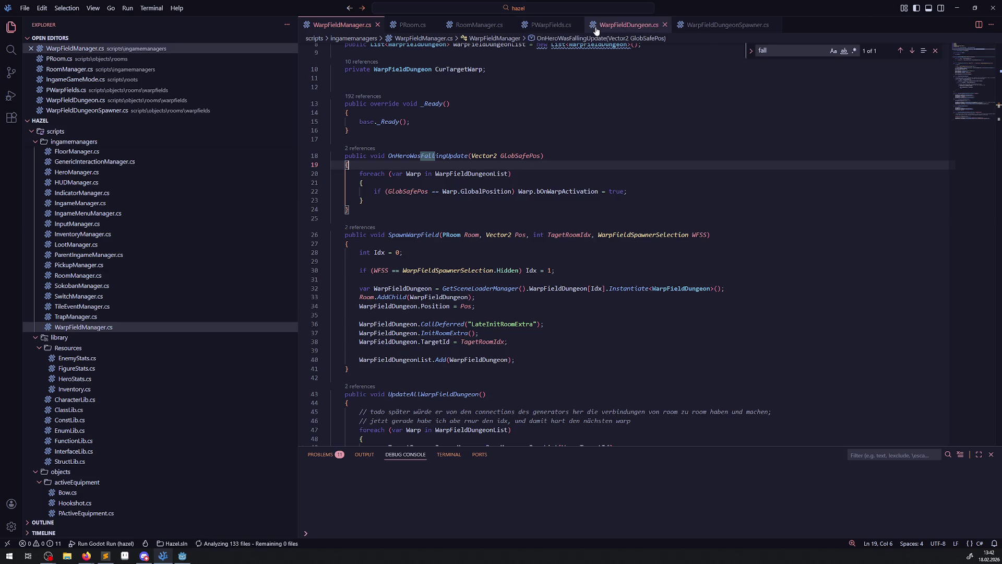
click(509, 25)
click(434, 24)
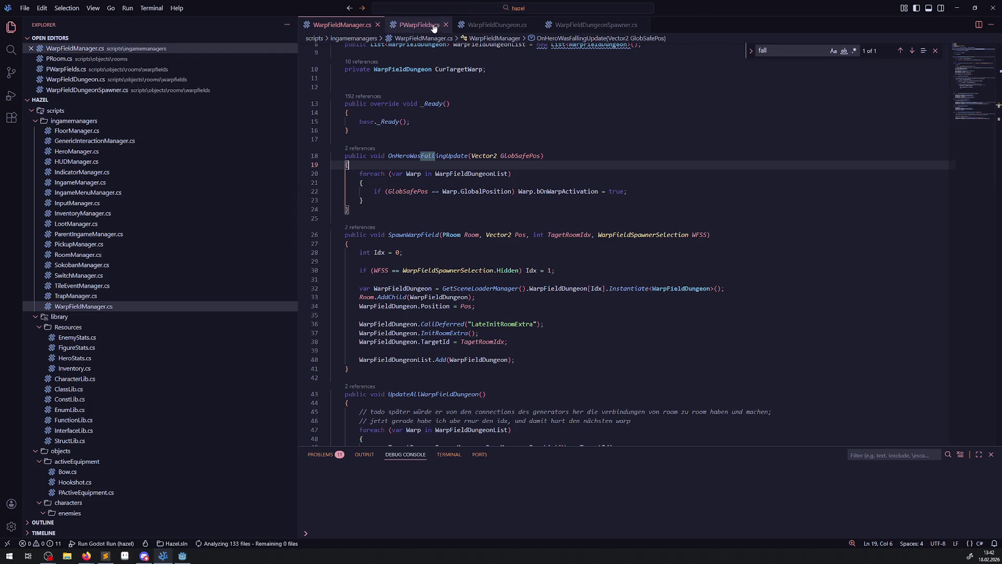
Step: Open WarpFieldRoom.cs from the warpfields folder in the Explorer
scroll(145, 342, down, 5)
scroll(151, 375, down, 10)
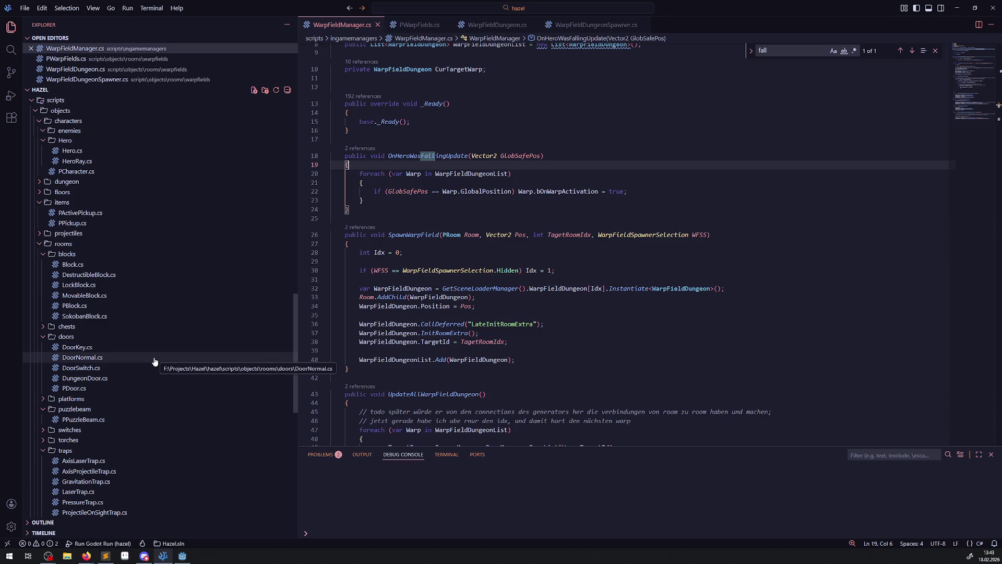
scroll(128, 358, down, 6)
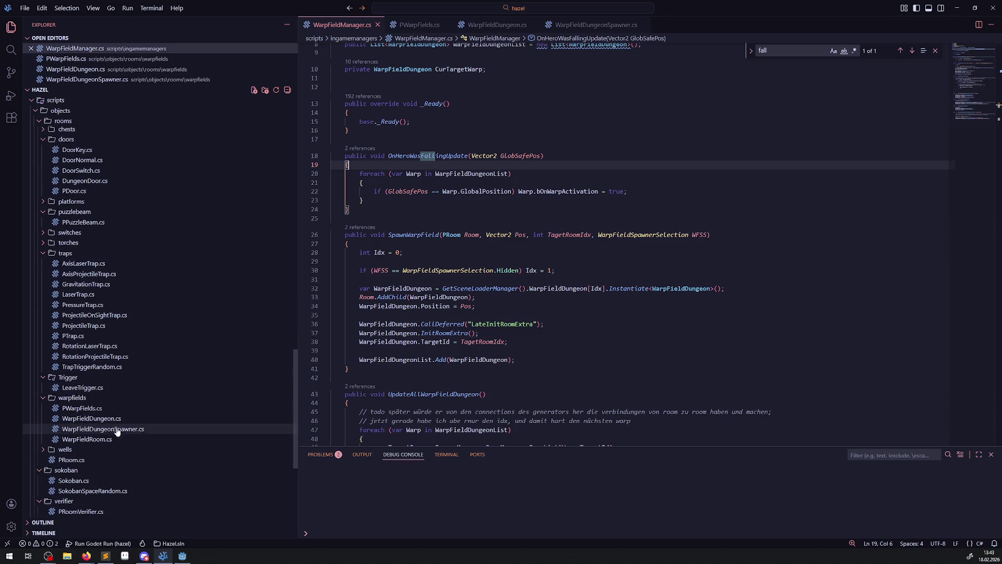
mouse_move(91, 430)
mouse_down()
mouse_move(103, 437)
mouse_move(134, 424)
mouse_move(112, 391)
mouse_move(97, 438)
mouse_up()
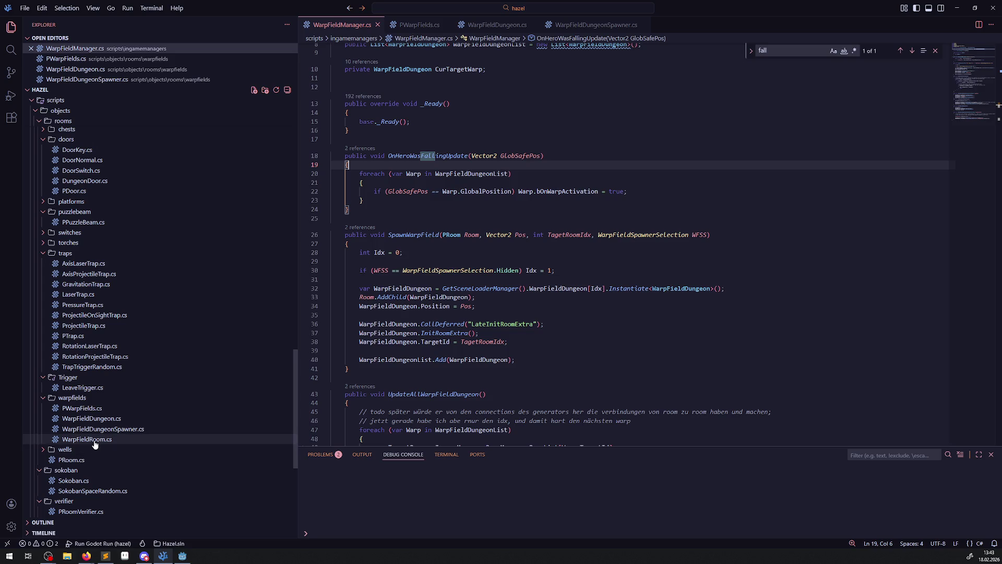
click(89, 440)
scroll(541, 352, down, 6)
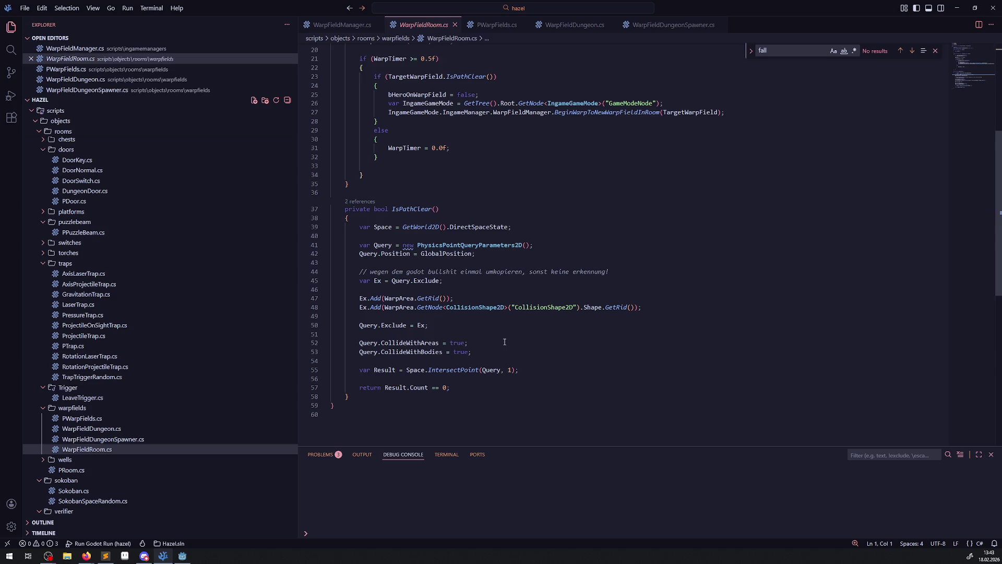
Step: Restore and uncomment the Query.Exclude line on line 46 of IsPathClear
mouse_move(479, 394)
mouse_down()
mouse_move(365, 285)
mouse_move(331, 209)
mouse_up()
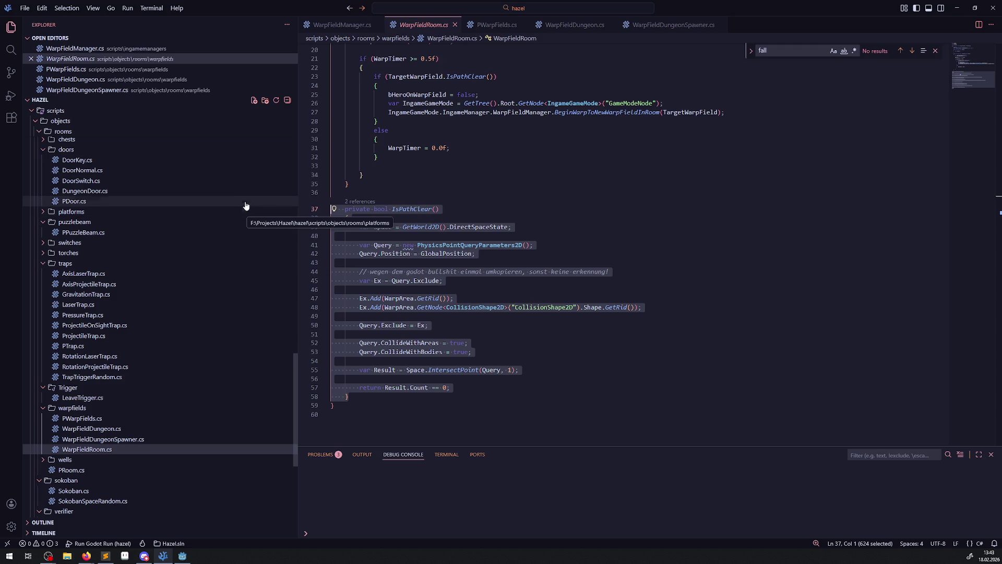
click(575, 322)
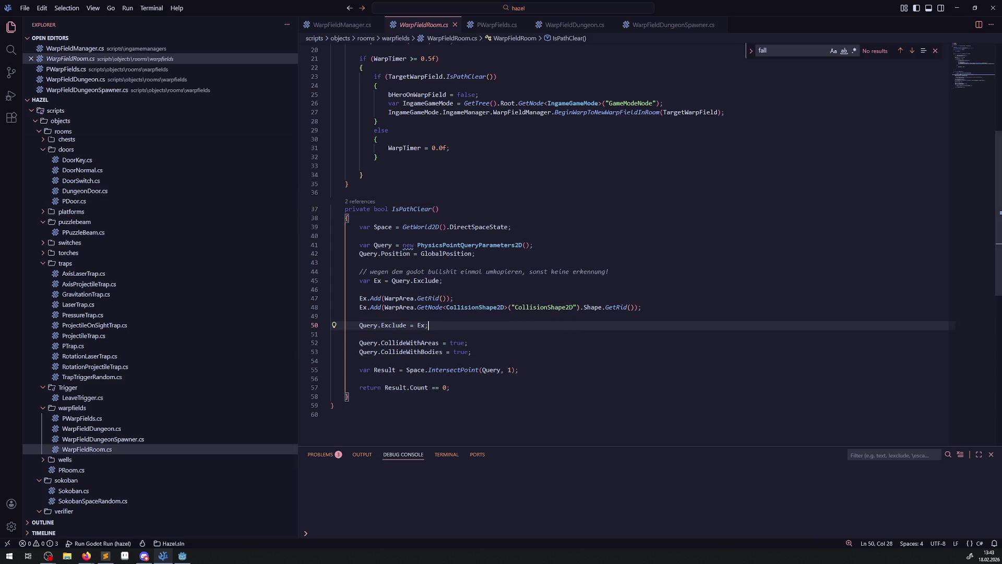
key(alt+Tab)
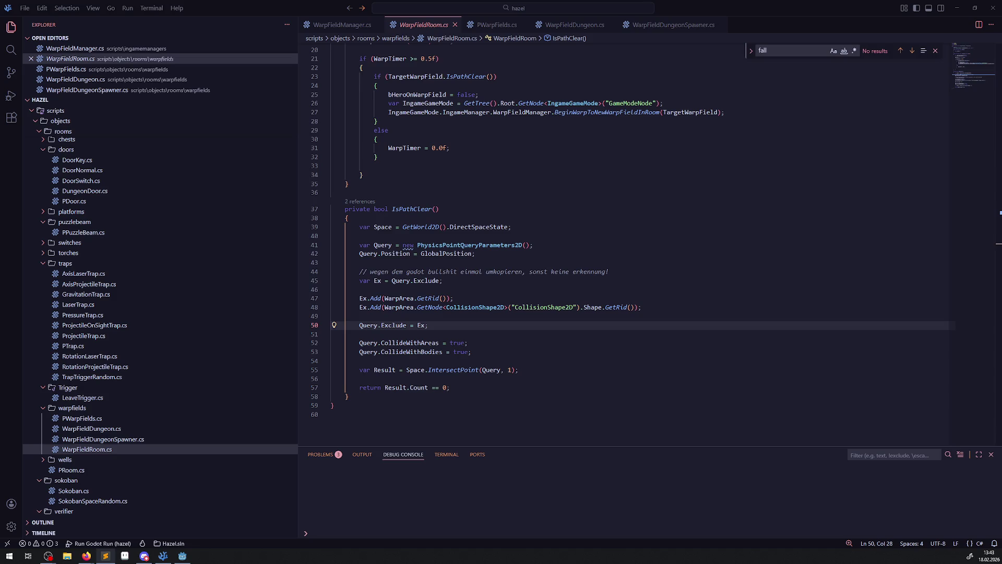
click(441, 292)
text(//Query.Exclude = new Godot.Collections.Array<Rid> { GetRid() };)
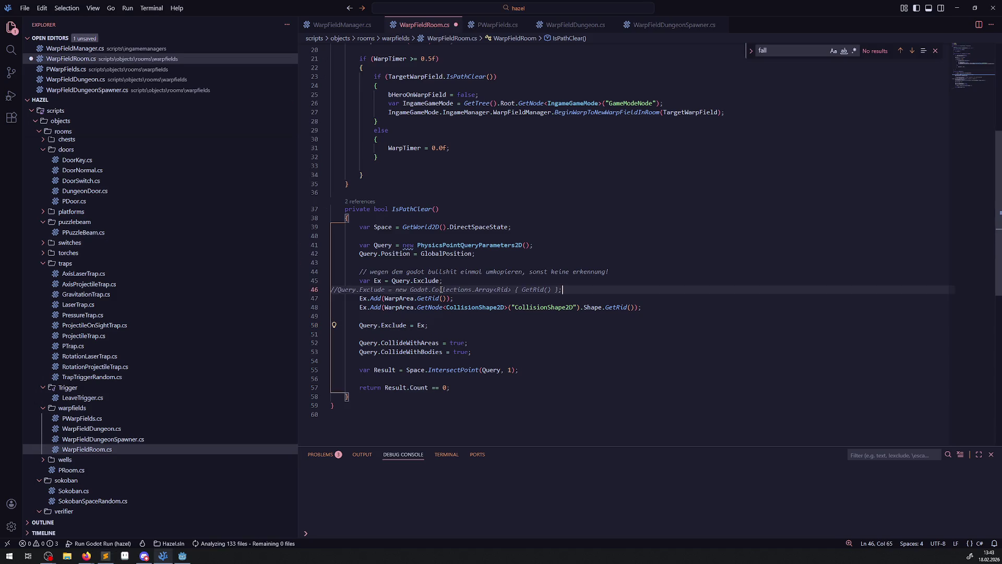
click(360, 291)
key(Delete)
key(Delete)
Step: Replace GetRid() on line 46 with WarpArea.GetRid() and save the script
drag(392, 280, 429, 281)
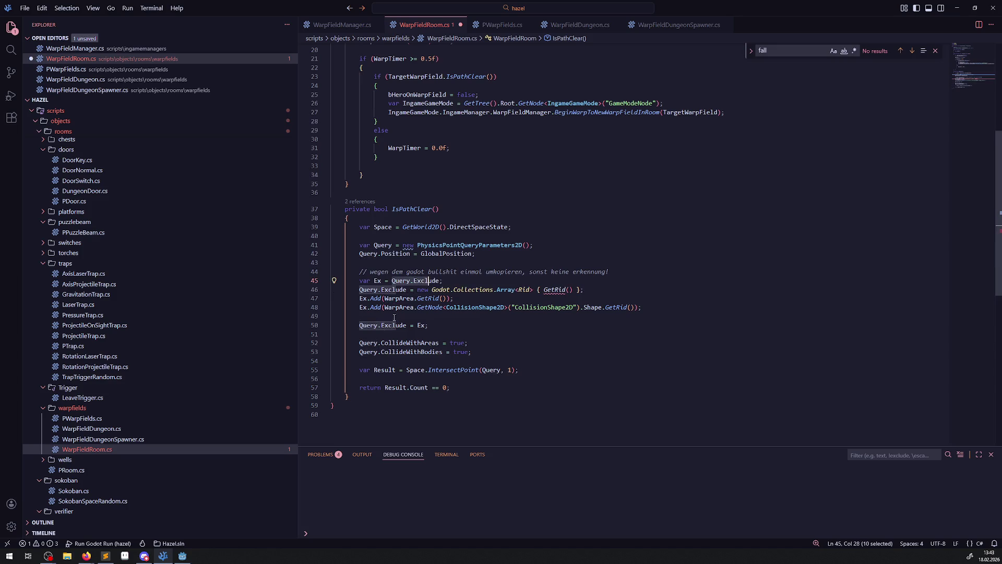
click(390, 315)
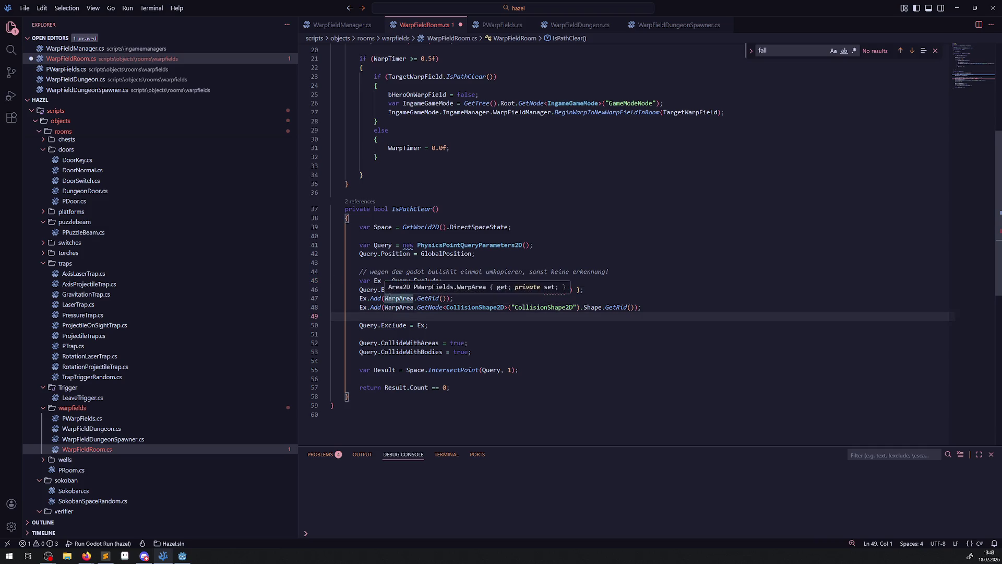
drag(384, 298, 447, 298)
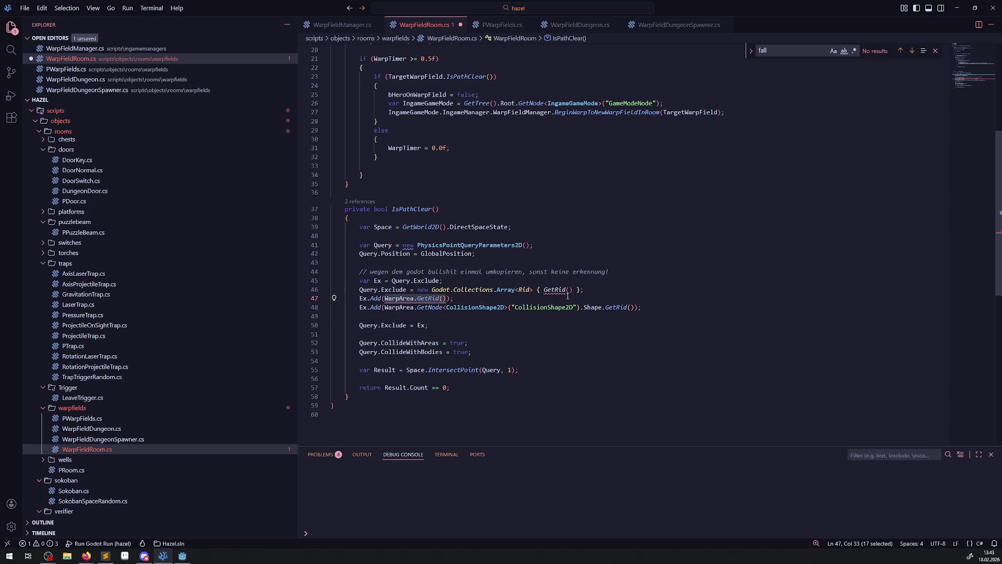
drag(543, 290, 572, 290)
text(WarpArea.GetRid())
key(ctrl+s)
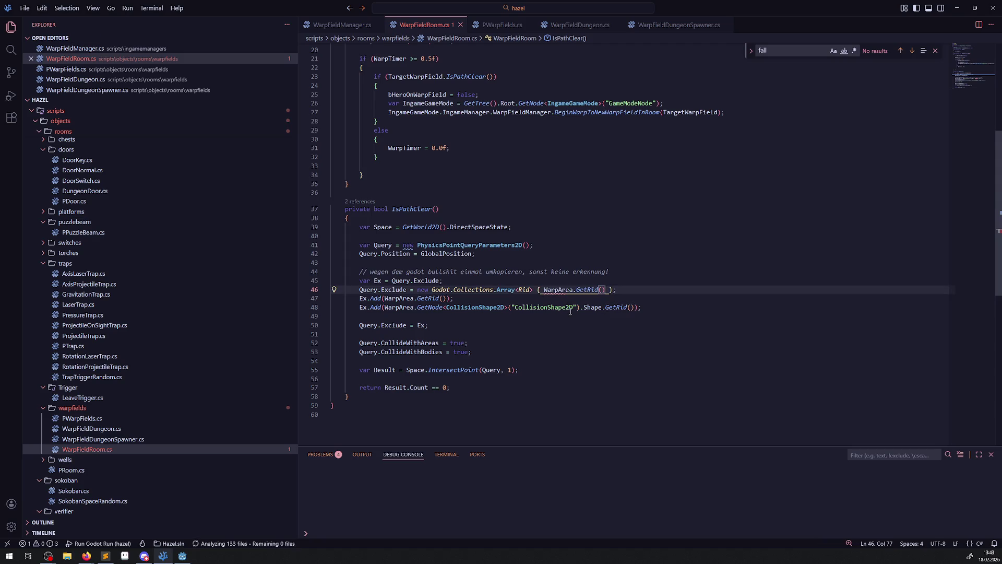
Step: Comment out the var Ex line and lines 47–50, save, and return to Godot
click(357, 282)
text(//)
drag(355, 297, 454, 325)
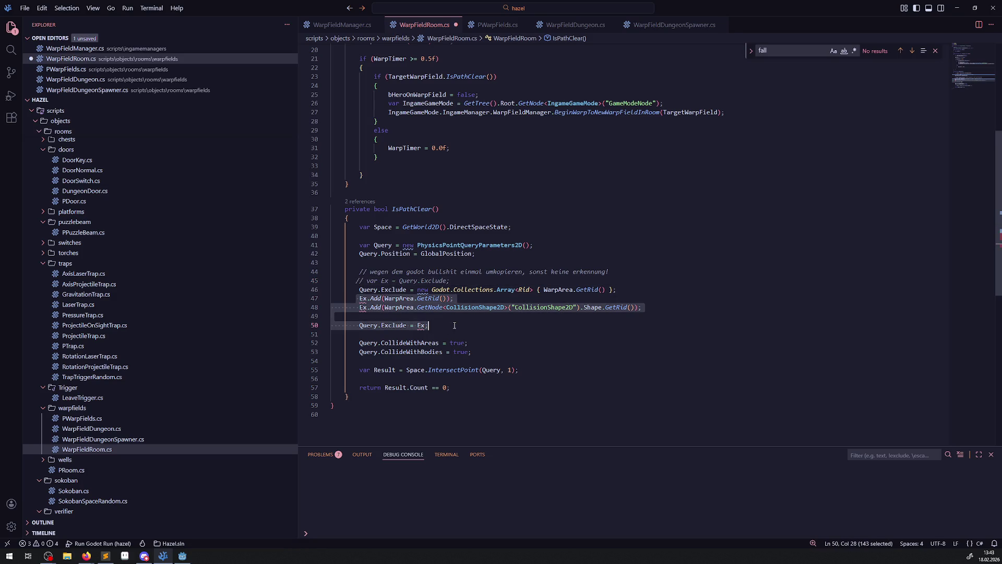
key(ctrl+slash)
key(ctrl+s)
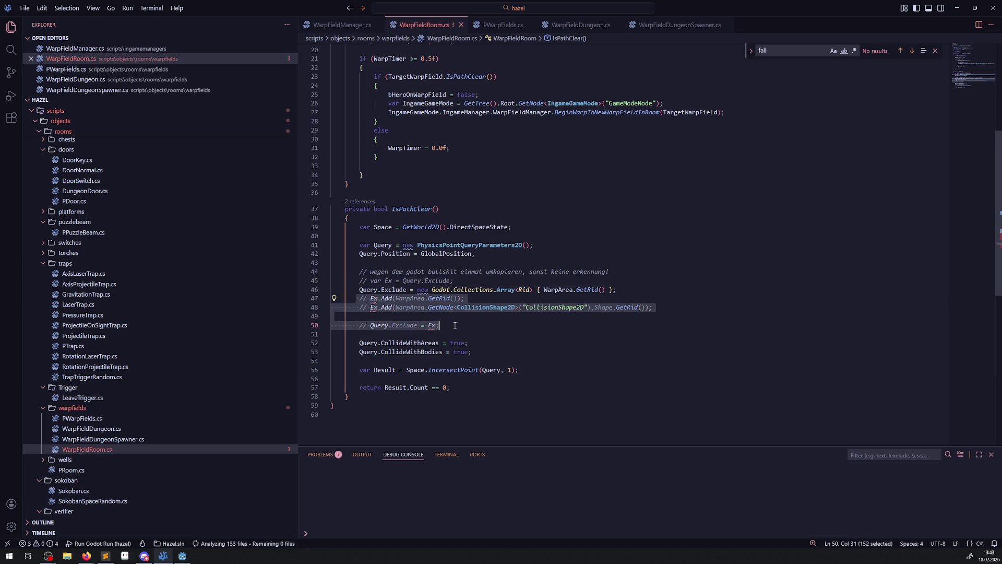
click(494, 329)
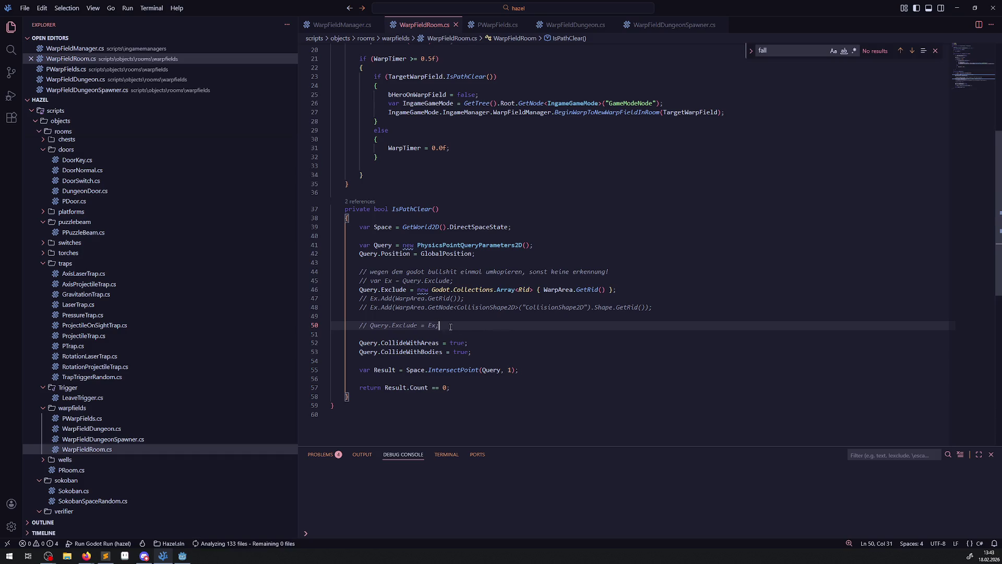
click(184, 559)
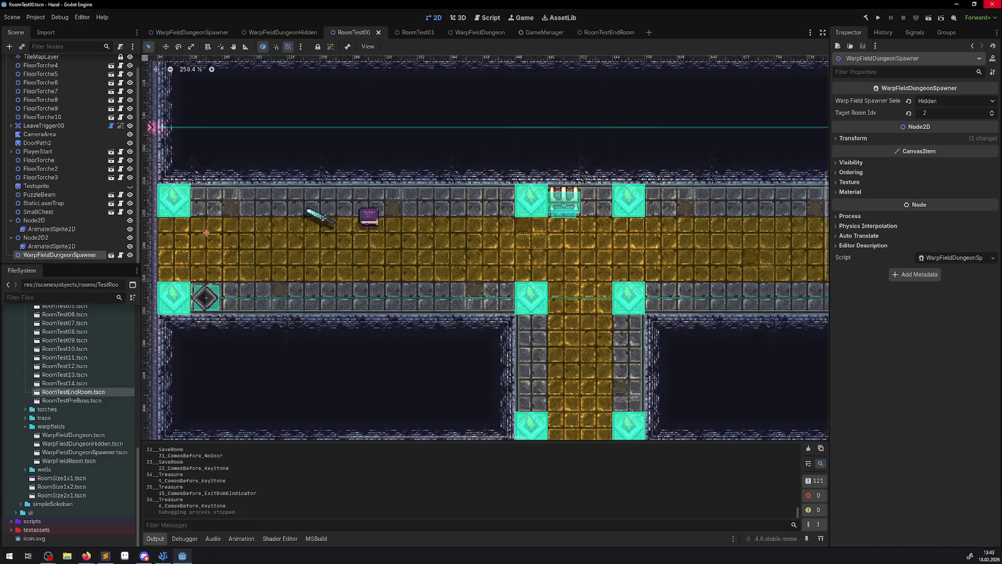
Step: Play-test RoomTest00, walking the hero up and left along the corridors over the warp tiles, then stop
click(877, 19)
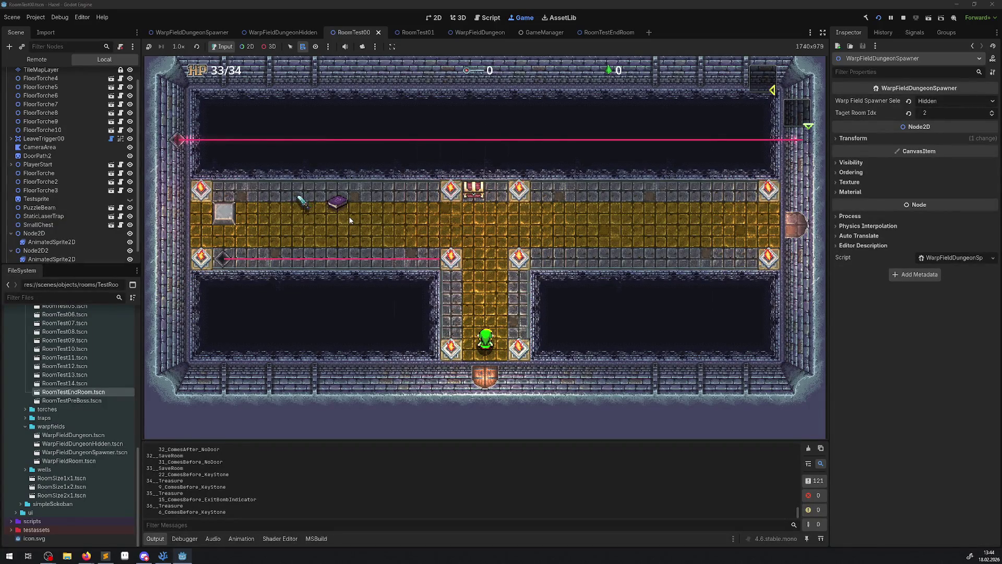
key(Up)
key(Left)
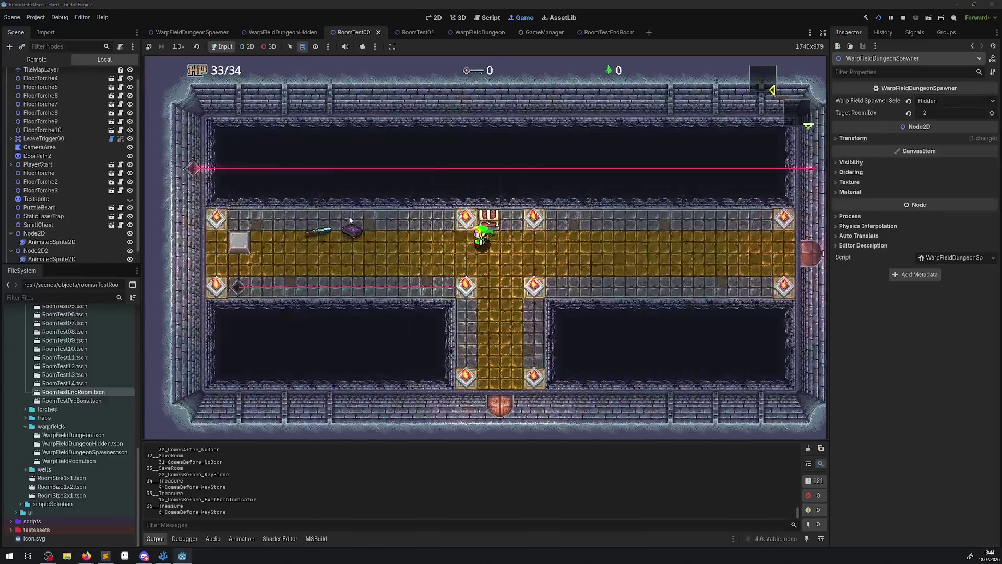
key(Left)
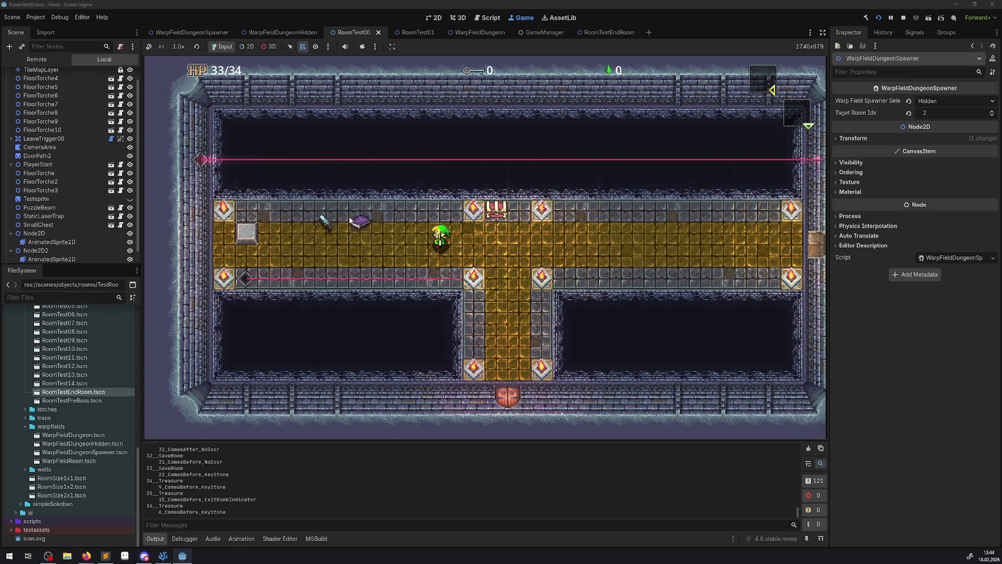
key(Up)
key(Left)
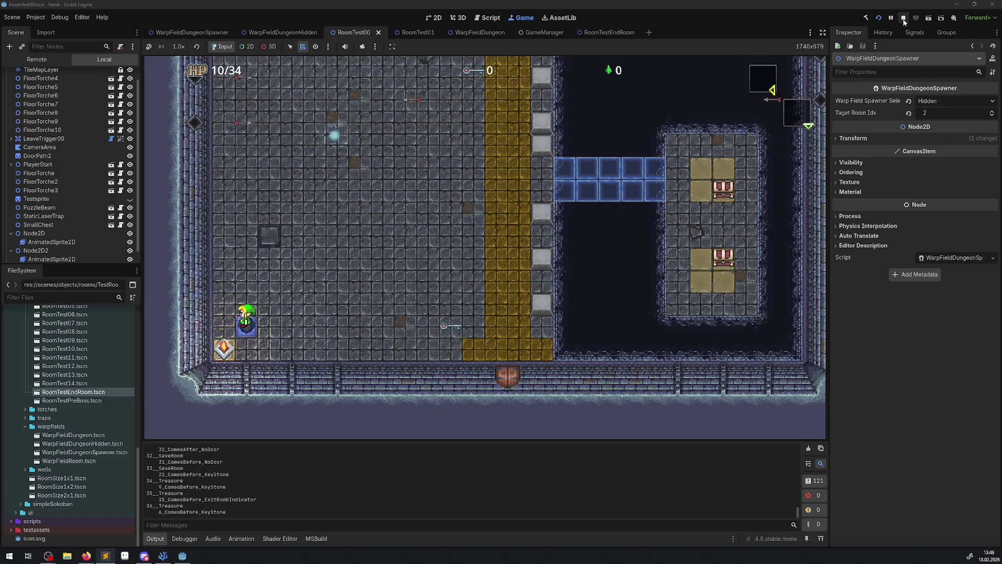
key(F8)
click(163, 555)
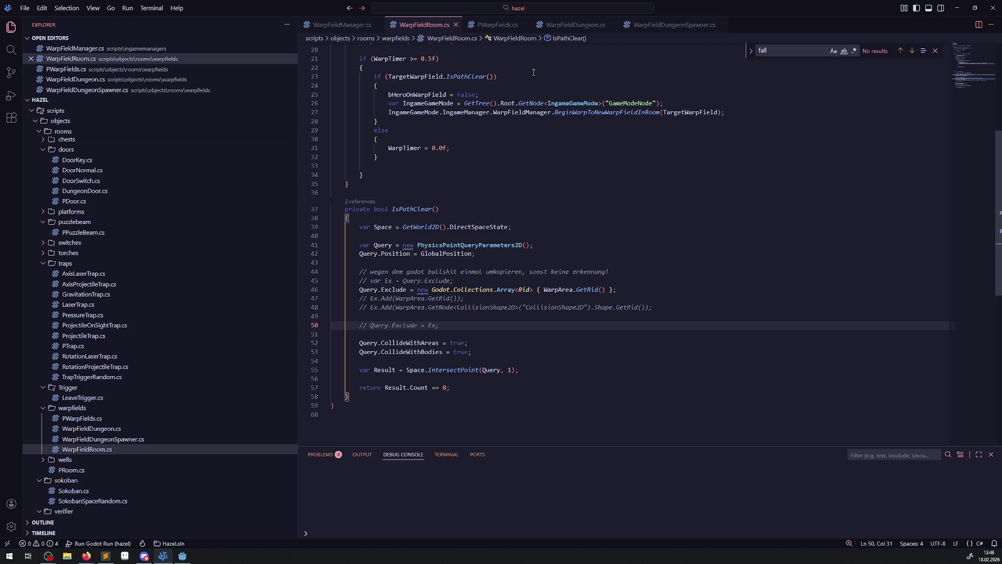
Step: Bring WarpFieldRoom.cs back up, scroll to its top, and close the 'fall' search
key(alt+Tab)
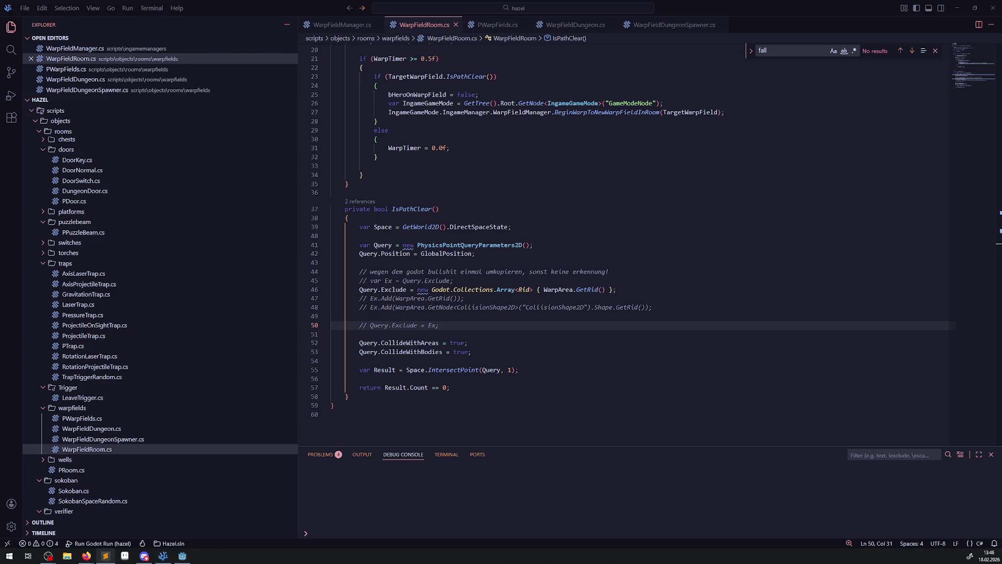
key(alt+Tab)
key(alt+Tab)
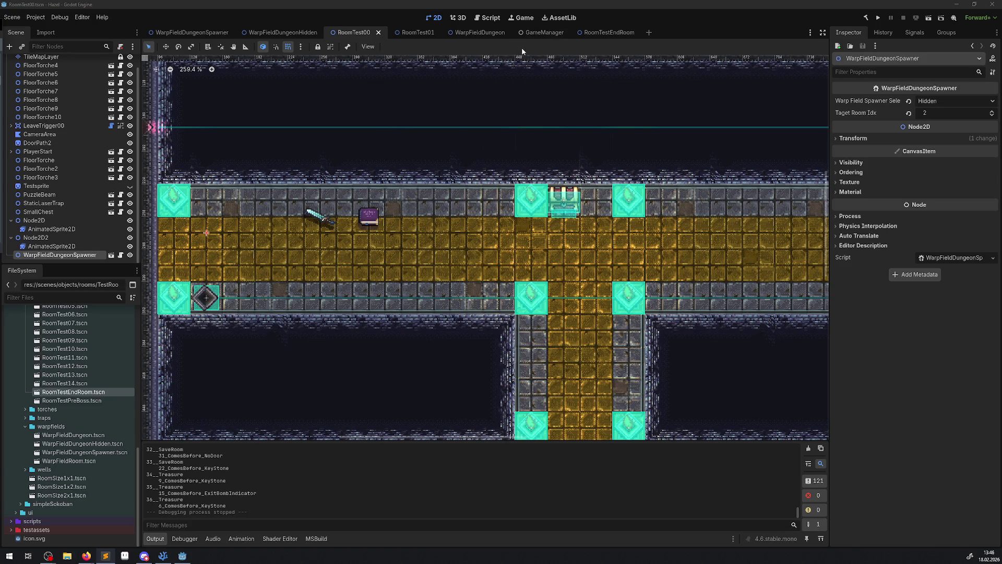
mouse_move(163, 555)
click(162, 556)
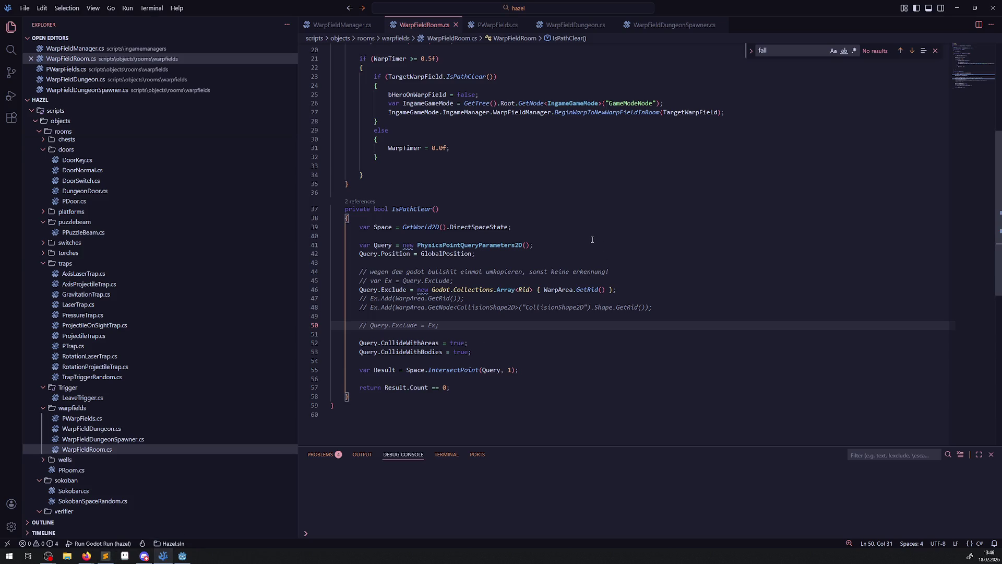
scroll(466, 286, up, 4)
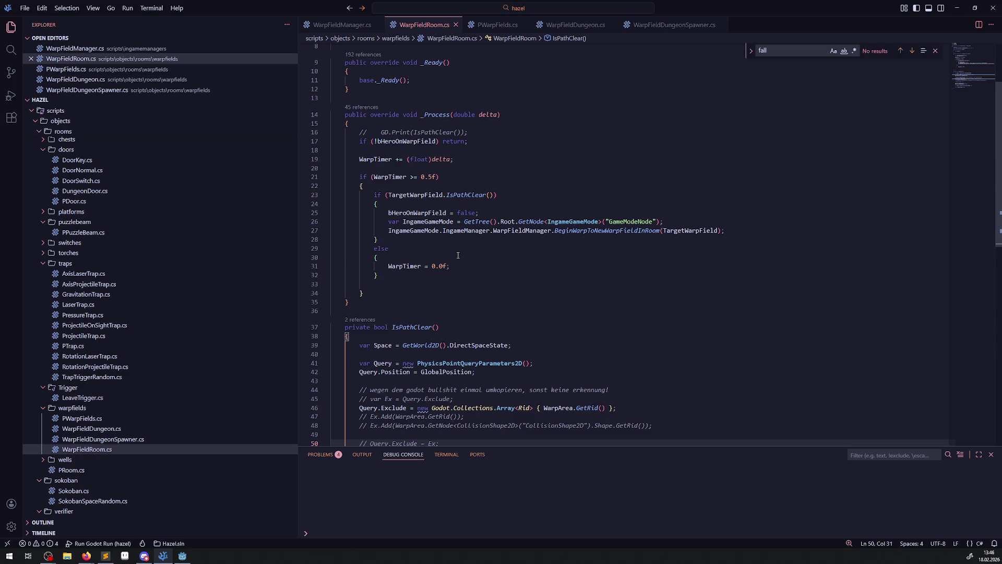
scroll(456, 265, up, 3)
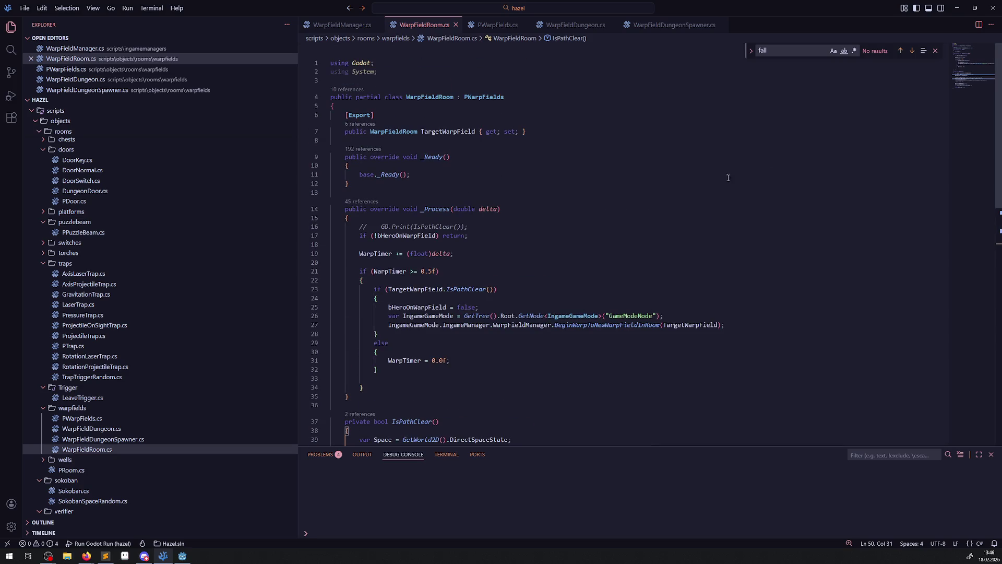
click(935, 52)
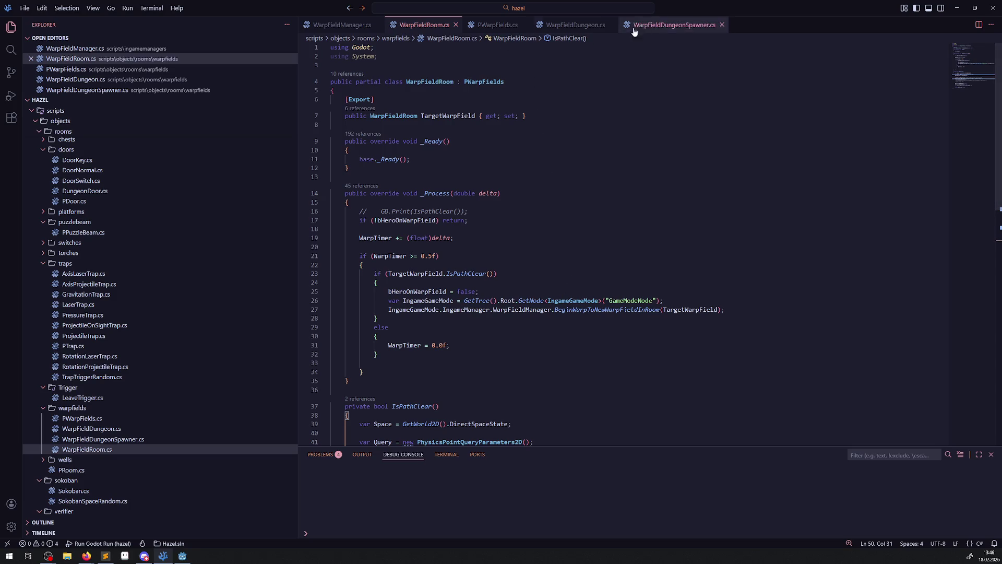
Step: Open WarpFieldDungeon.cs and add blank lines after the _Process method
click(593, 29)
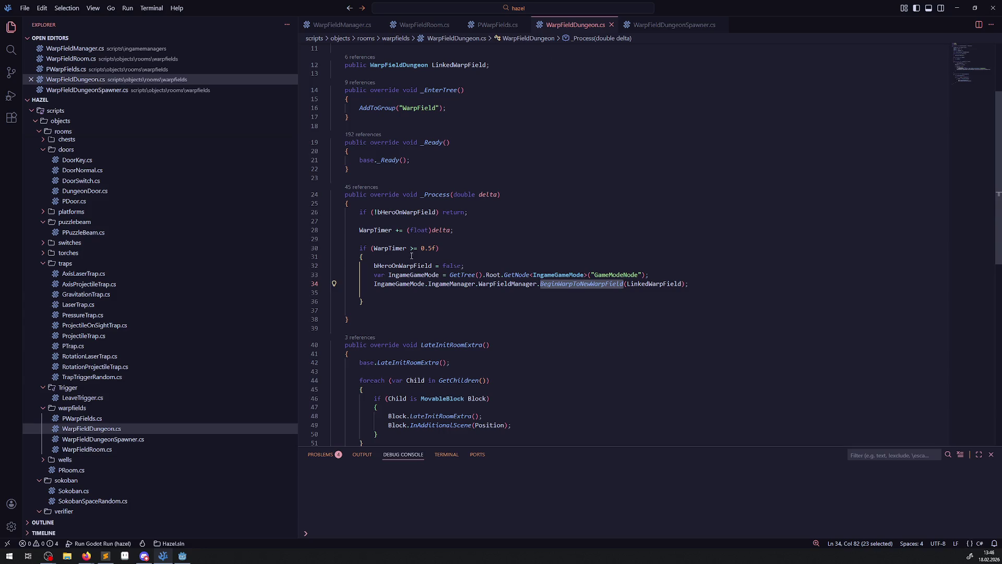
scroll(489, 305, down, 3)
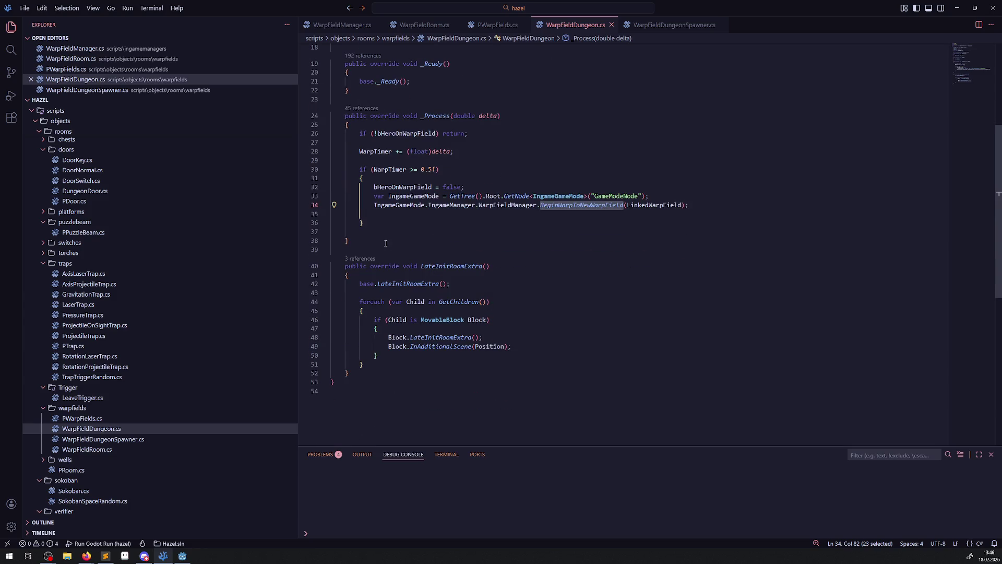
click(415, 235)
scroll(446, 385, up, 2)
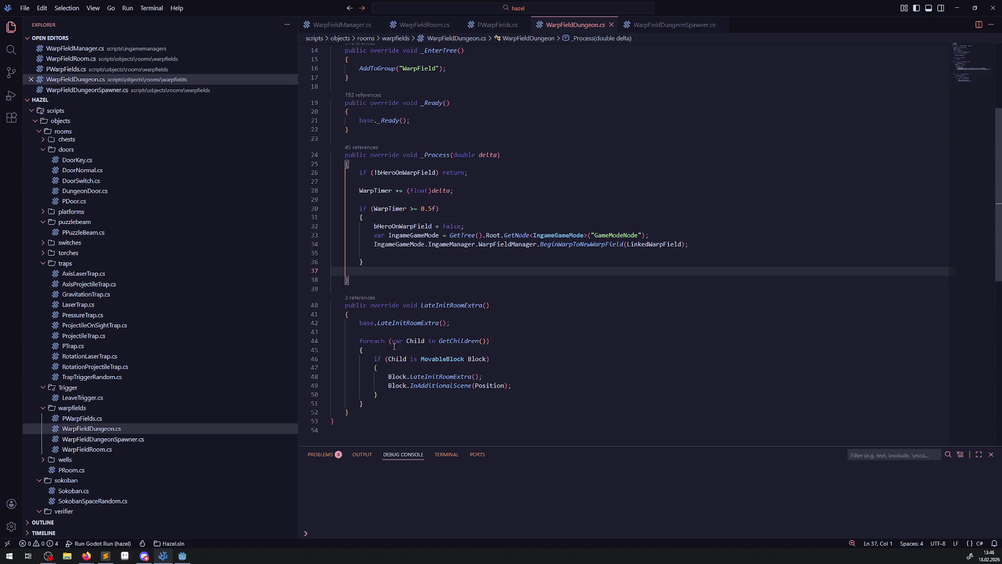
click(374, 281)
key(Return)
key(Return)
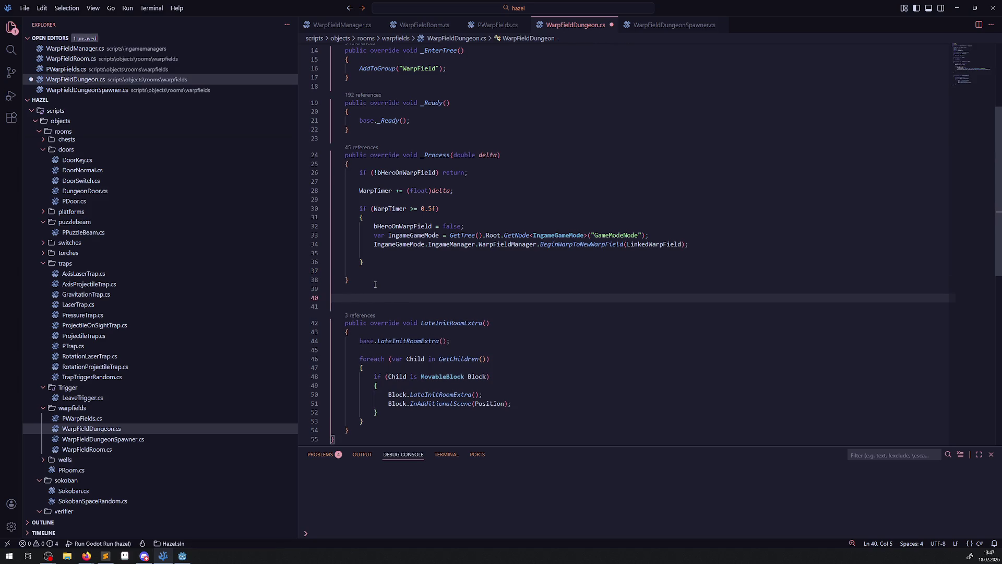
Step: Write a public bool bIsFree() method with opening and closing braces and save
text(bool bn)
key(BackSpace)
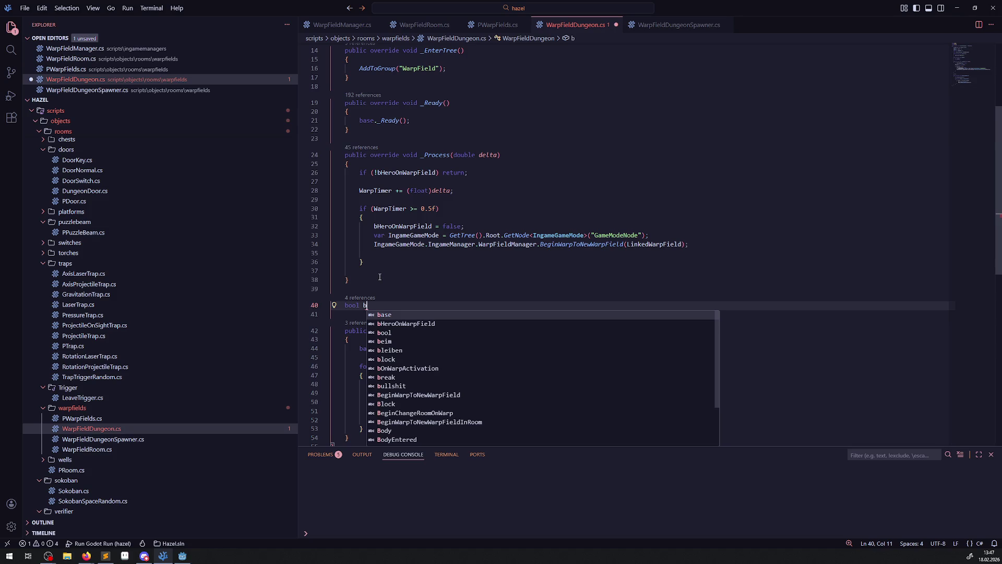
key(BackSpace)
key(BackSpace)
key(ctrl+shift+Left)
text(public bool)
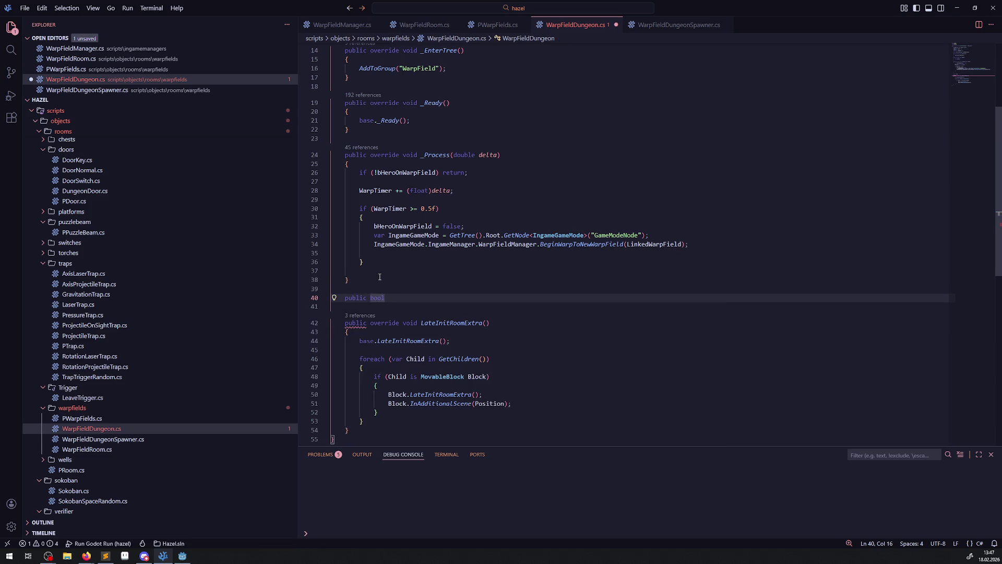
text( b)
text(IsFree())
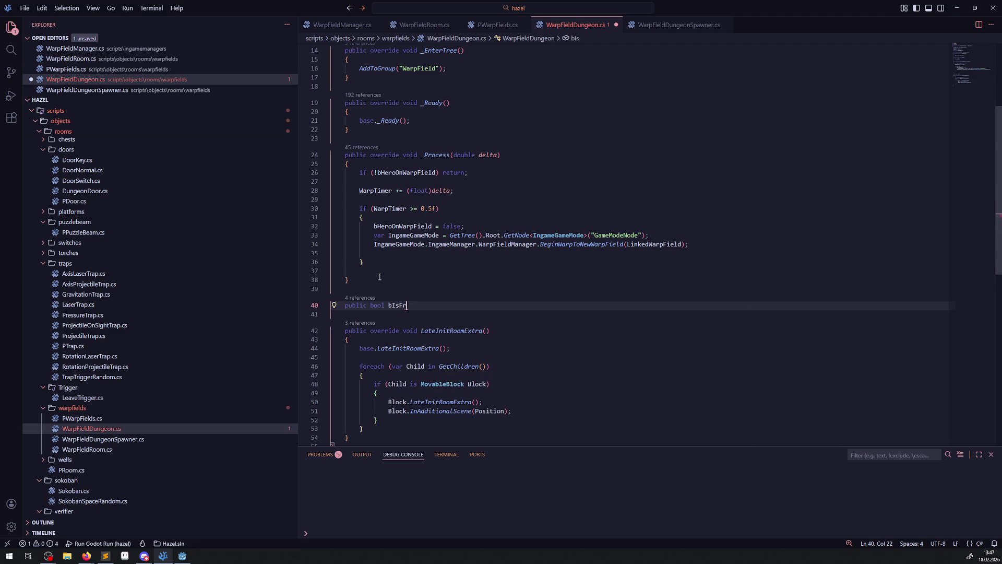
key(Return)
text({)
key(Return)
key(ctrl+s)
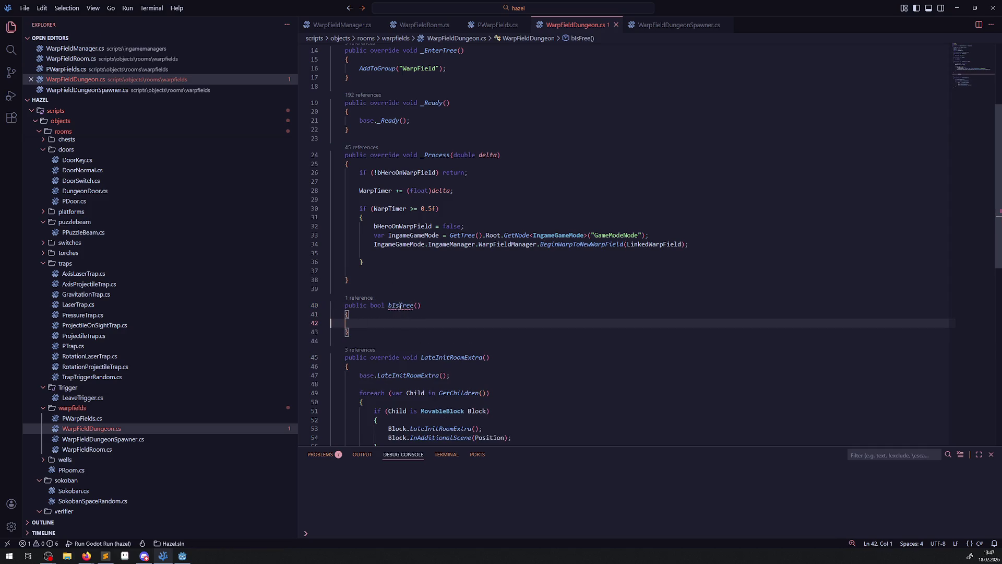
Step: Rename the method to bWarpIsFree, leaving its body empty
click(392, 305)
text(Warpp)
key(Up)
mouse_move(411, 305)
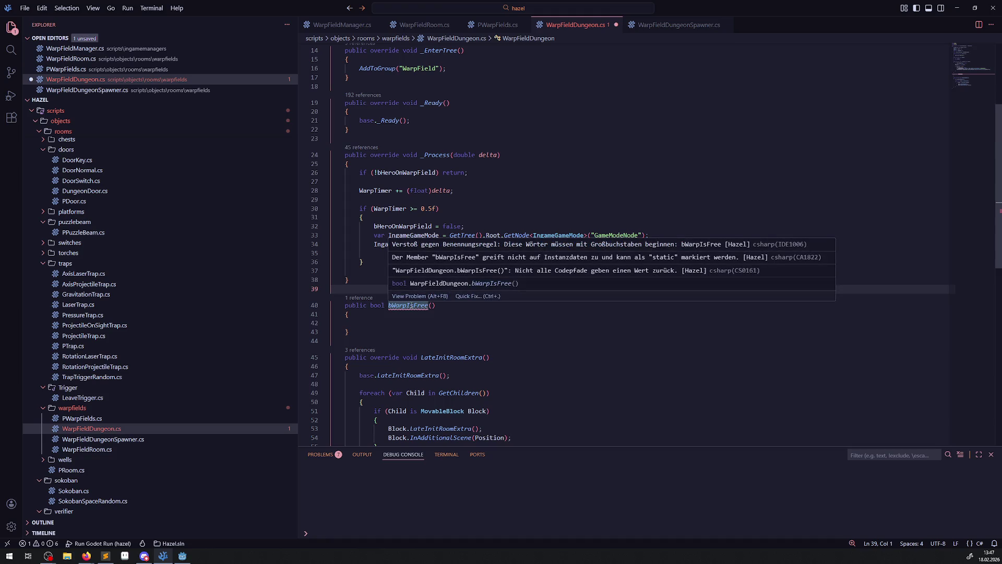
click(370, 323)
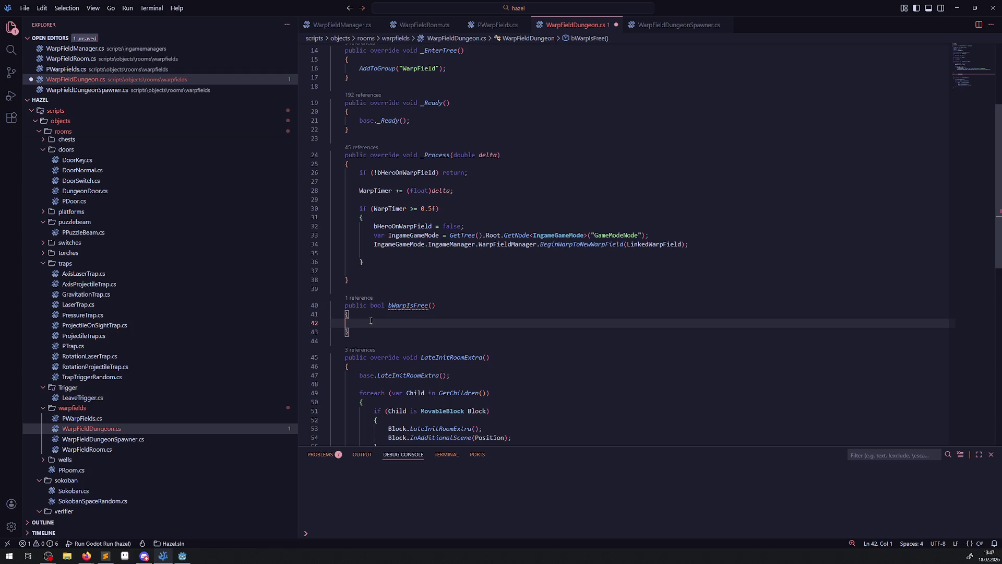
text(re)
key(BackSpace)
key(BackSpace)
scroll(417, 313, down, 3)
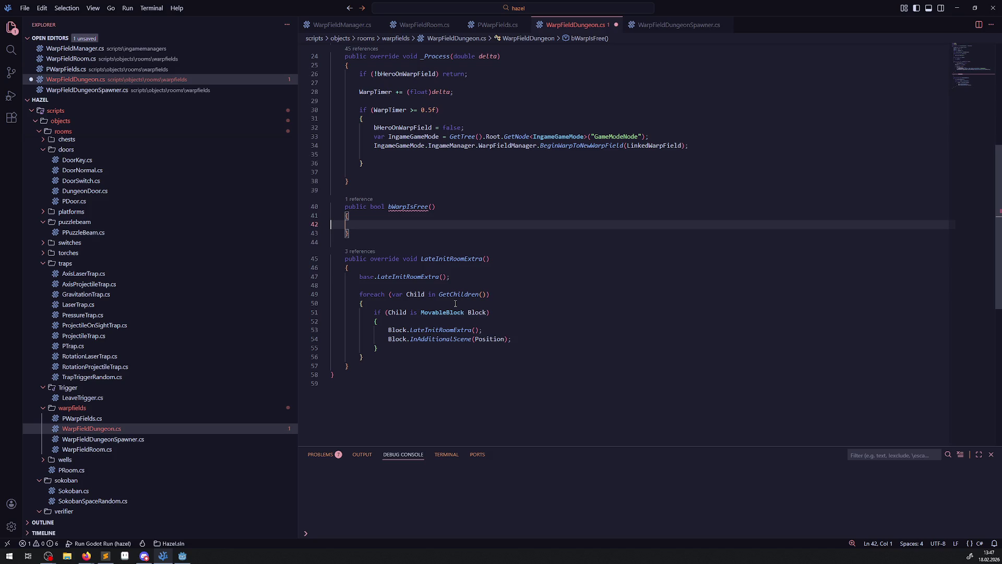
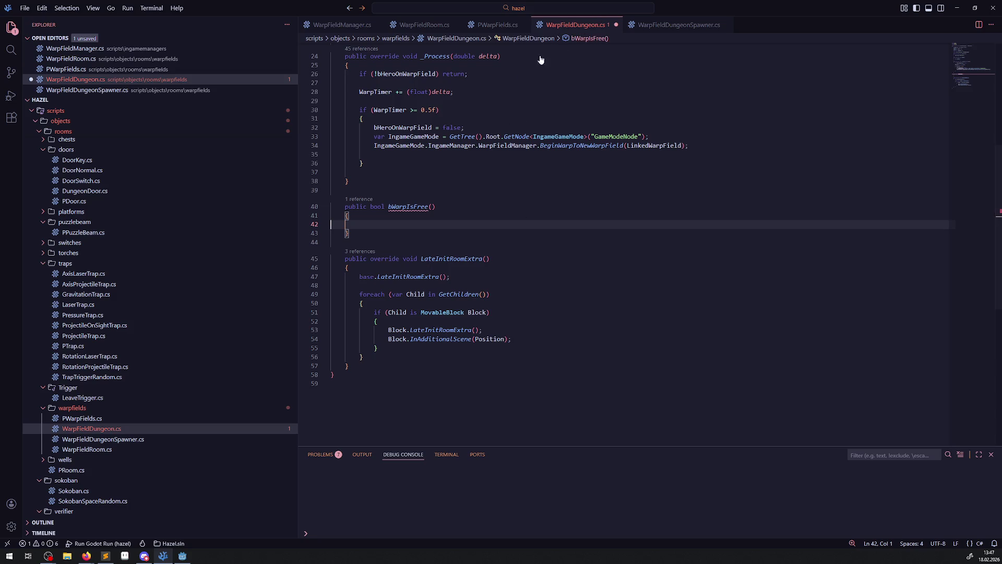
Step: Copy the MovableBlock foreach loop into bWarpIsFree above 'return true;' and save WarpFieldDungeon.cs
drag(359, 294, 409, 360)
key(ctrl+c)
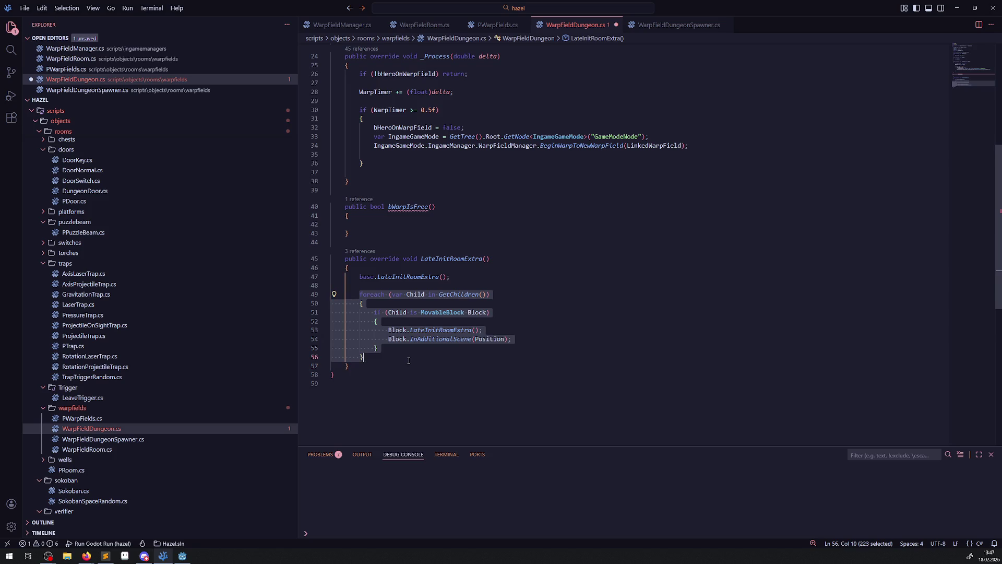
click(363, 225)
key(Return)
key(Return)
text(return true;)
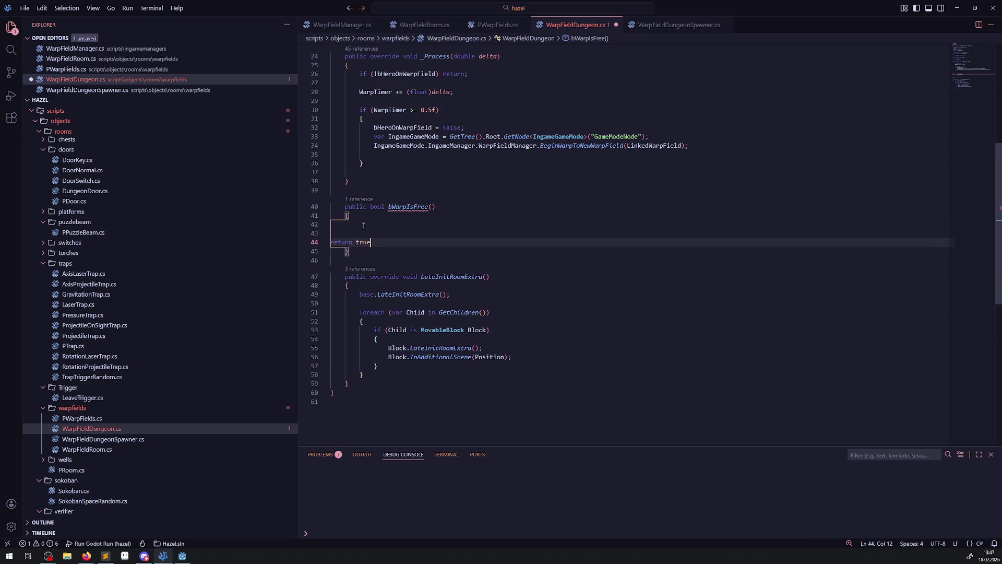
key(Up)
key(ctrl+v)
key(ctrl+s)
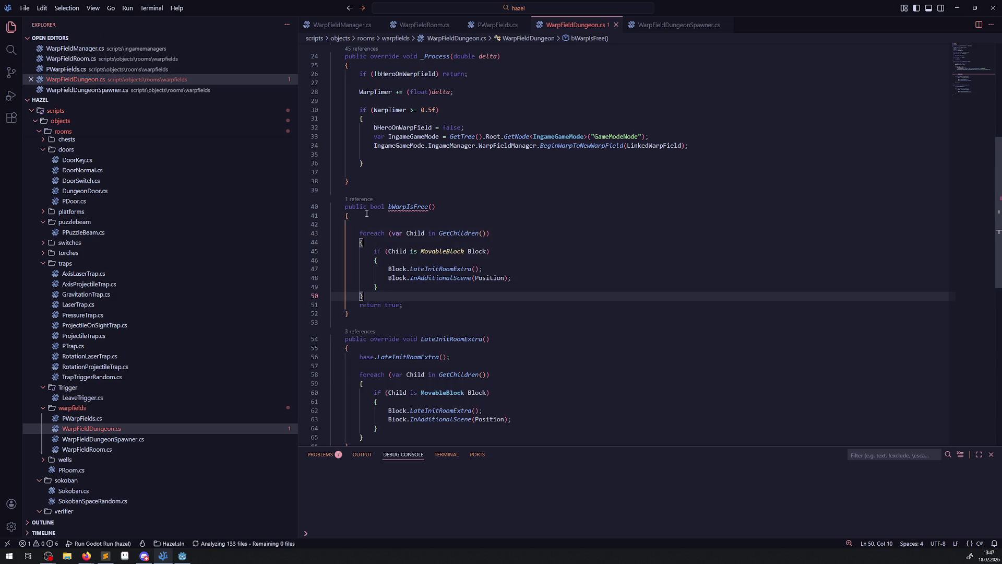
Step: Look over PWarpFields.cs and WarpFieldDungeonSpawner.cs, then return to WarpFieldDungeon.cs
scroll(477, 178, up, 2)
scroll(477, 179, up, 5)
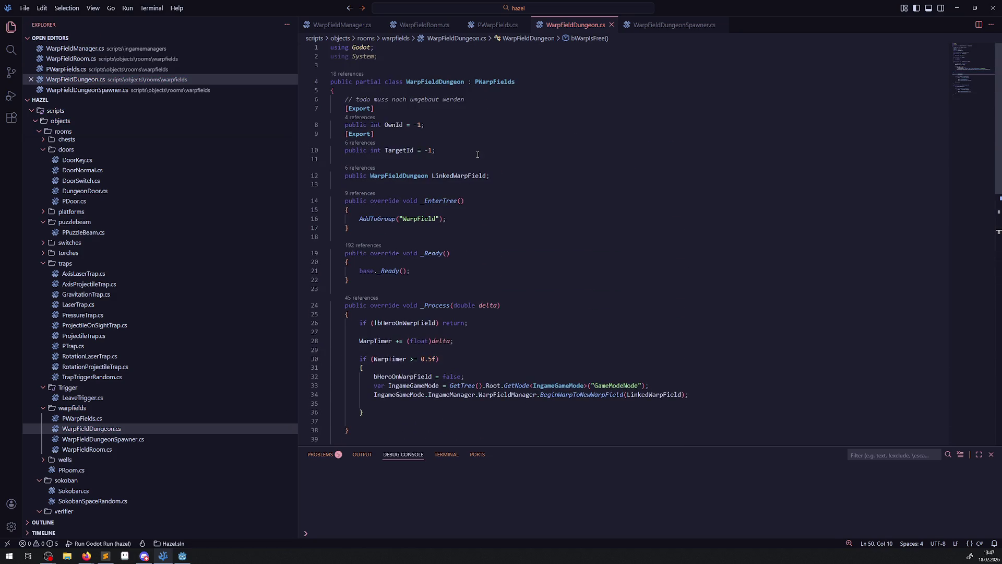
click(497, 25)
scroll(443, 149, up, 5)
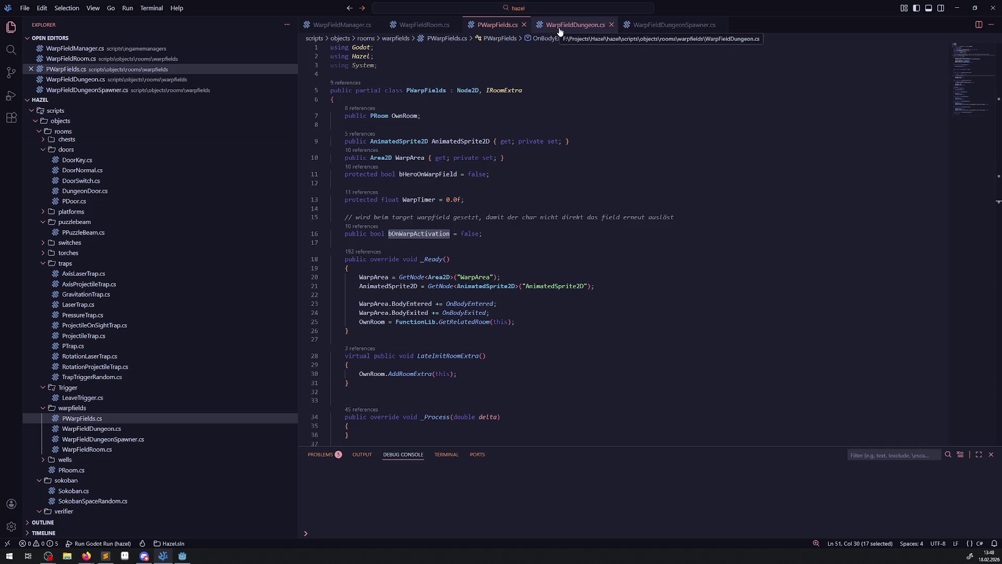
click(675, 29)
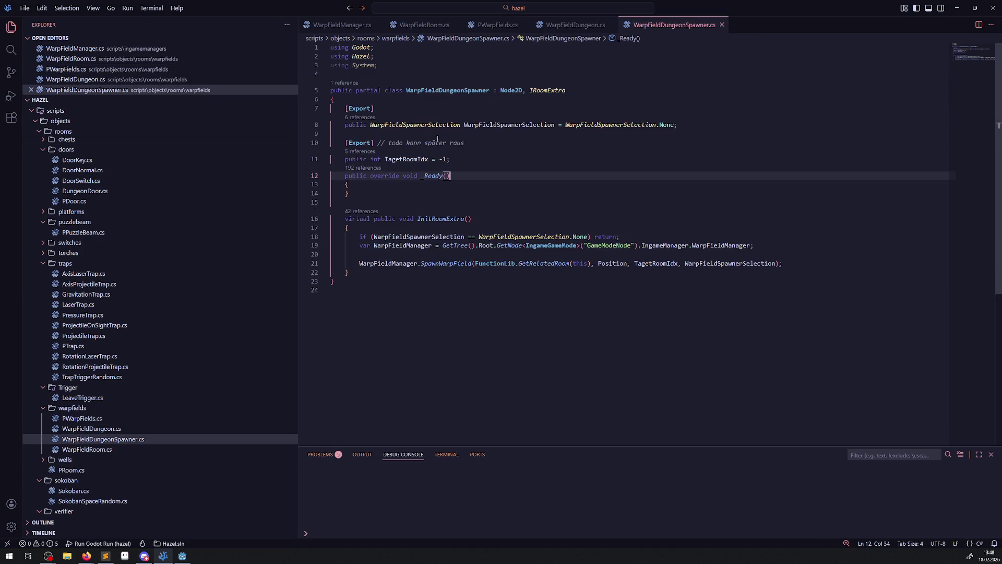
click(571, 25)
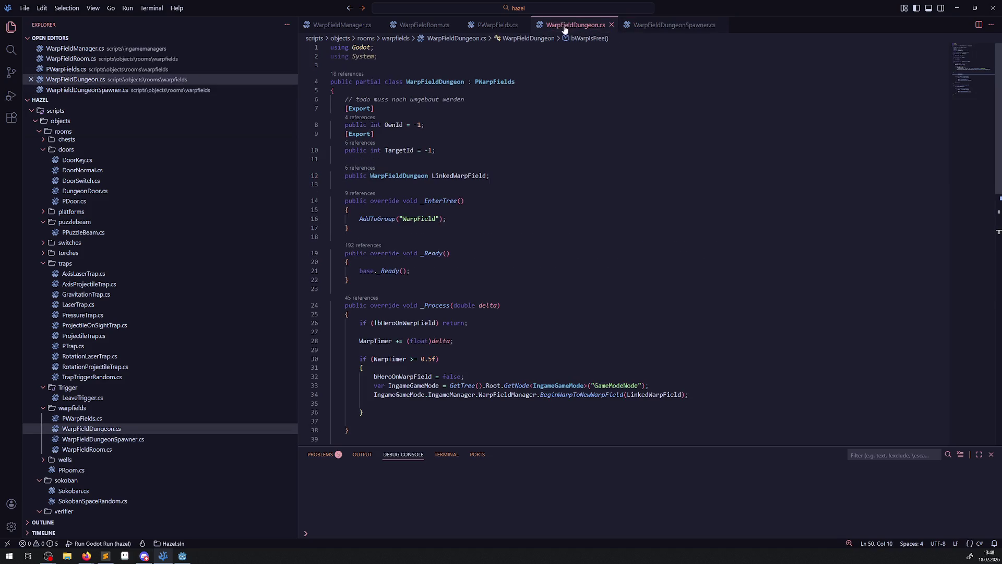
Step: Replace the loop's Block calls with Block.AnimatableBody2D.Position using autocomplete
scroll(464, 221, down, 9)
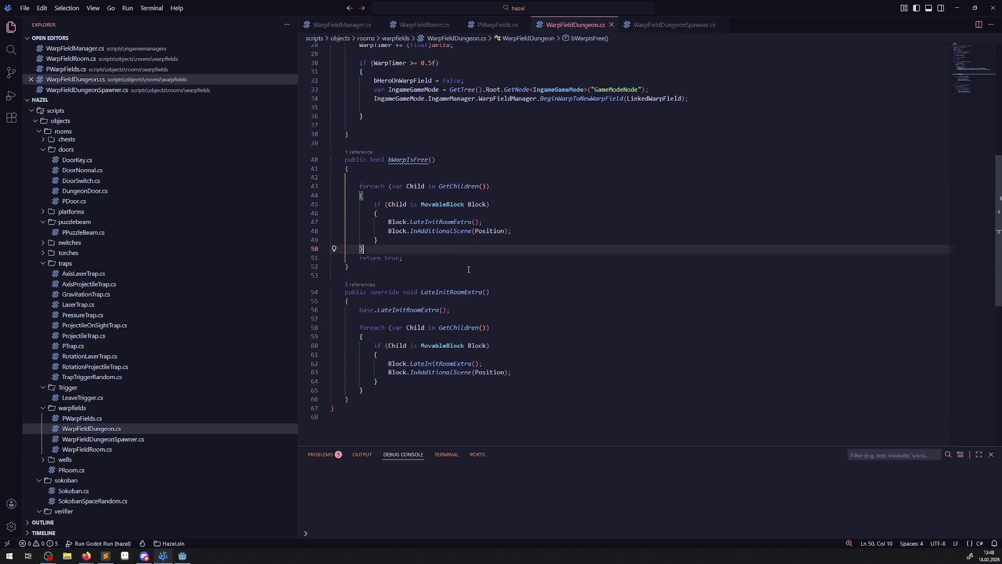
drag(513, 231, 411, 220)
key(BackSpace)
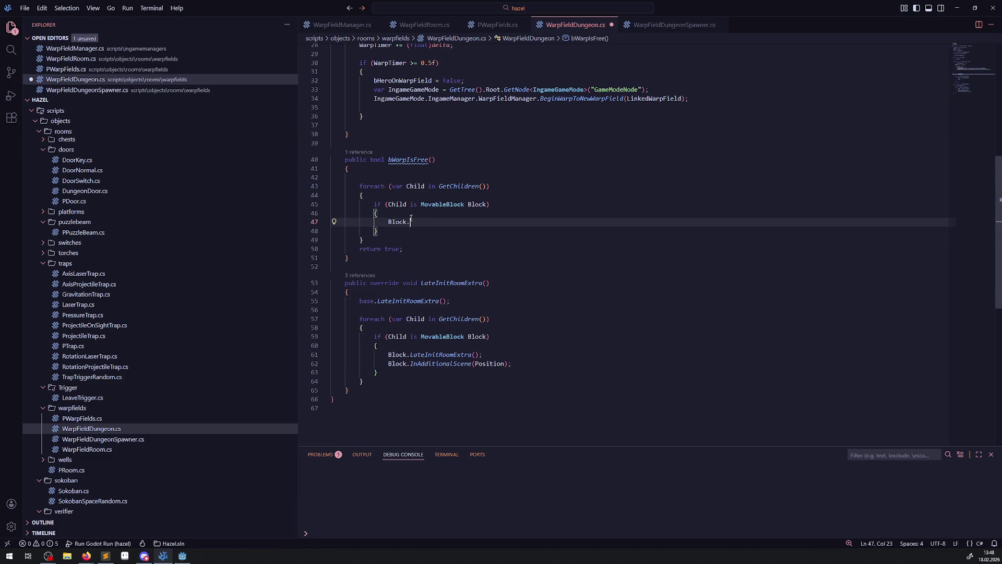
key(ctrl+space)
key(Return)
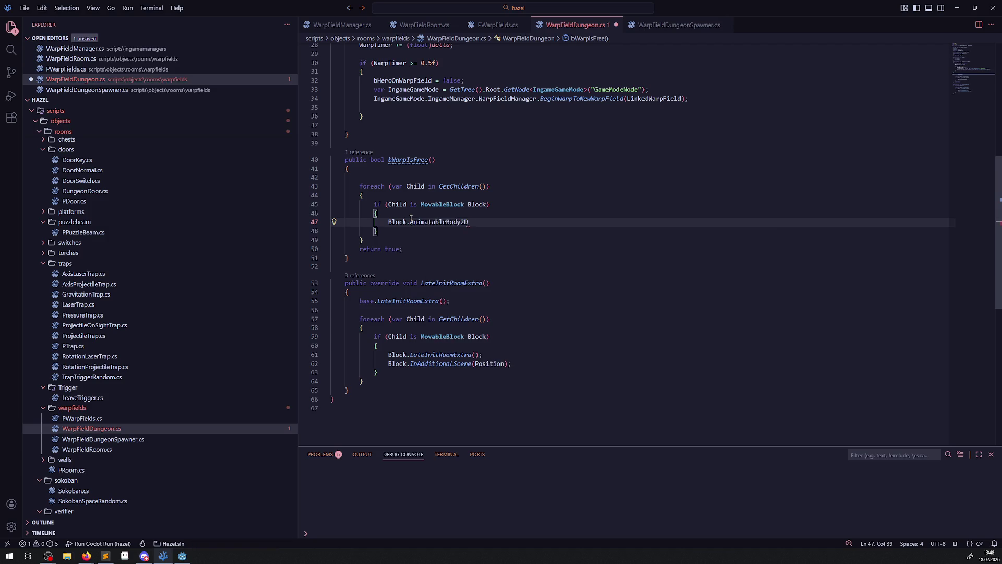
text(.Pos)
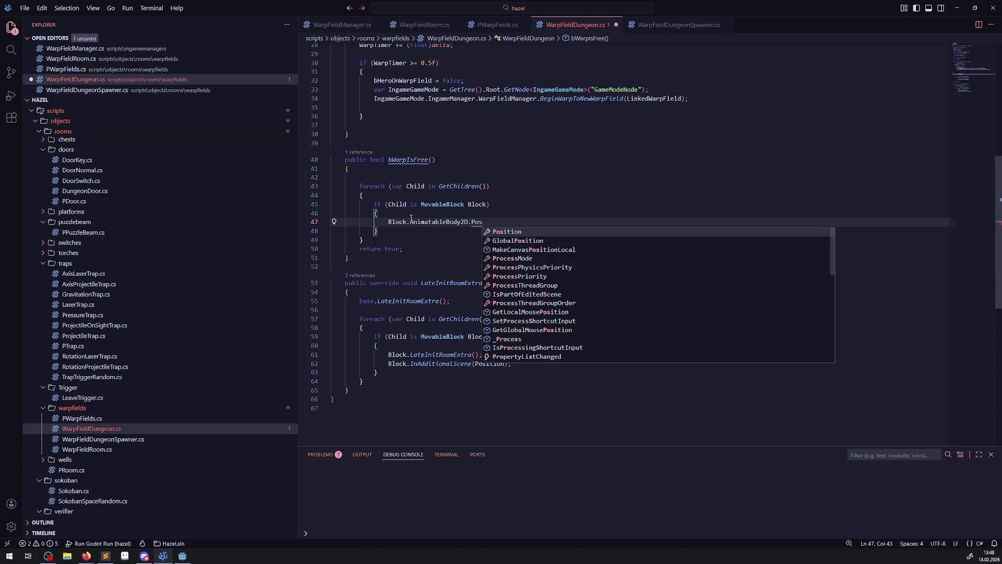
key(Return)
Step: Make the line 'return Block.AnimatableBody2D.Position != Vector.Zero;' and save
key(ctrl+Left)
key(ctrl+Left)
key(ctrl+Left)
text(return)
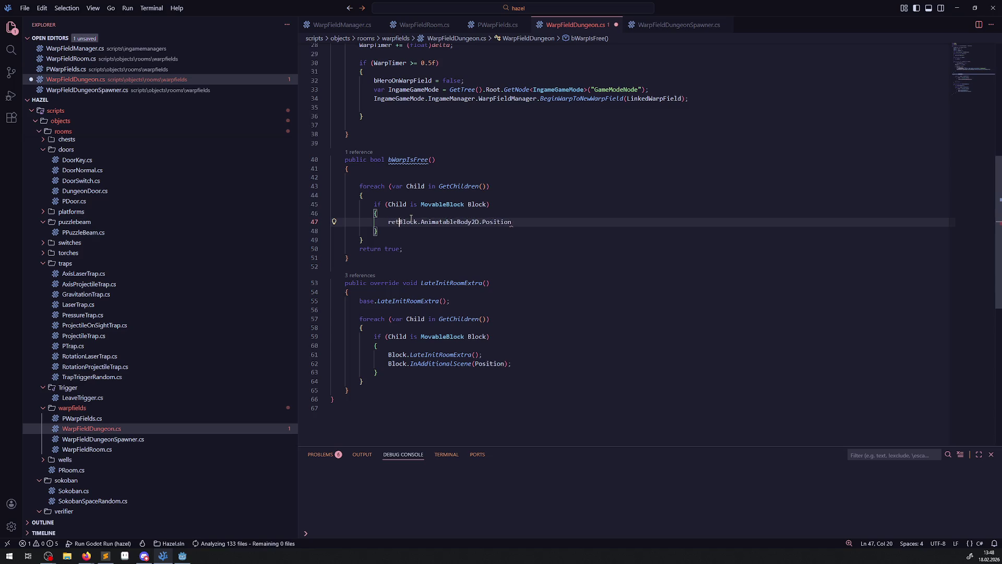
key(End)
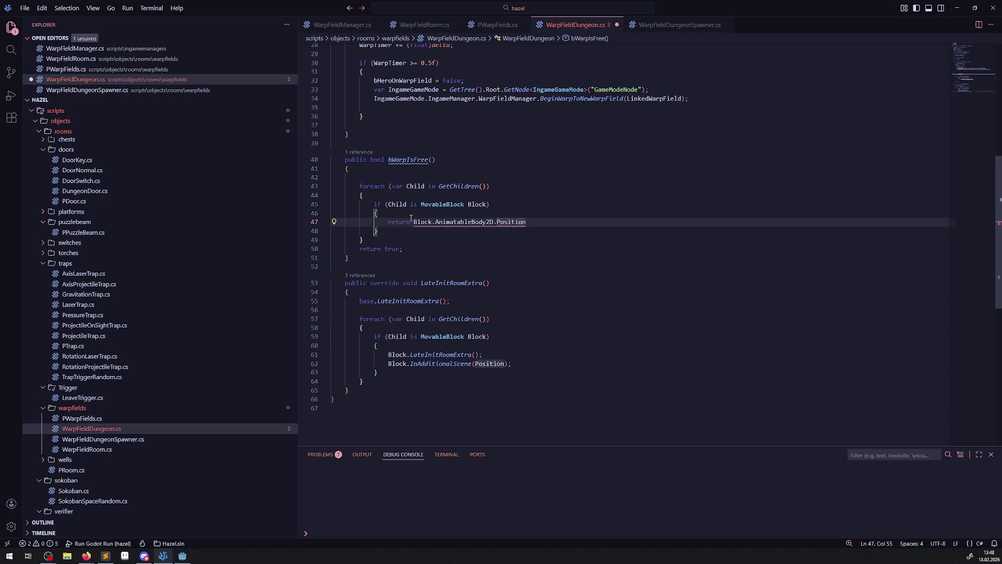
text(!= Vector.Zero())
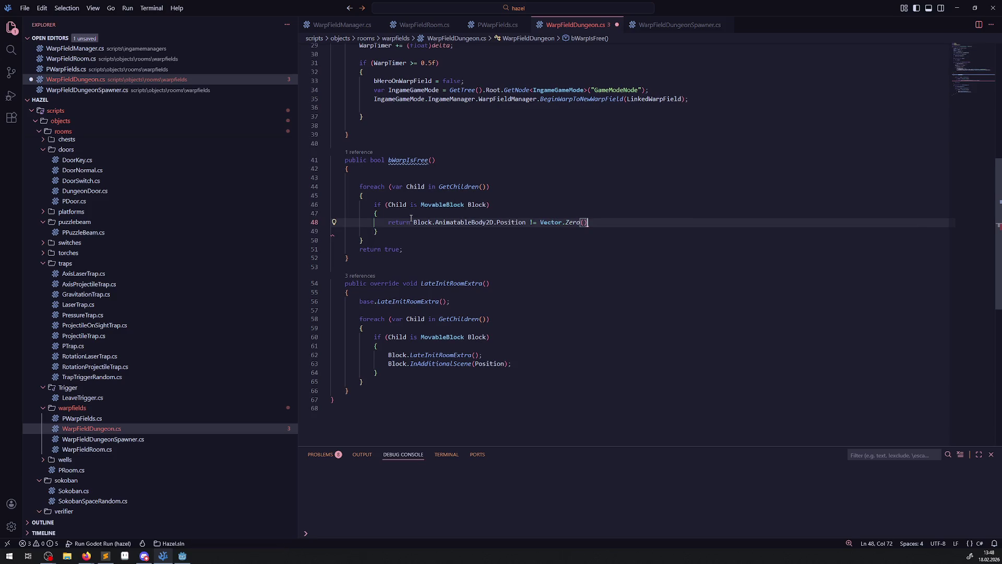
text(;)
key(ctrl+s)
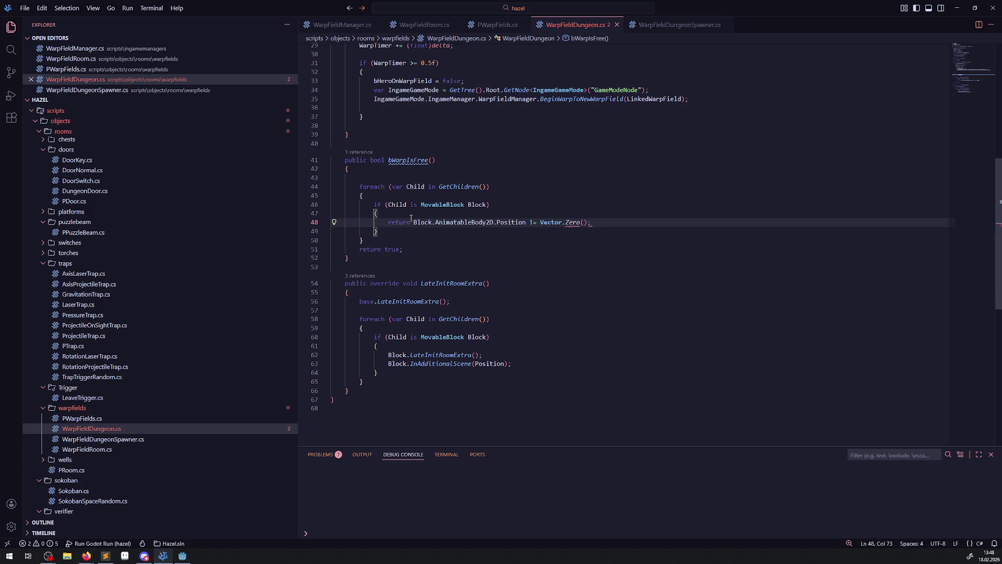
key(BackSpace)
key(BackSpace)
key(BackSpace)
text(;)
key(ctrl+s)
Step: Correct Vector to Vector2, save, and select the System.Numerics using line
click(613, 268)
click(561, 222)
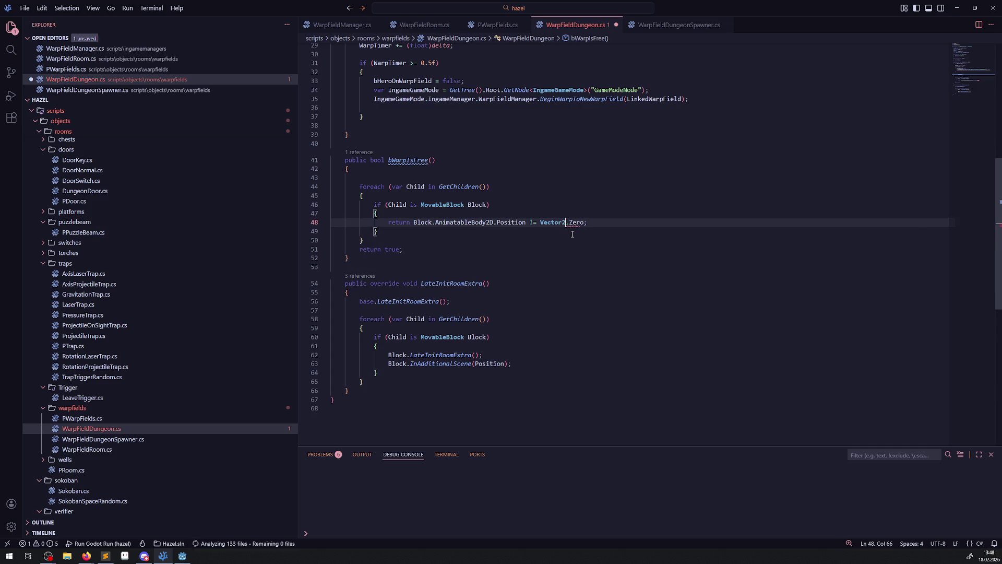
text(2)
click(588, 186)
key(ctrl+s)
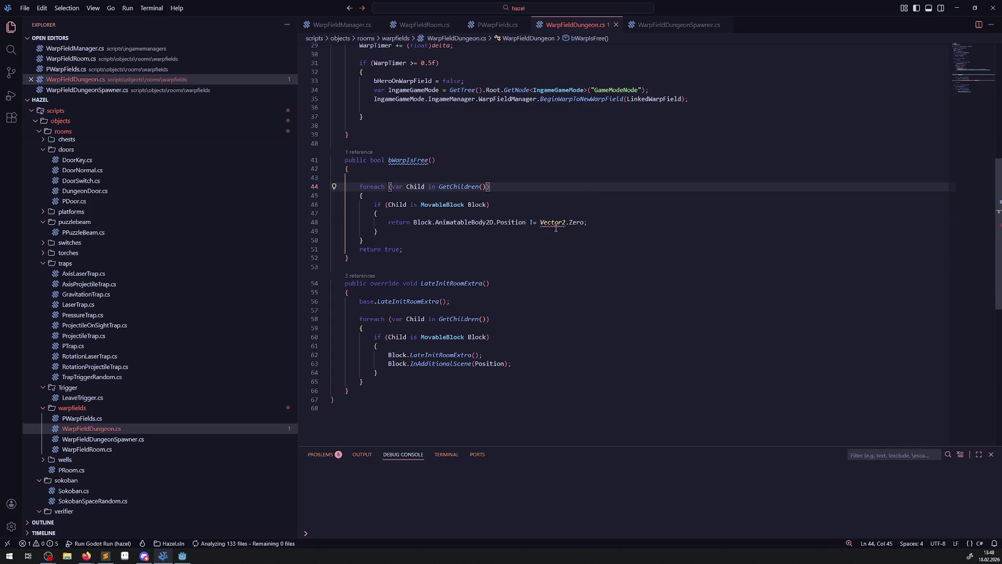
mouse_move(557, 224)
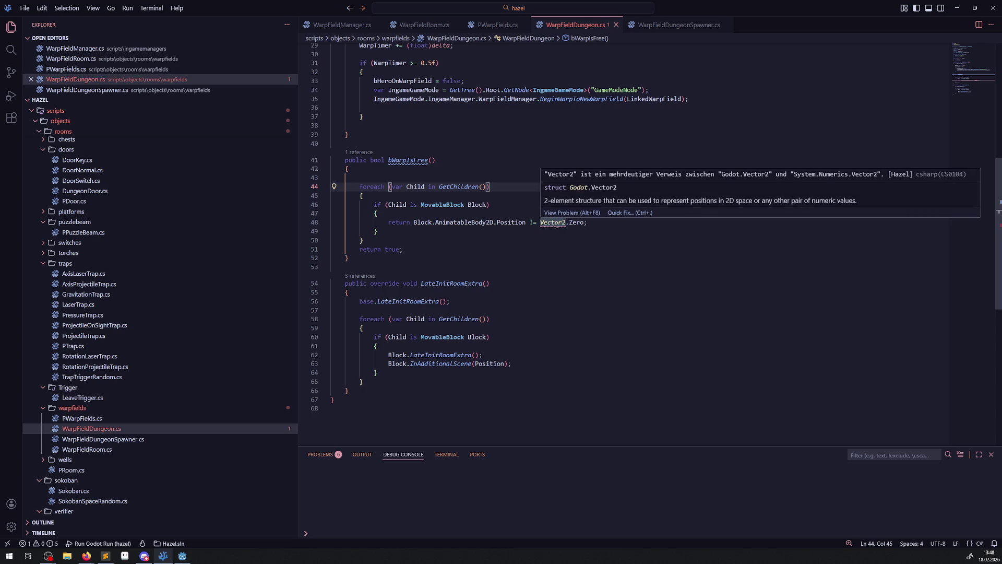
scroll(466, 208, up, 10)
drag(417, 65, 378, 56)
Step: Delete the System.Numerics import, save, and tidy the blank lines in bWarpIsFree
key(BackSpace)
key(ctrl+s)
scroll(561, 230, down, 8)
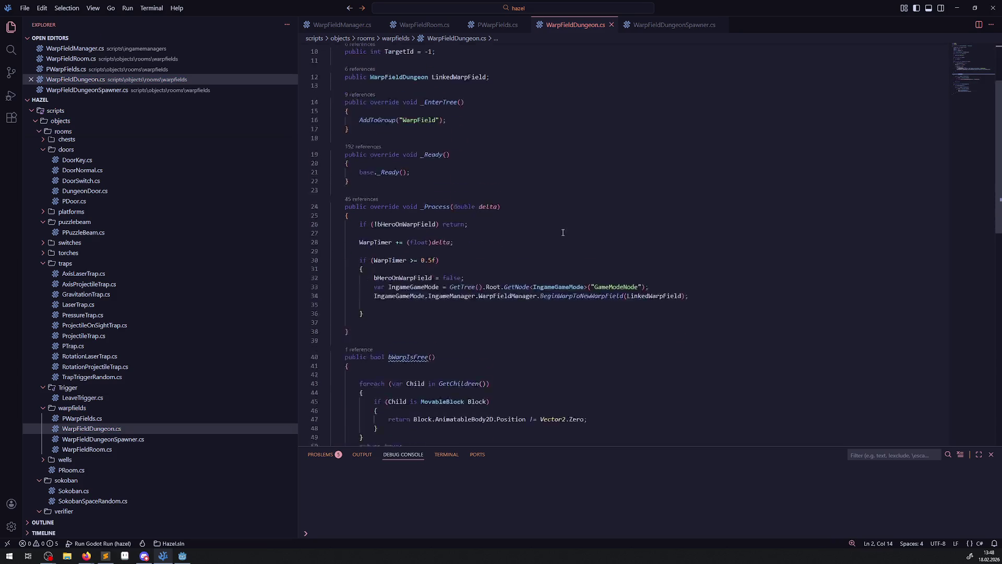
mouse_move(562, 240)
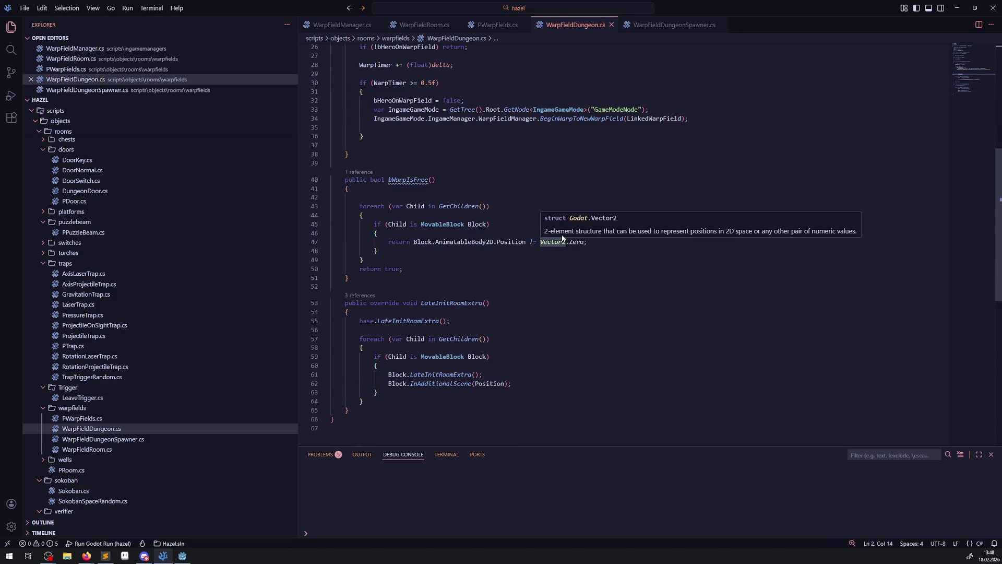
click(498, 164)
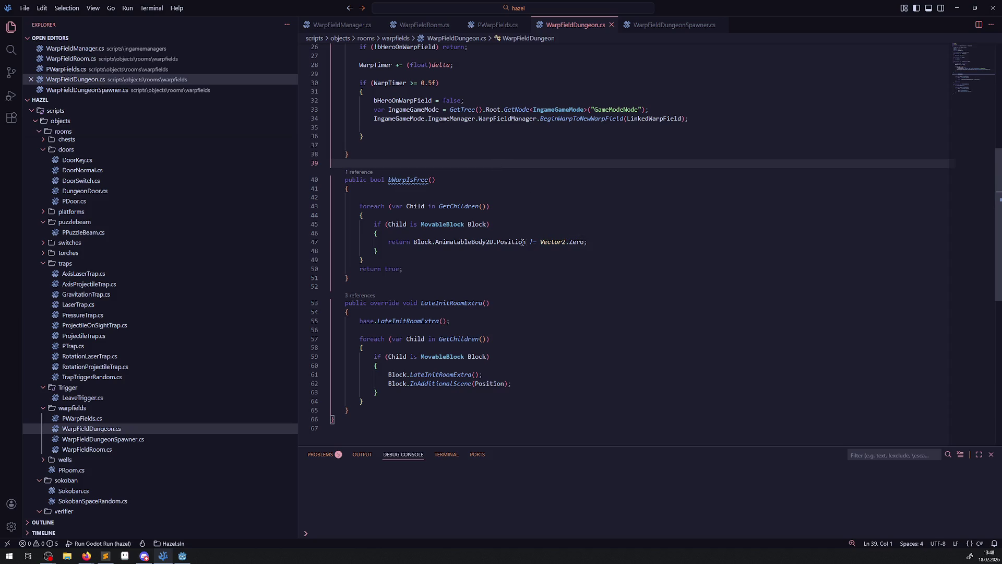
click(372, 198)
key(BackSpace)
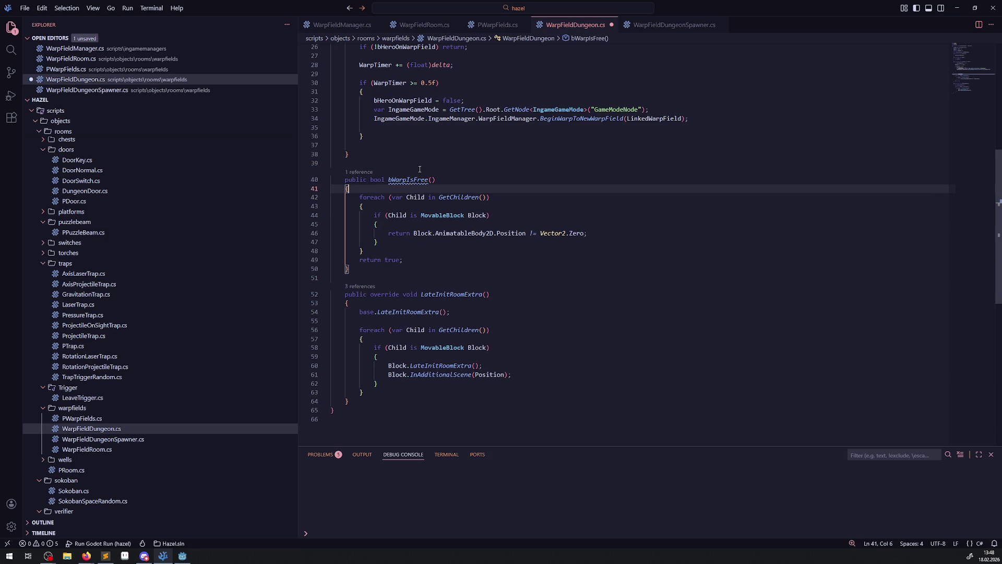
click(405, 251)
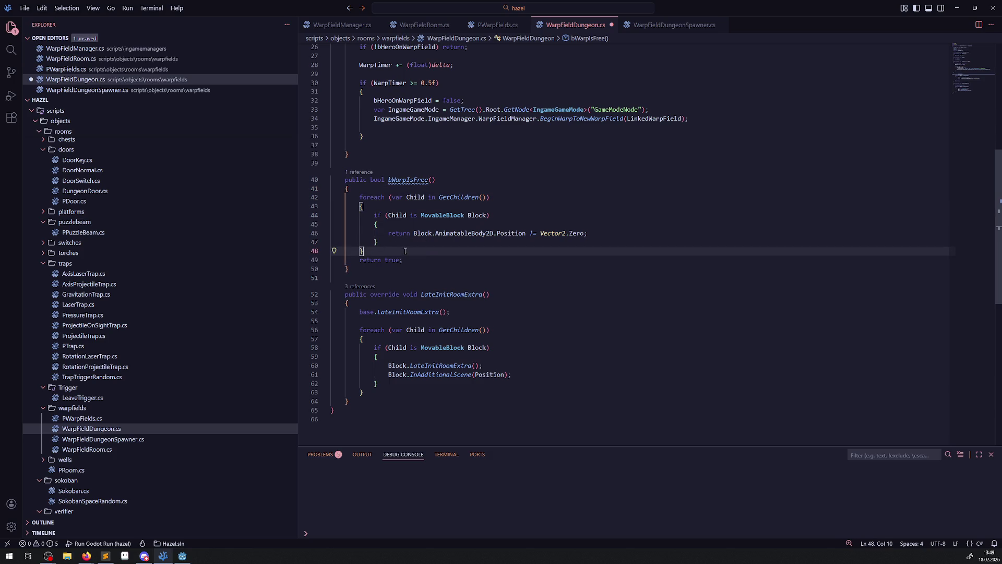
key(Return)
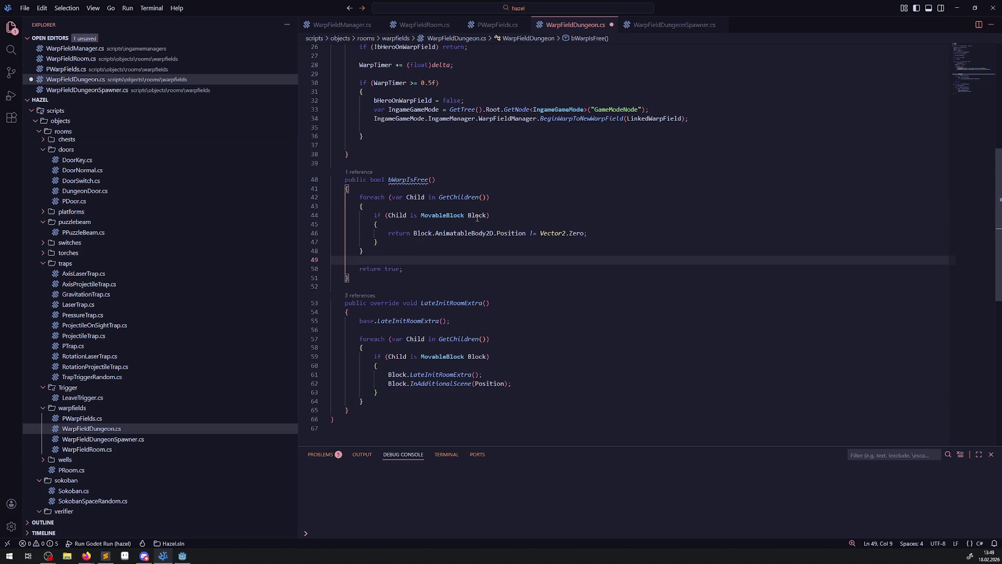
Step: Highlight the uses of Block and the bWarpIsFree method name
double_click(476, 216)
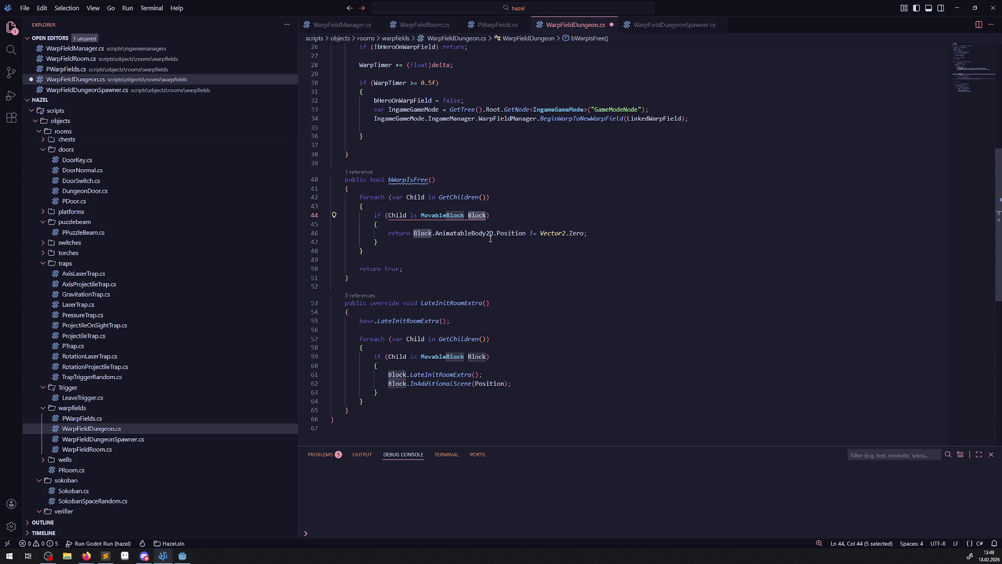
mouse_move(544, 233)
mouse_move(455, 233)
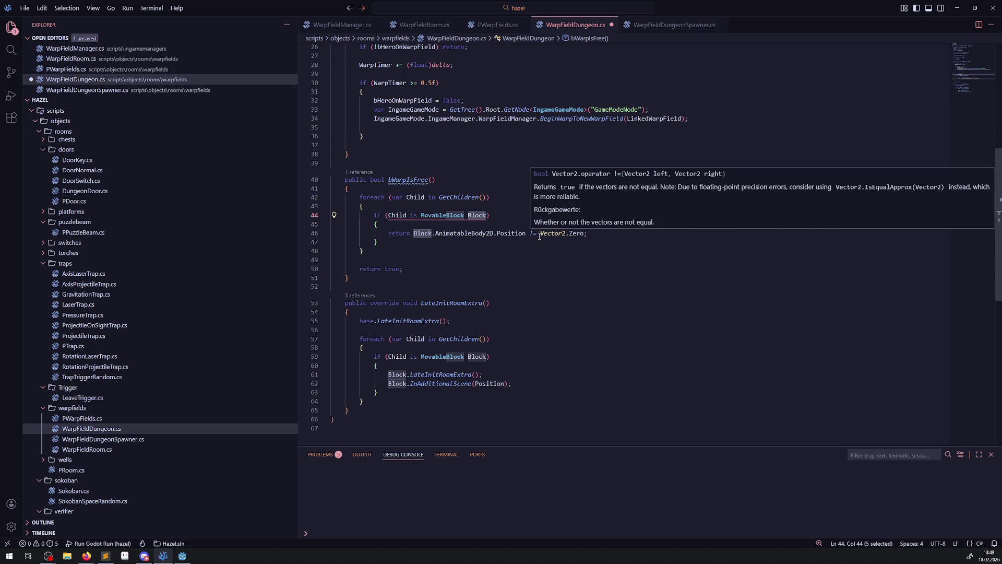
double_click(408, 179)
mouse_move(409, 181)
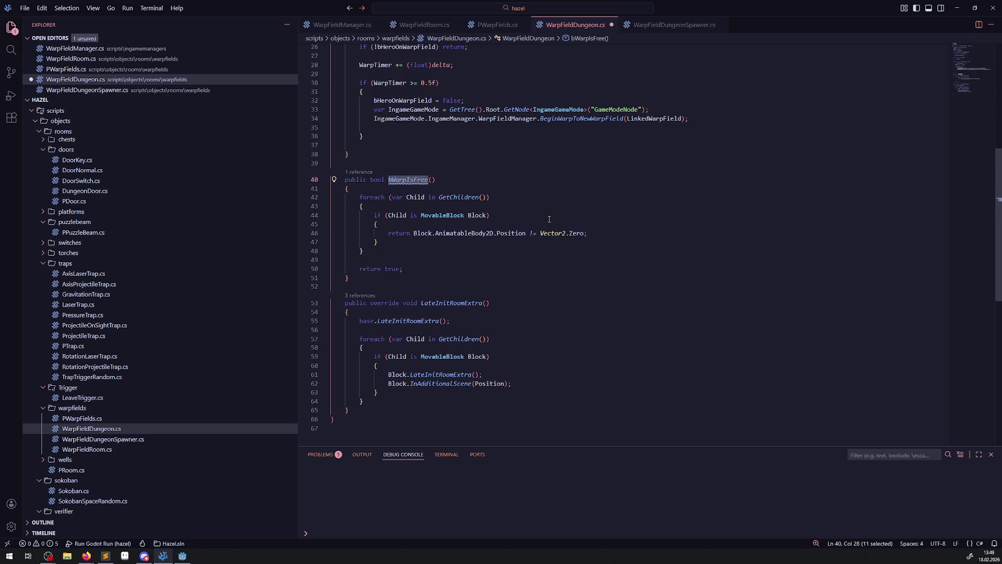
scroll(549, 243, up, 2)
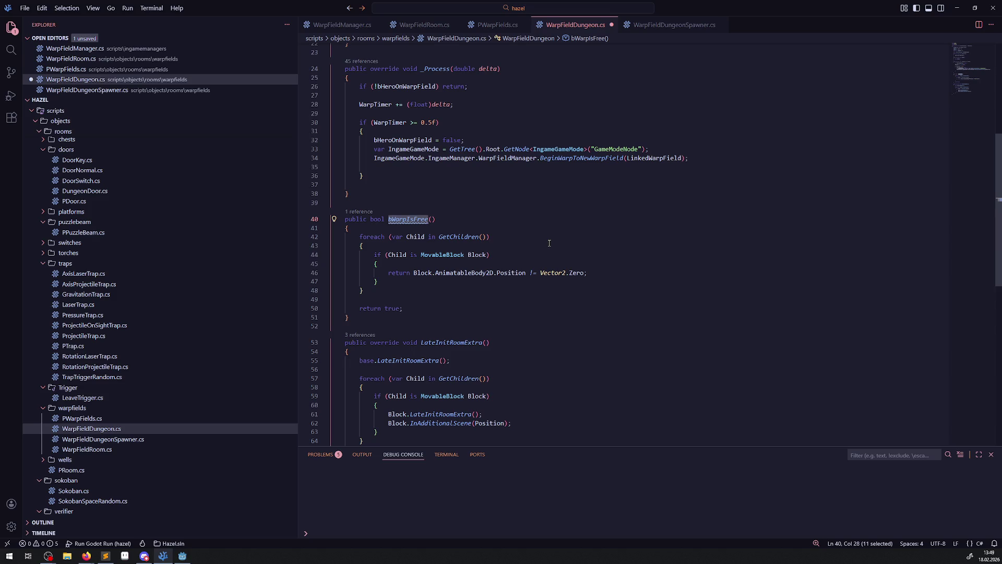
Step: Review the WarpTimer block and LinkedWarpField warp call in _Process, then view PWarpFields.cs
double_click(650, 158)
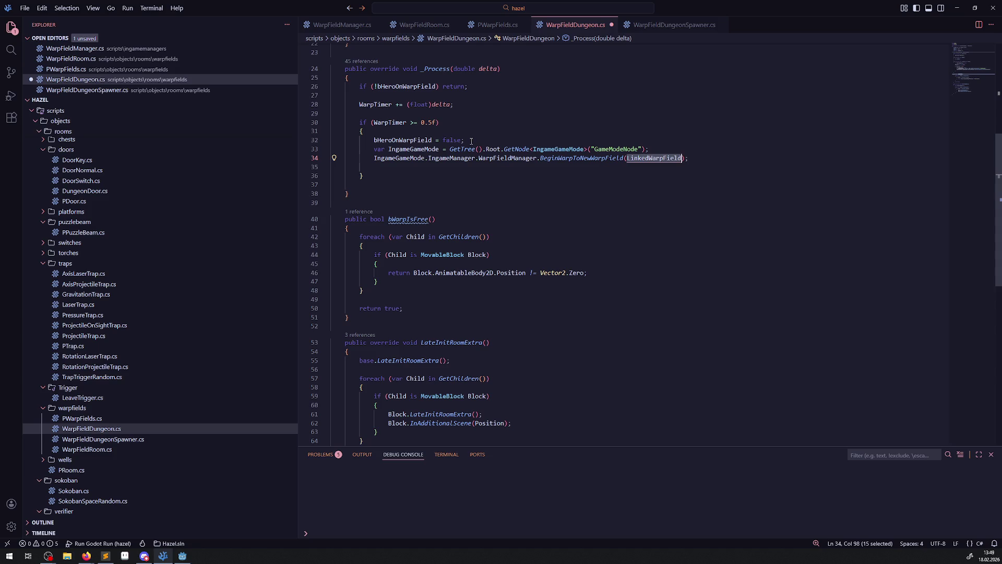
click(449, 133)
mouse_move(388, 125)
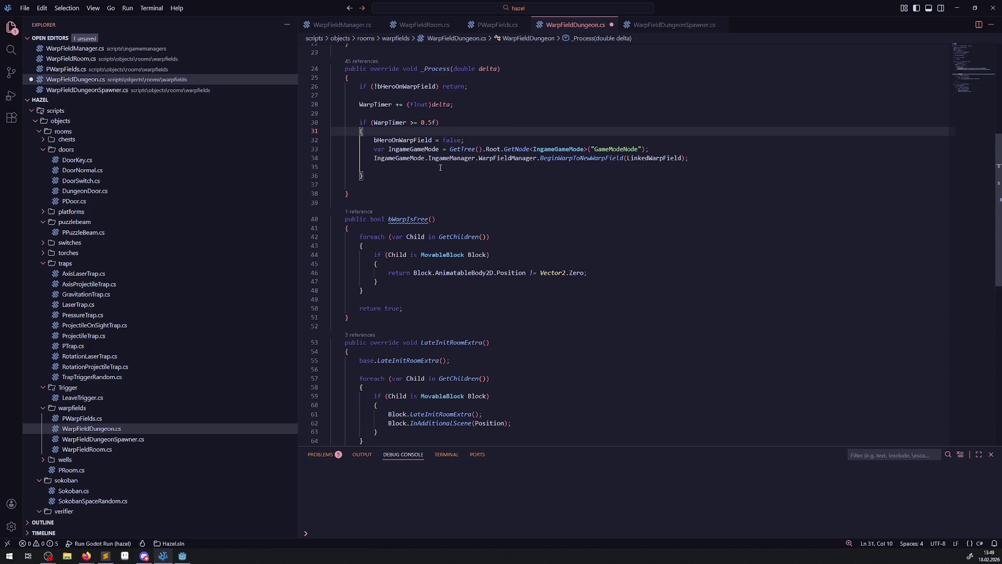
double_click(395, 124)
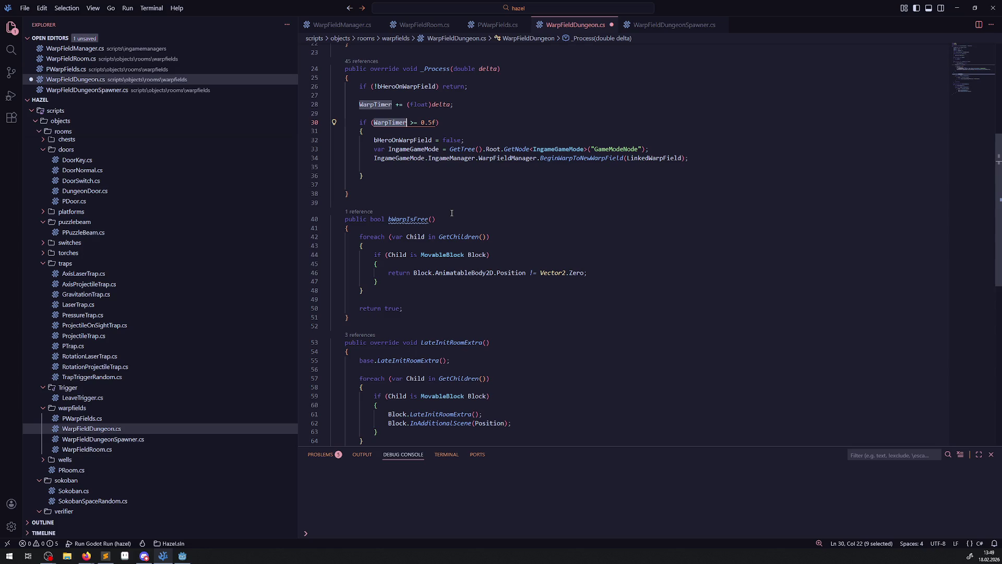
click(583, 157)
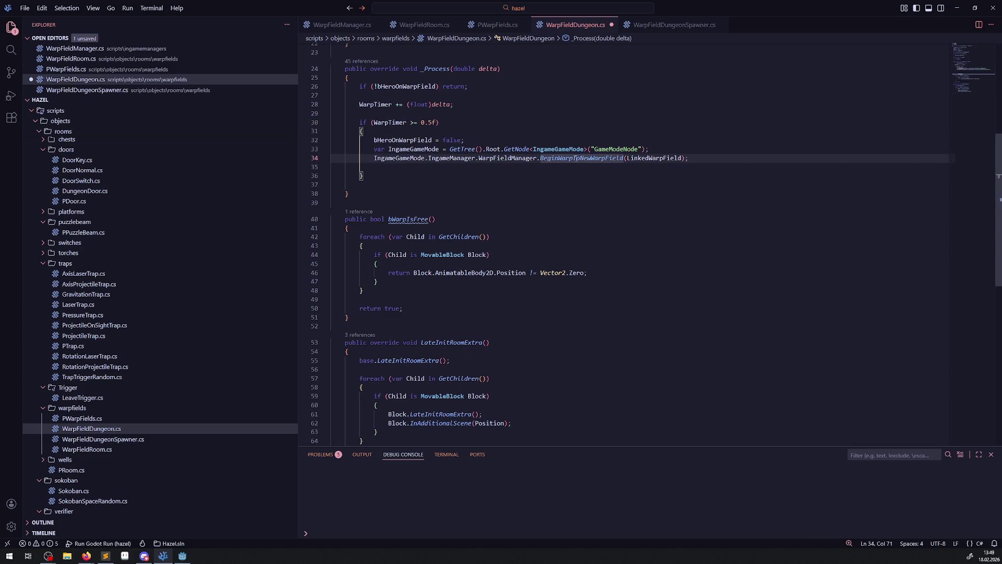
click(424, 131)
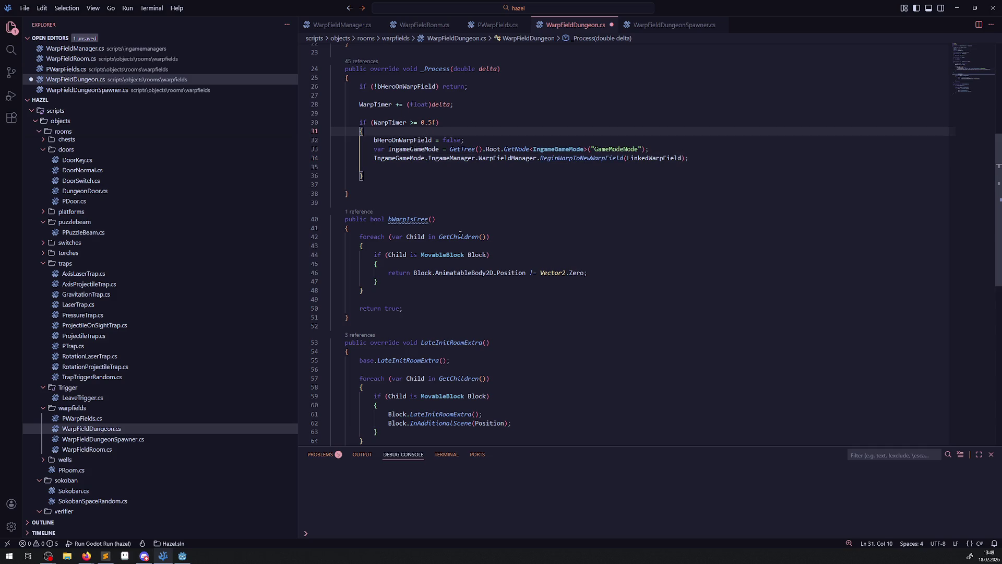
scroll(457, 229, up, 5)
click(492, 26)
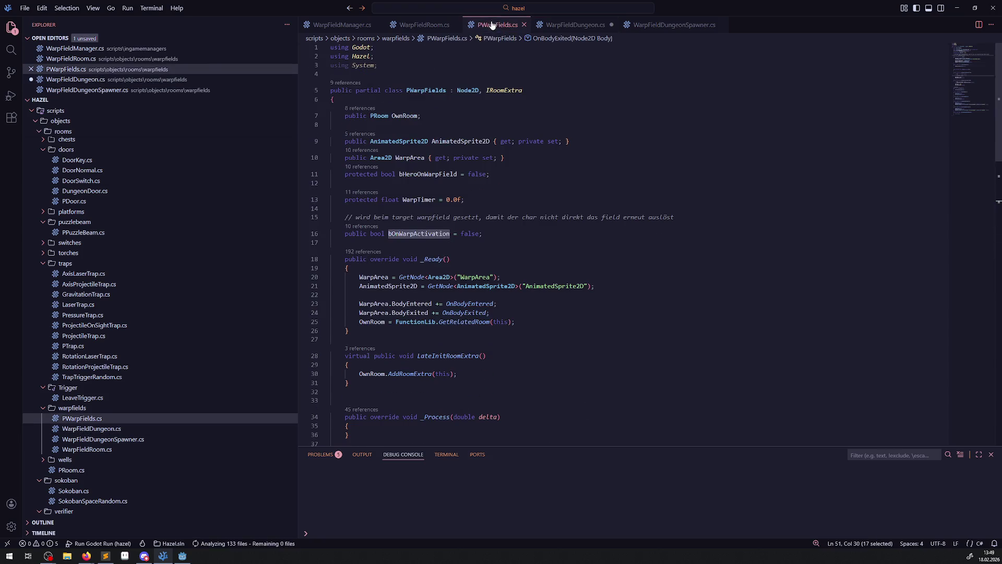
Step: Start a LinkedWarpField.bWarpIsFree check on a new line inside the warp timer block
scroll(504, 297, down, 10)
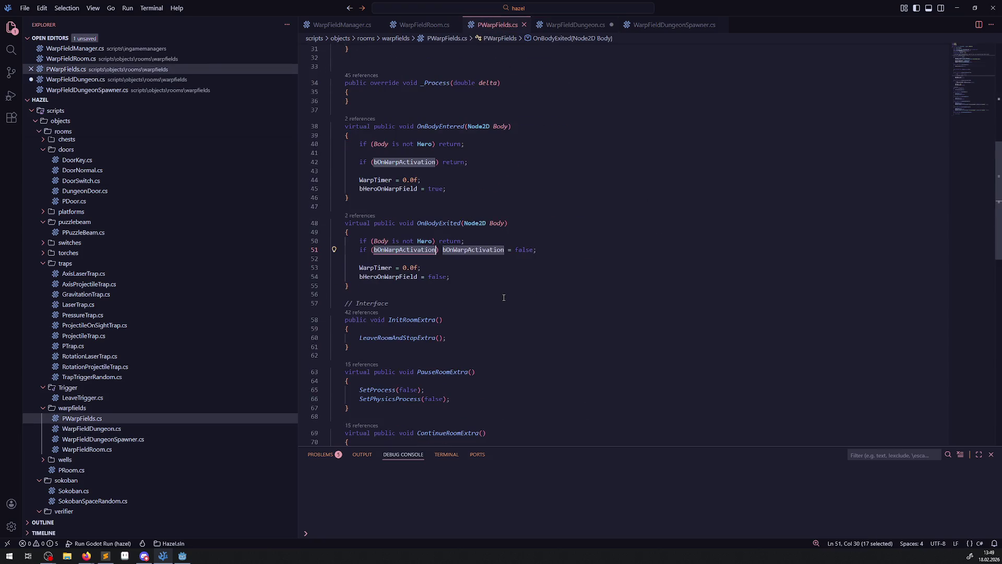
key(ctrl+Tab)
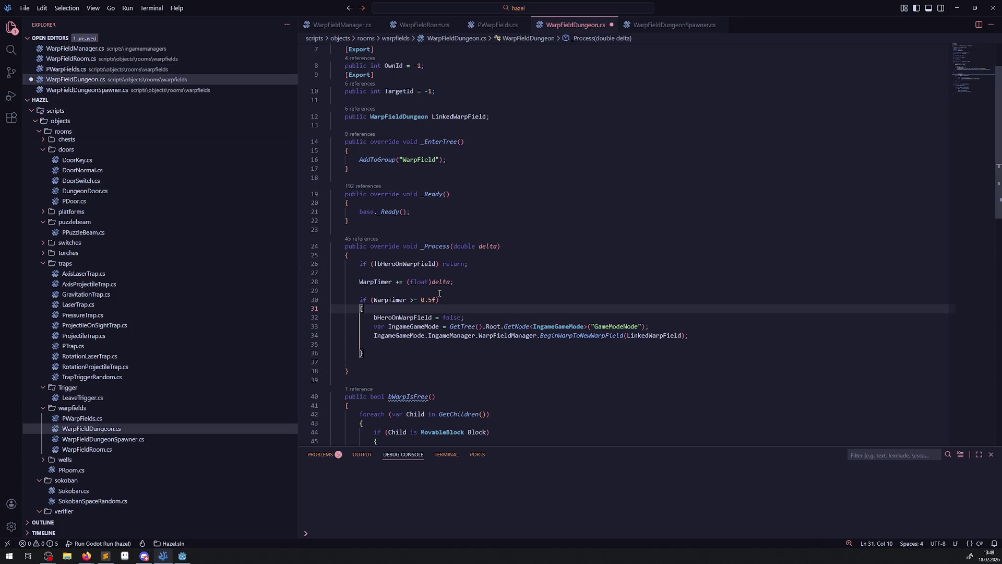
key(Return)
text(f(bWarpIsFree)
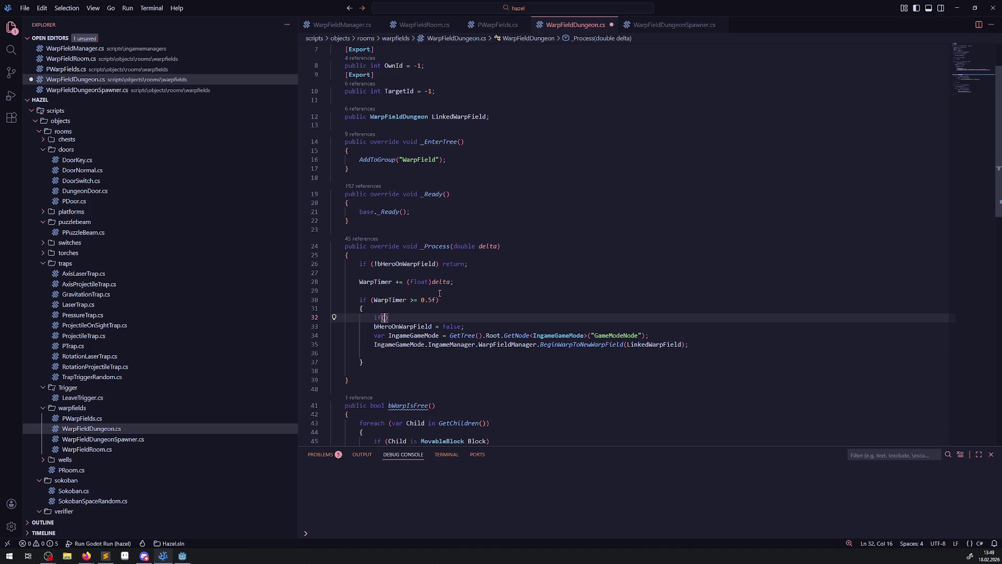
double_click(666, 343)
key(ctrl+c)
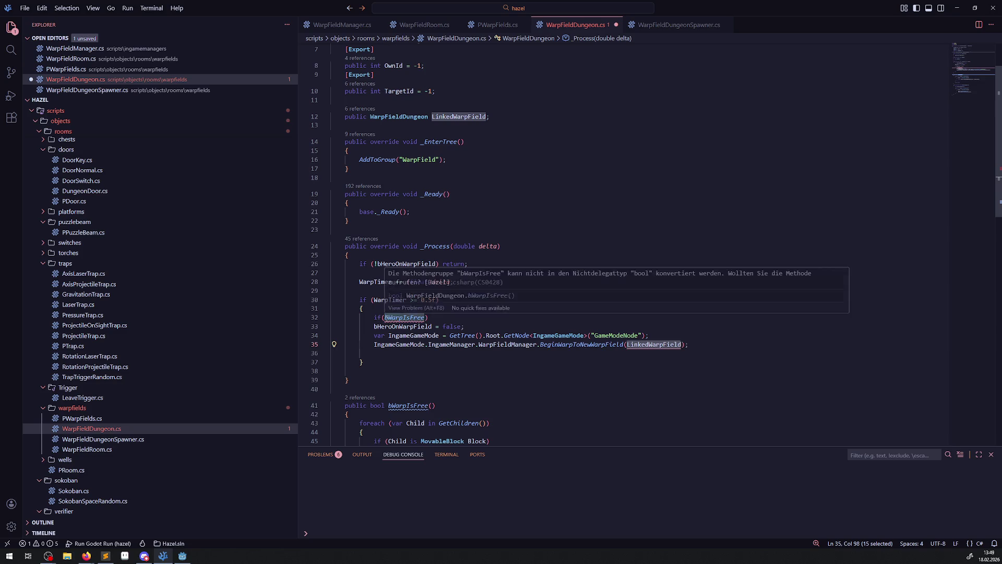
click(385, 318)
key(ctrl+v)
text(.)
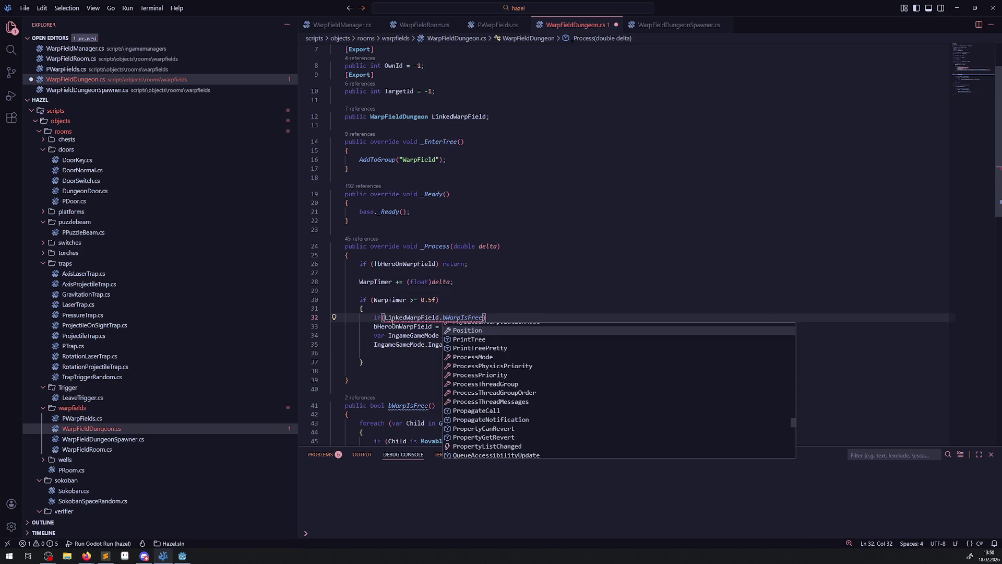
key(Escape)
Step: Complete it as 'if (!LinkedWarpField.bWarpIsFree()) return;', save, and switch to Godot
key(ctrl+Left)
text(!)
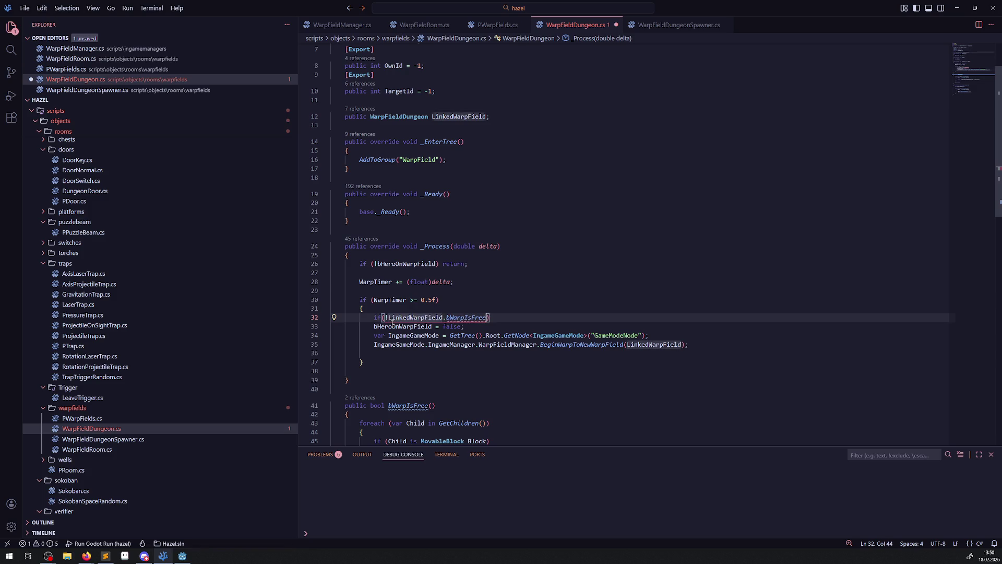
text(())
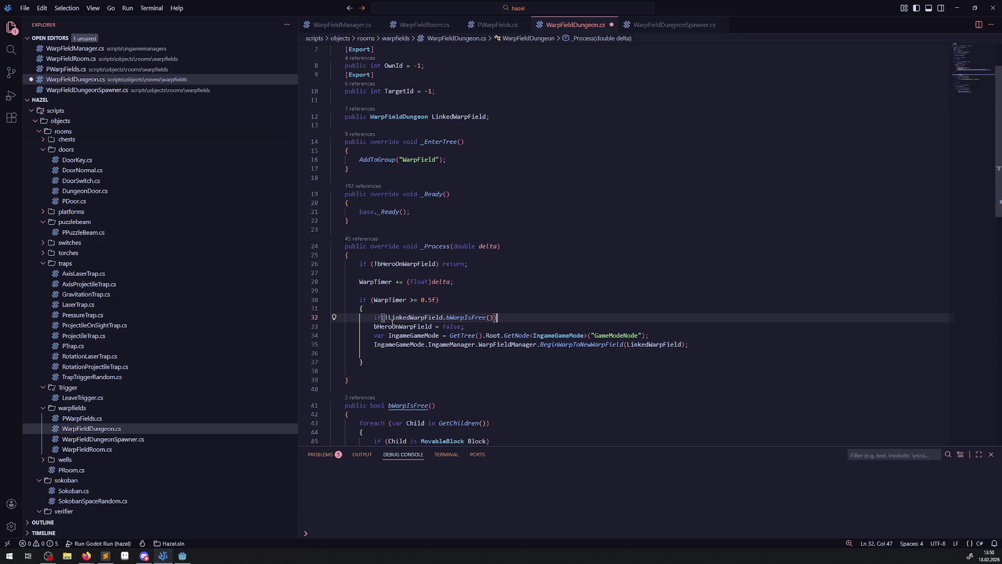
text( return;)
key(ctrl+s)
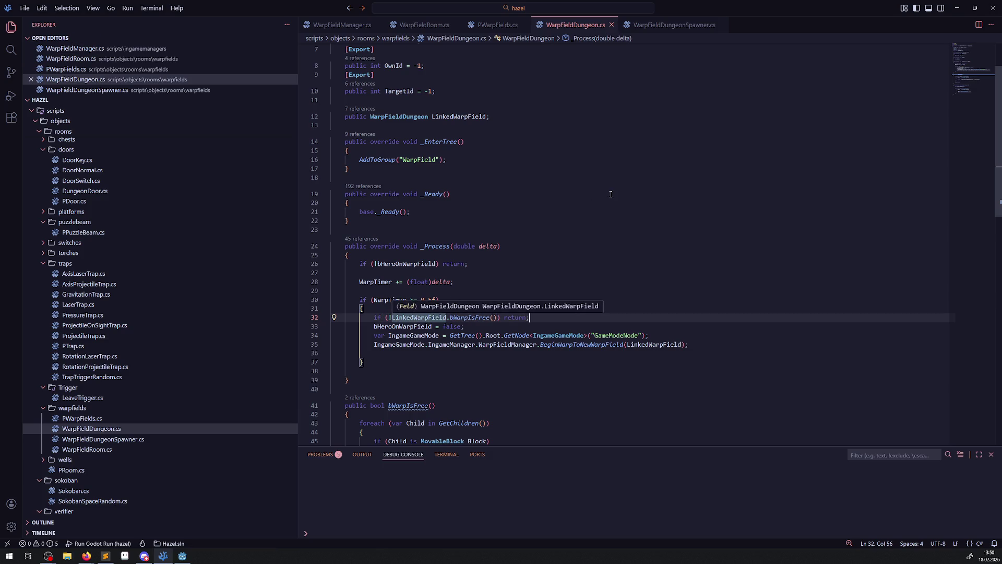
click(182, 556)
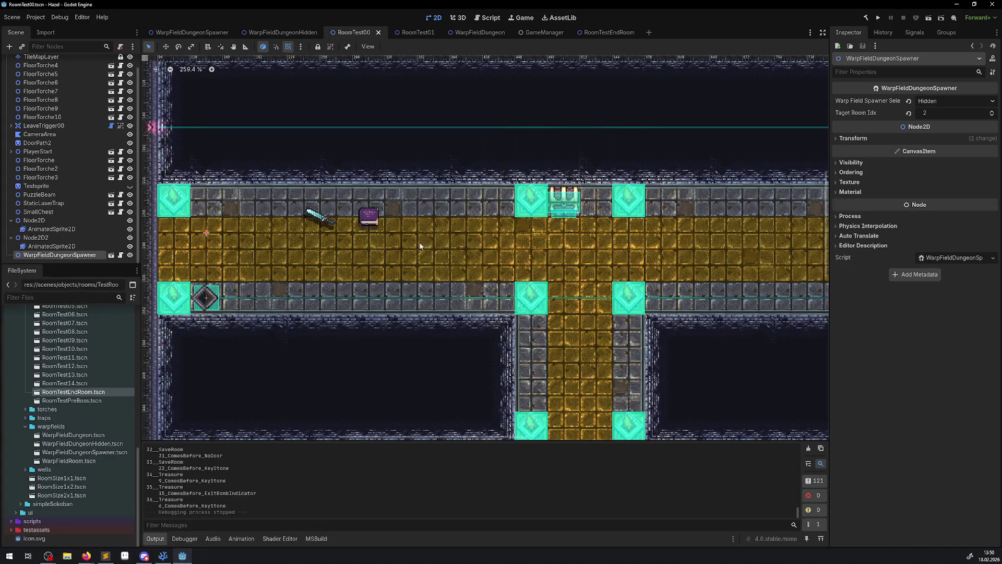
Step: Open RoomTest02.tscn, select its RoomTest02 root node, and start instancing a child scene
scroll(83, 405, up, 5)
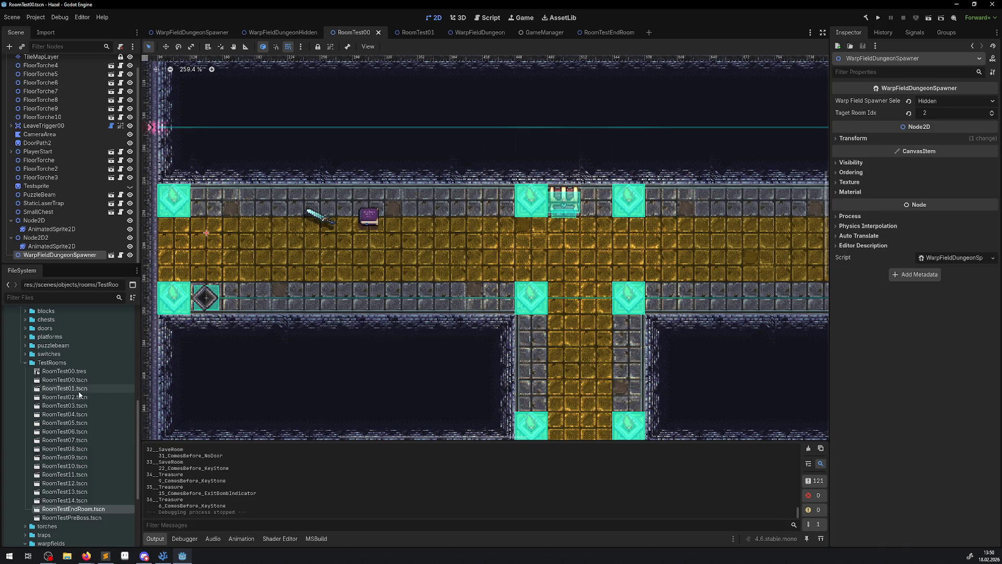
double_click(85, 398)
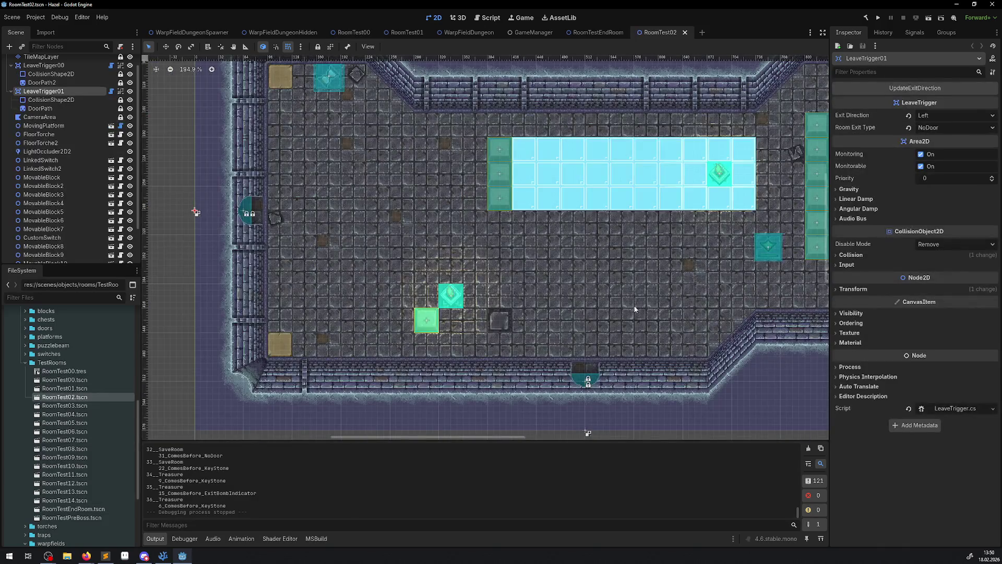
click(586, 382)
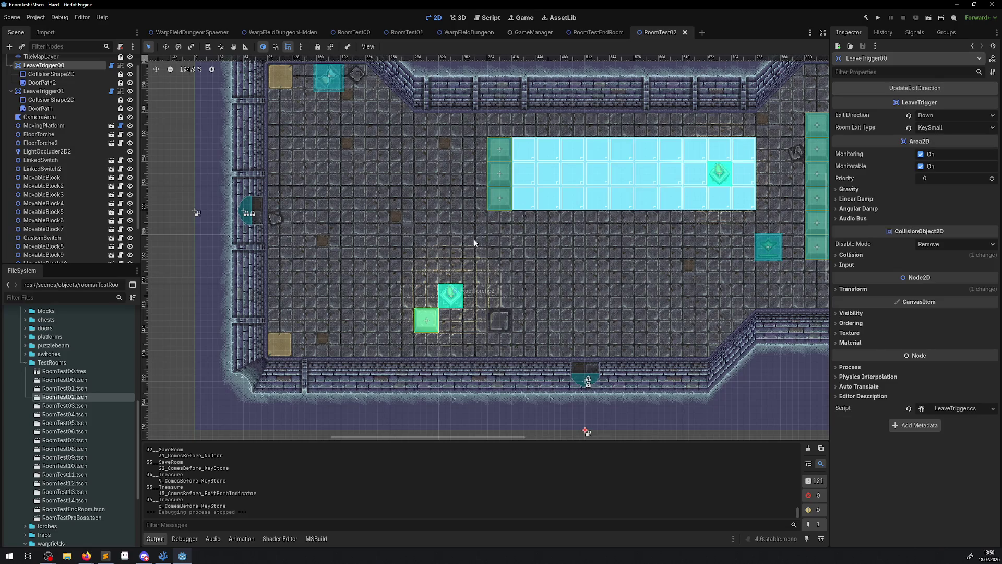
scroll(437, 223, right, 3)
scroll(437, 223, up, 1)
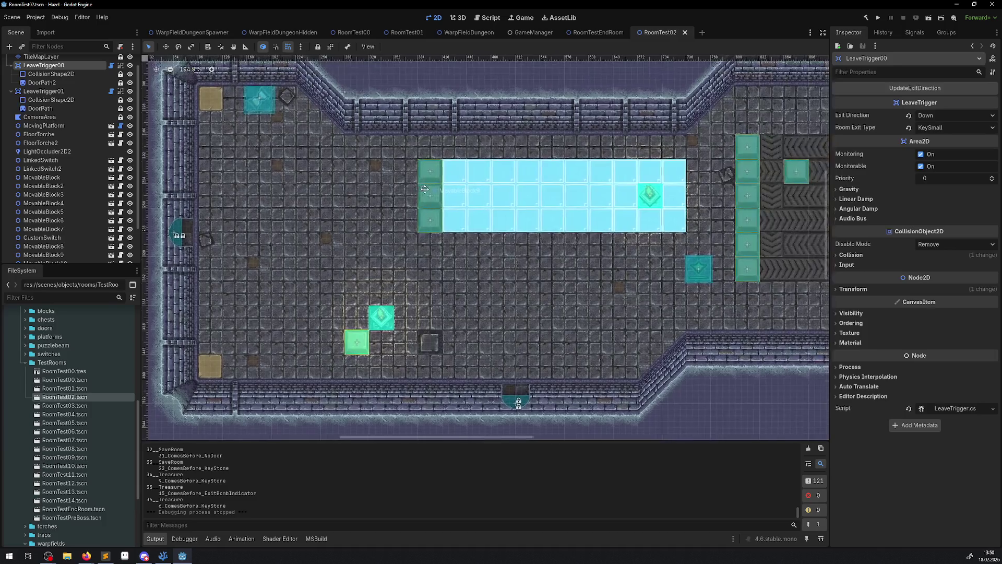
scroll(65, 104, up, 1)
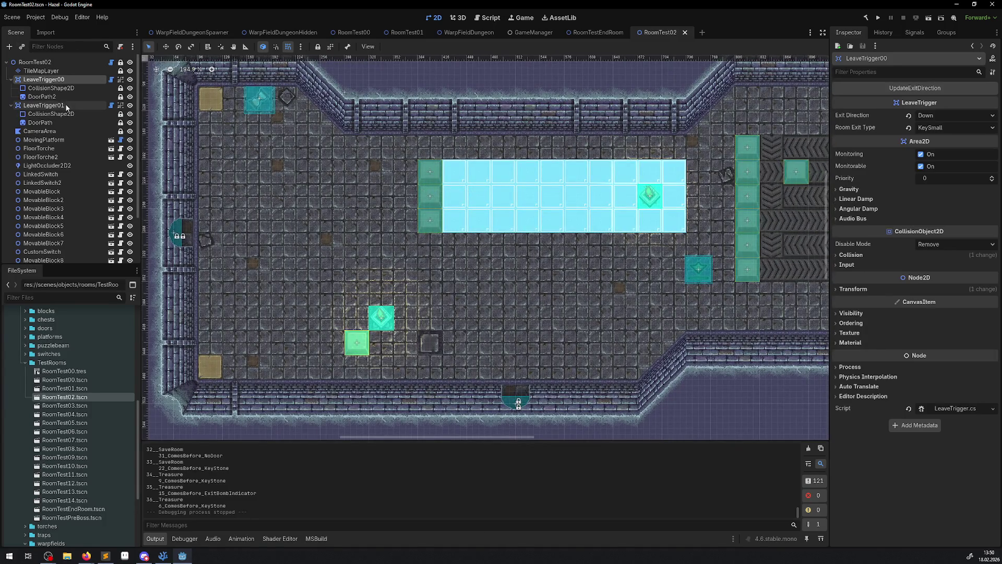
click(32, 62)
click(24, 48)
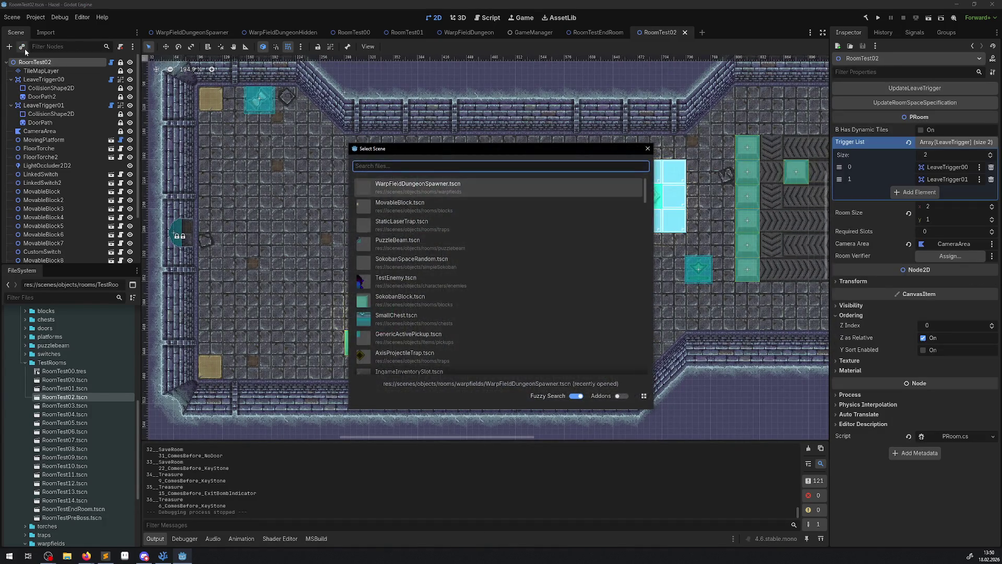
Step: Add the PKey00 small-key scene found by searching 'key'
text(gen)
key(BackSpace)
key(BackSpace)
key(BackSpace)
text(key)
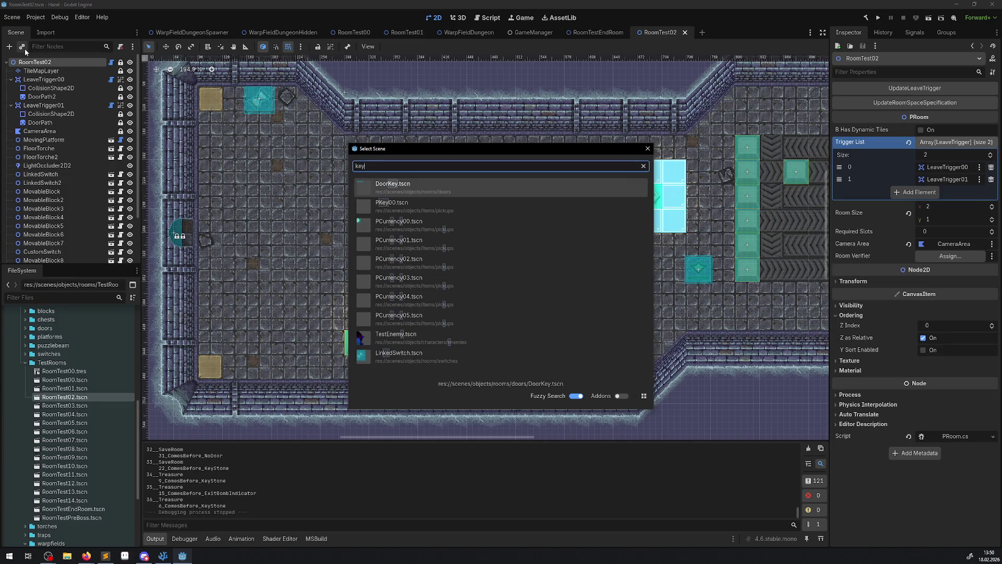
double_click(428, 206)
Step: Move the key to (496, 328), save the scene, and run the project
scroll(245, 146, down, 2)
drag(239, 139, 549, 345)
key(ctrl+s)
scroll(566, 353, up, 8)
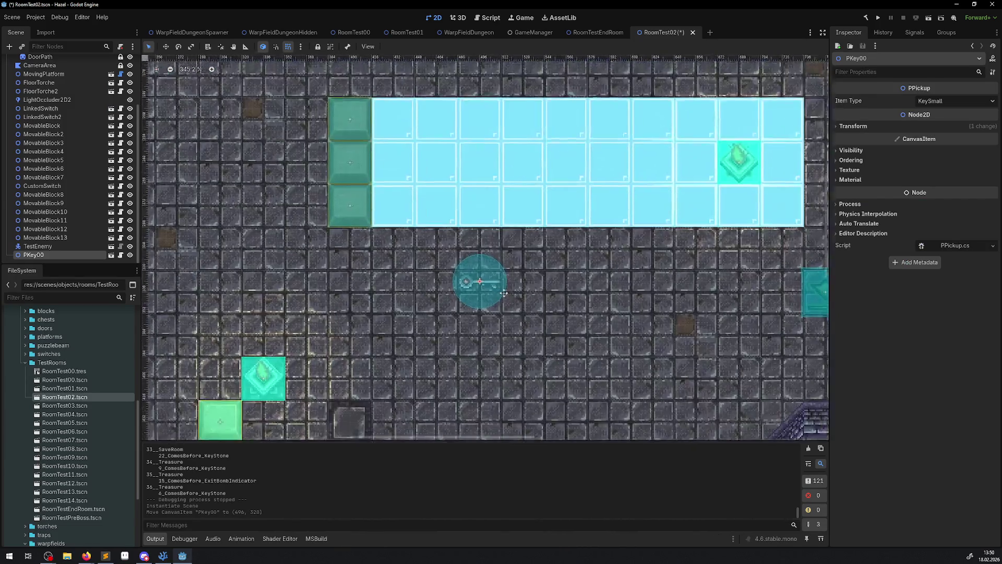
click(877, 18)
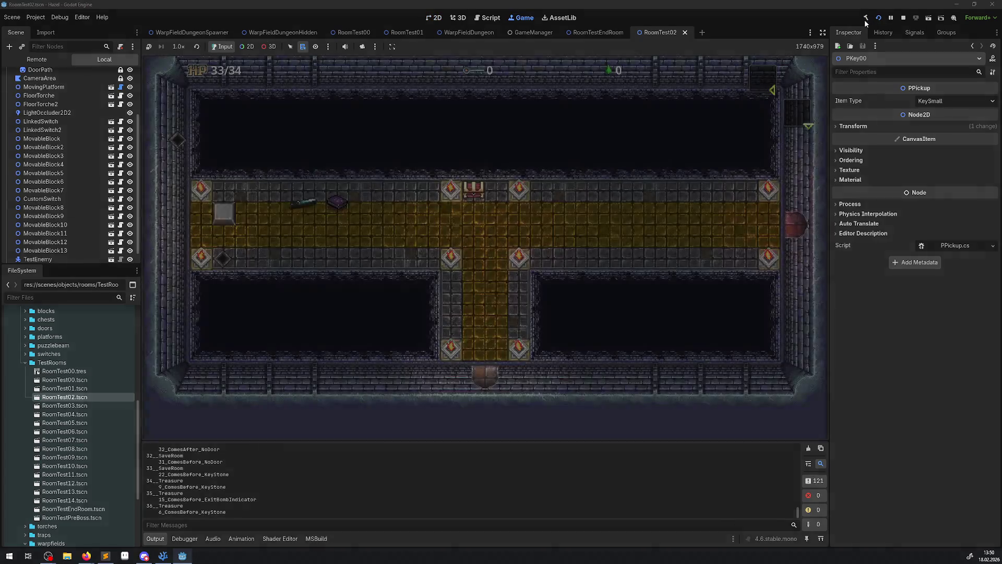
Step: Collect the small key, pass the locked south door, and head north past the enemies
key(Up)
key(Right)
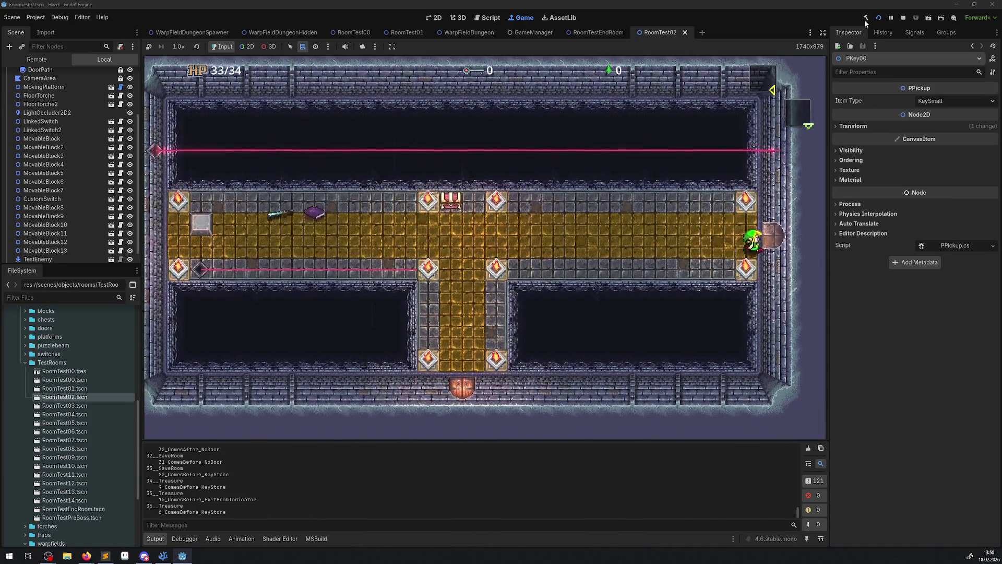
key(Right)
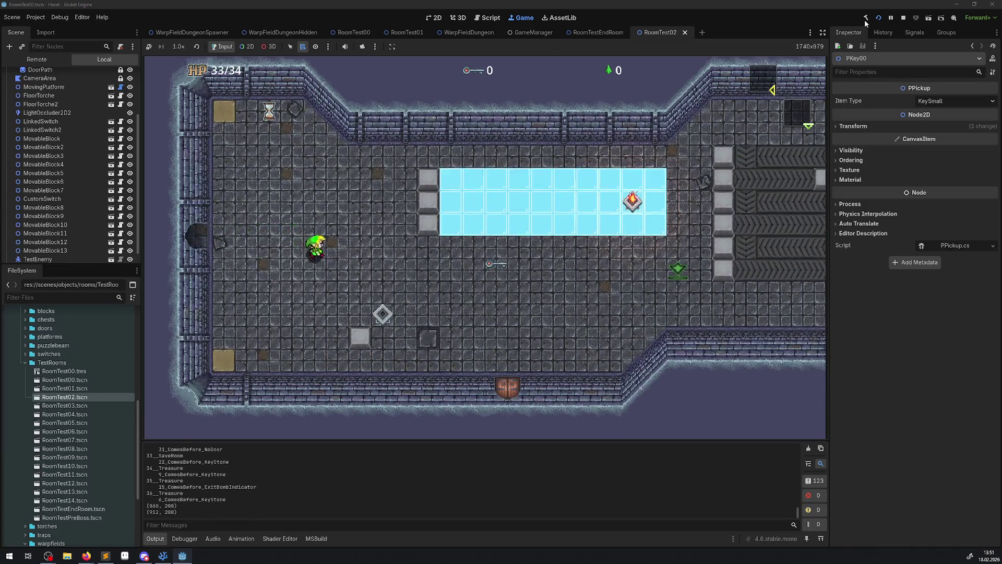
key(Down)
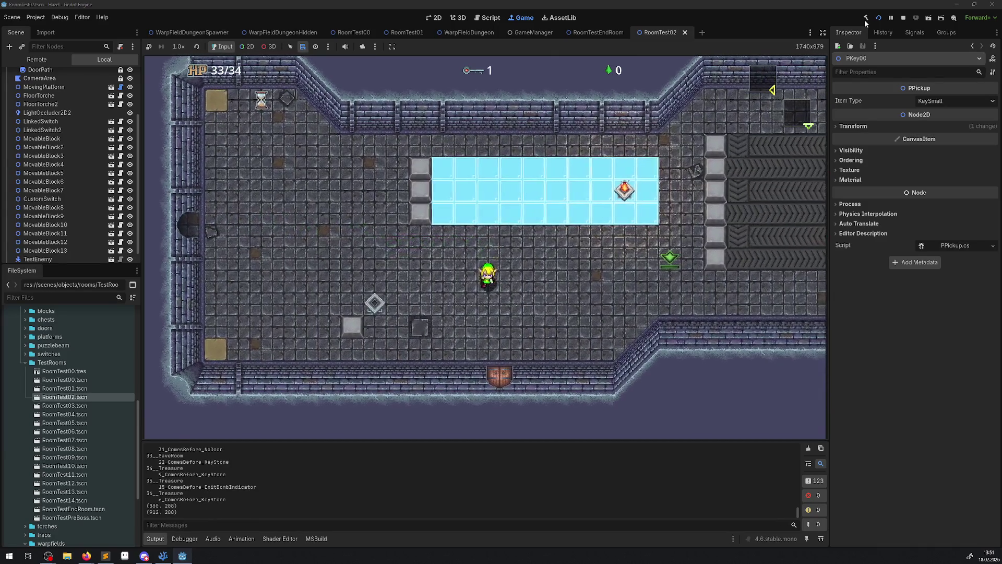
key(Down)
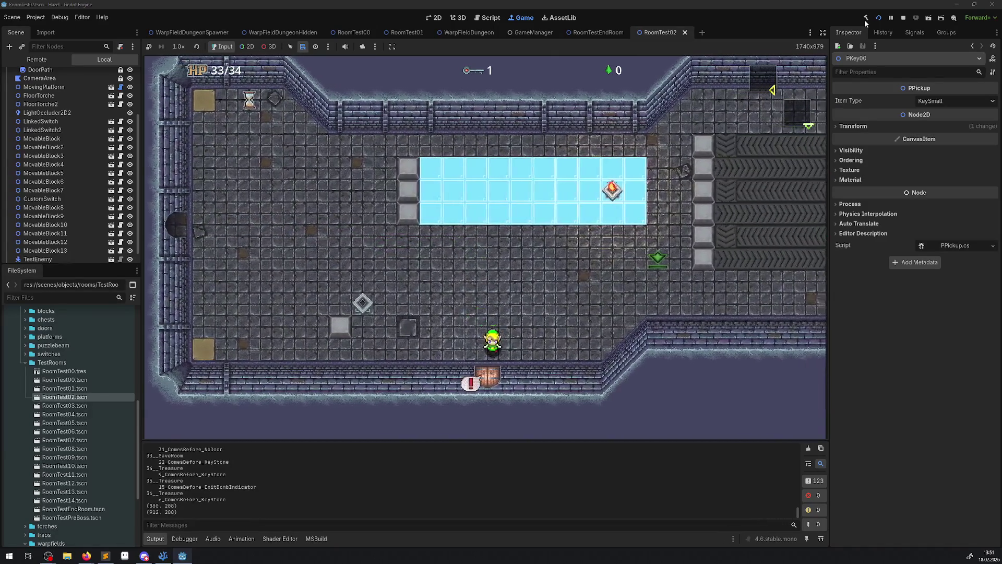
key(Down)
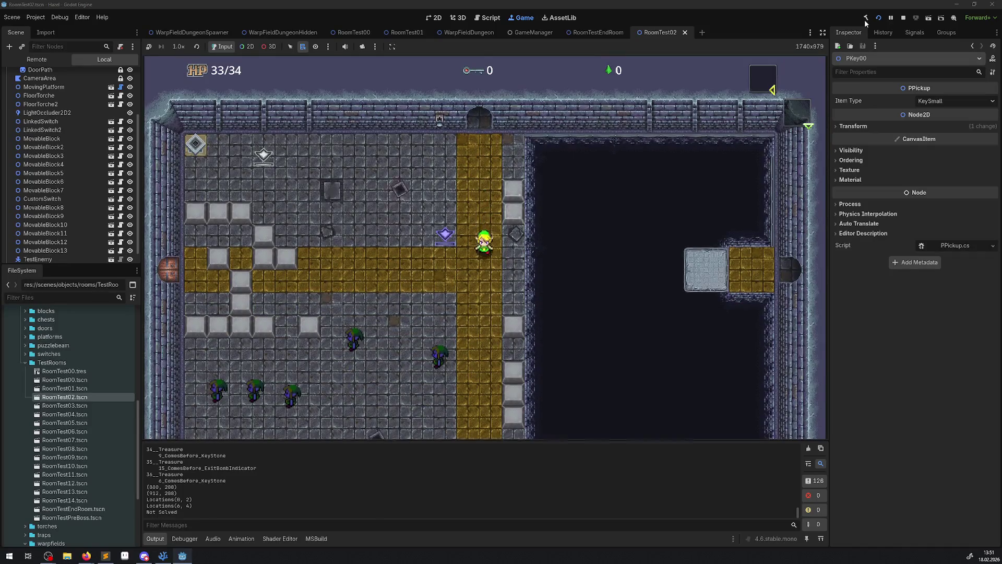
key(Left)
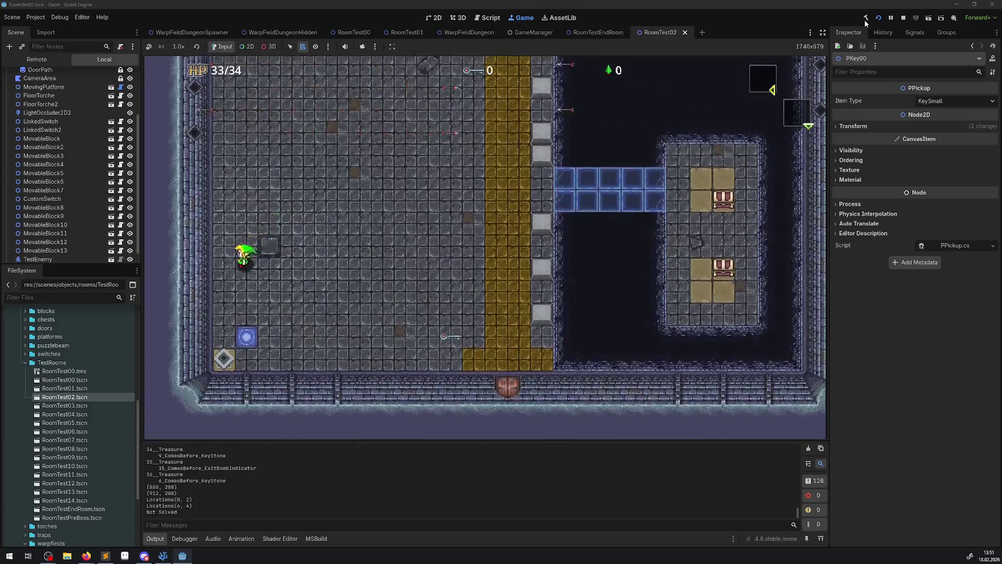
key(Down)
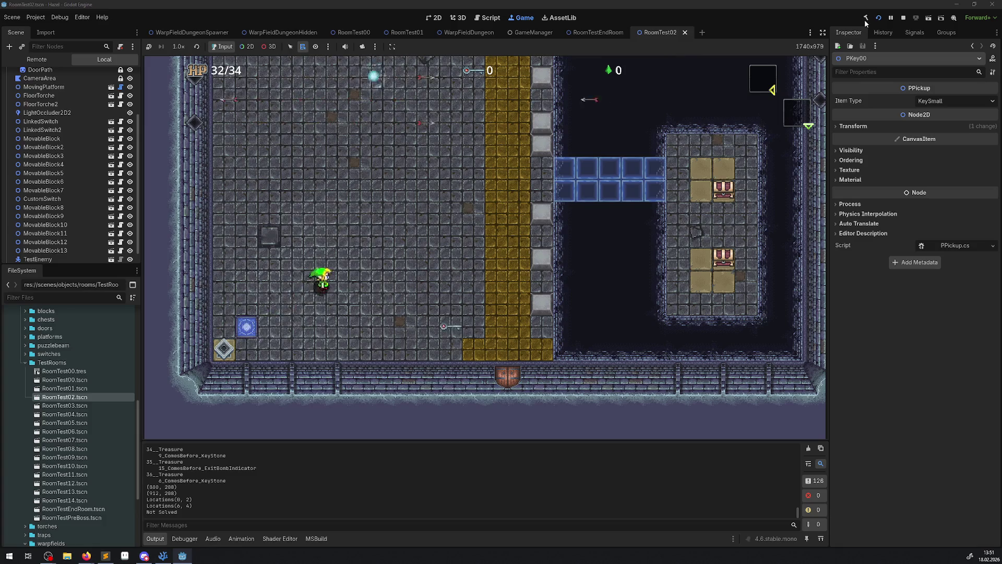
key(Up)
key(Right)
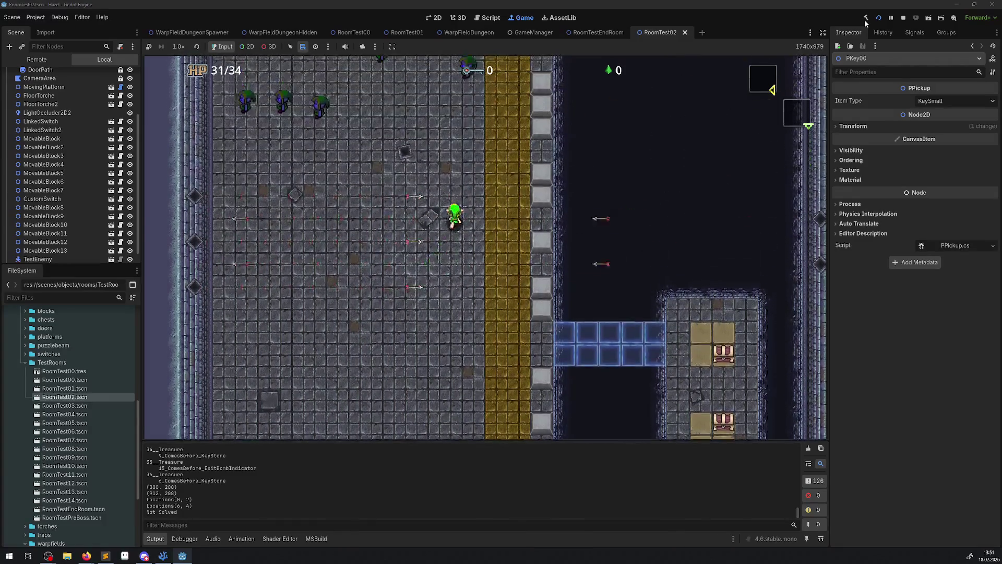
key(Up)
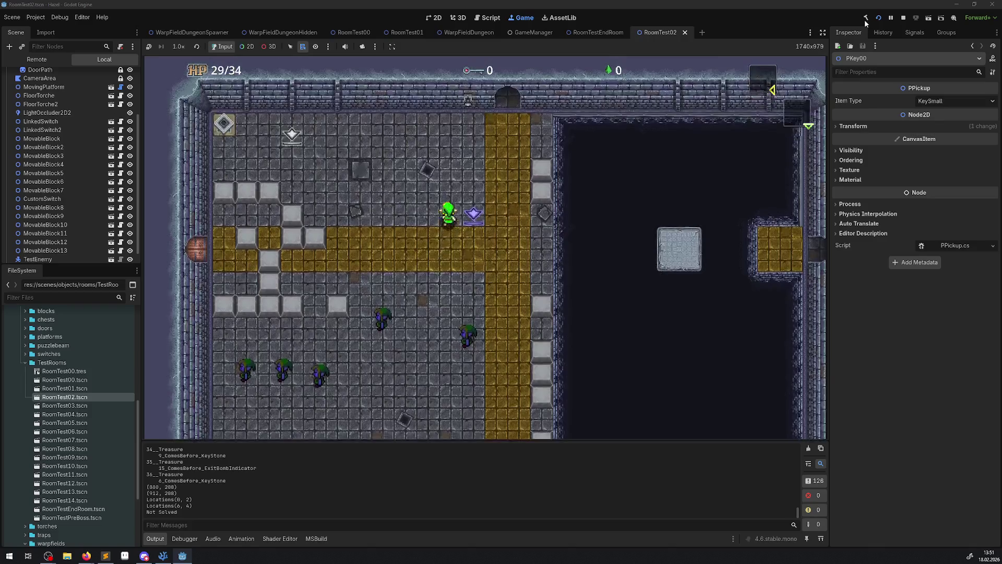
key(Up)
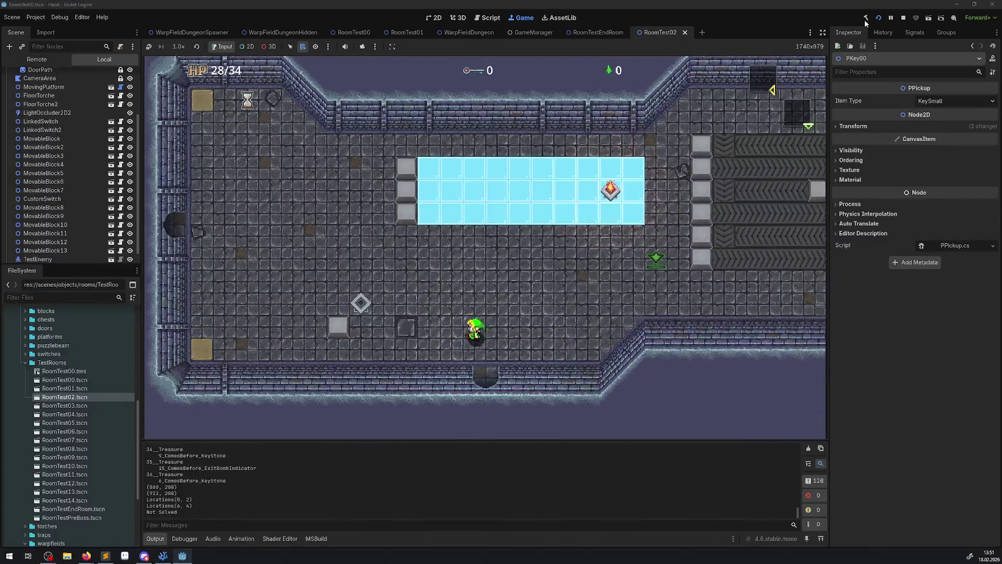
Step: Walk through the west room and the ice room, down into the room with chests
key(Left)
key(Up)
key(Left)
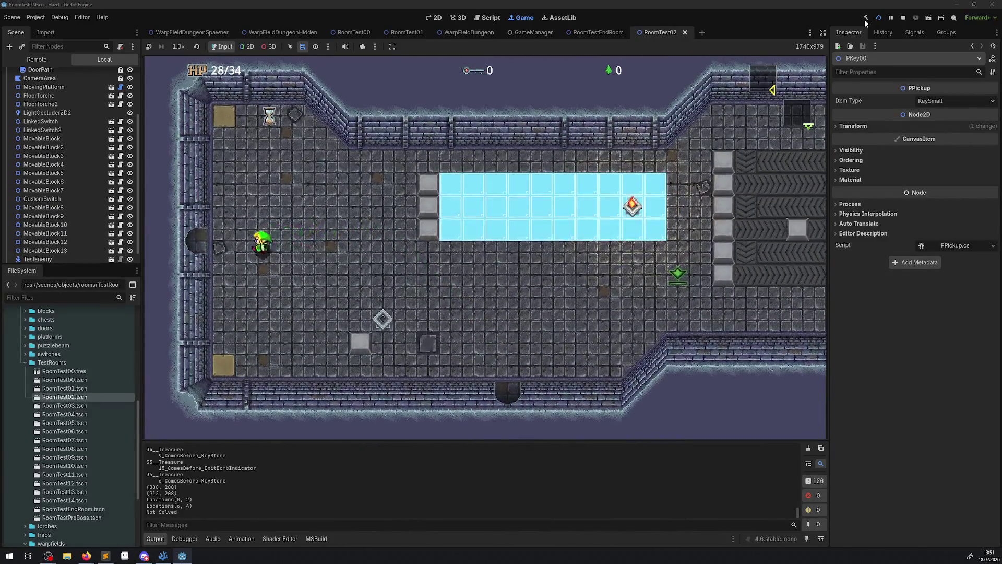
key(Left)
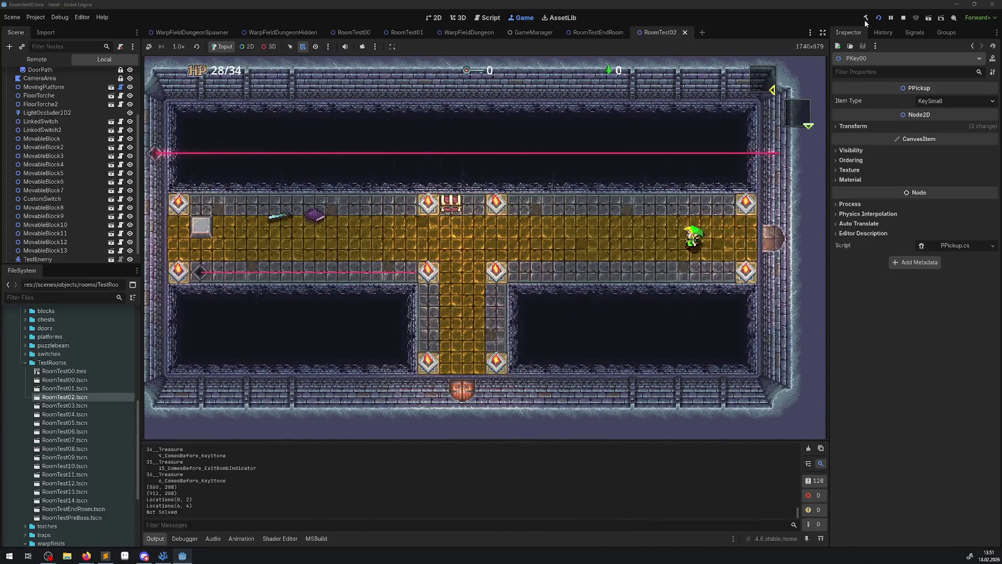
key(Left)
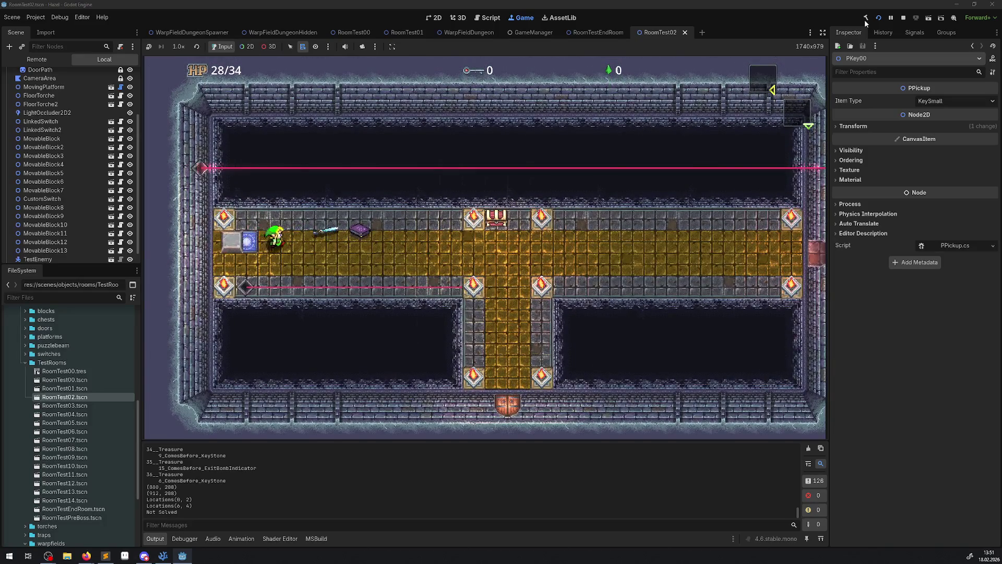
key(Right)
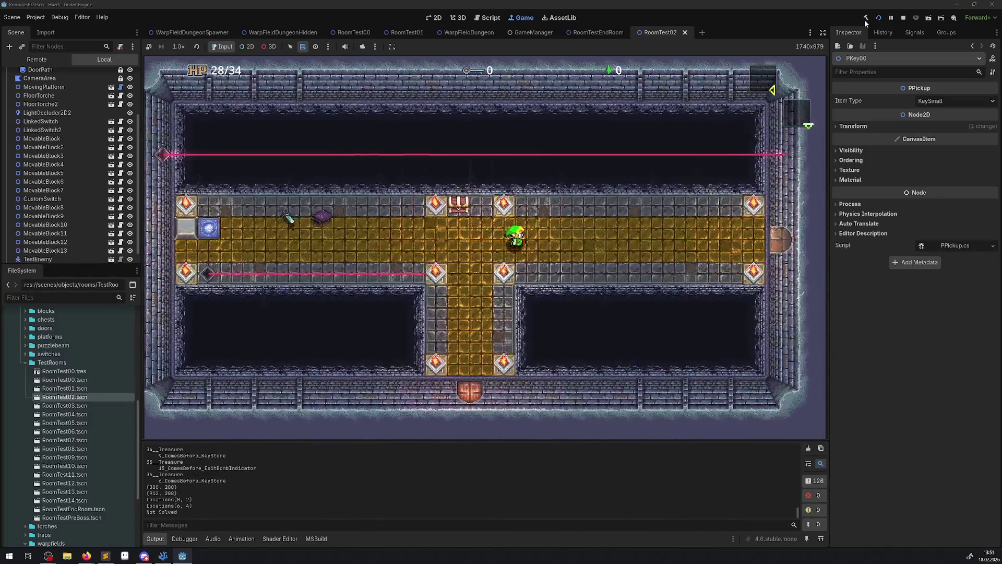
key(Right)
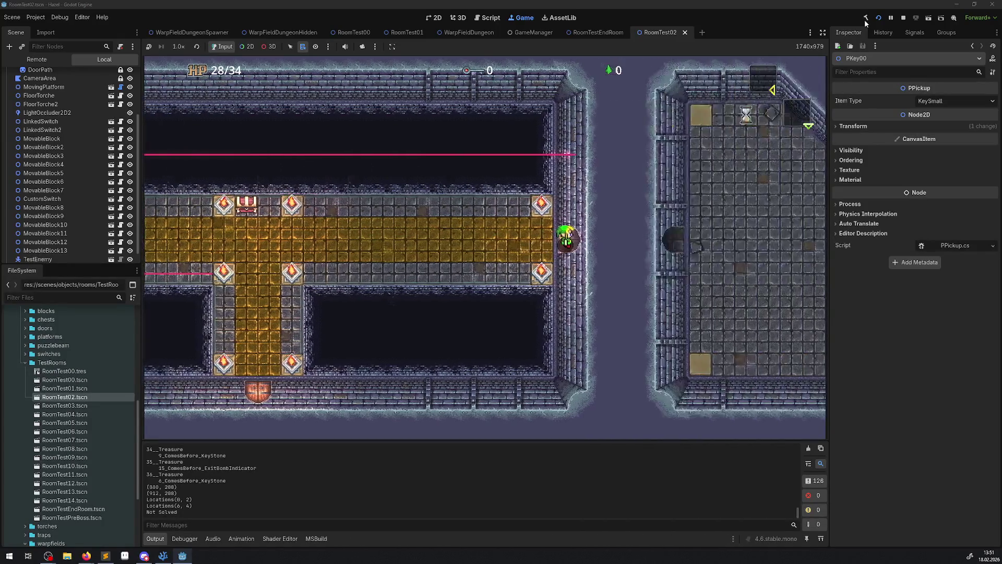
key(Right)
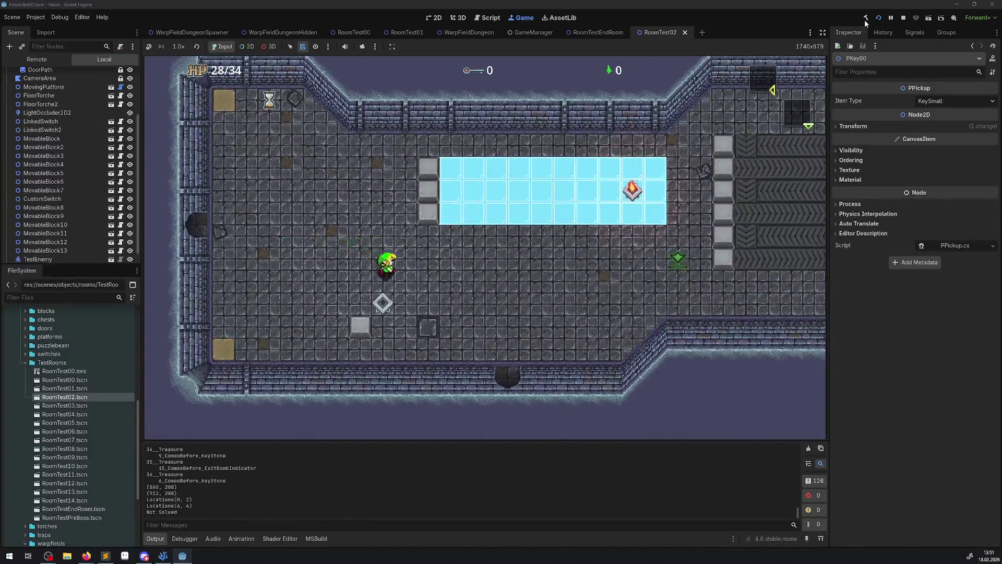
key(Down)
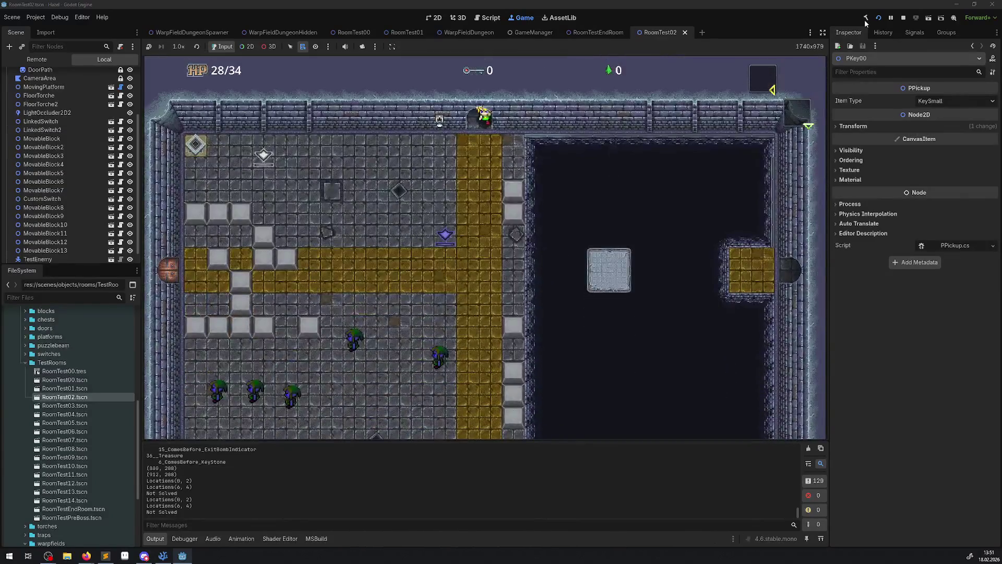
key(Down)
key(Left)
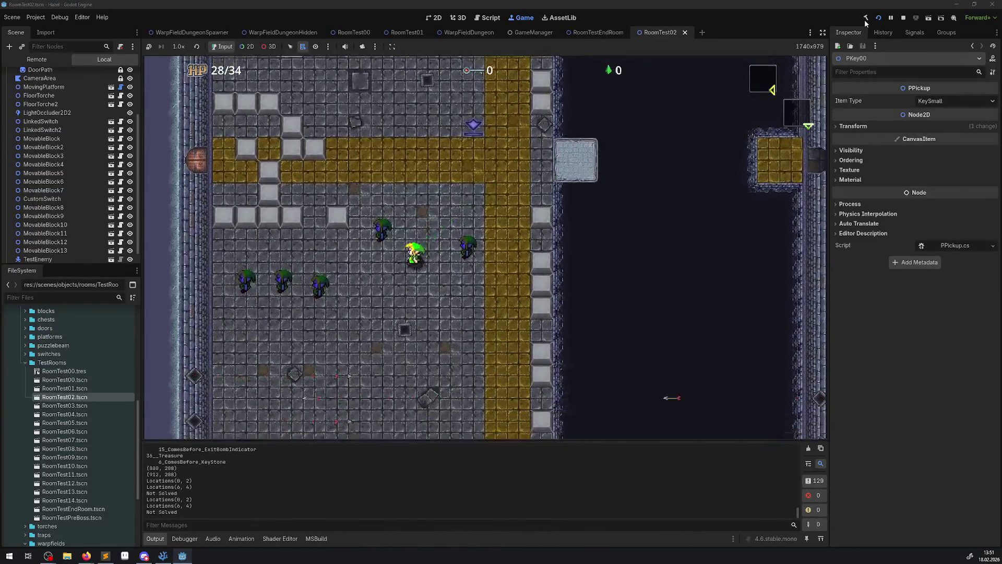
key(Down)
key(Left)
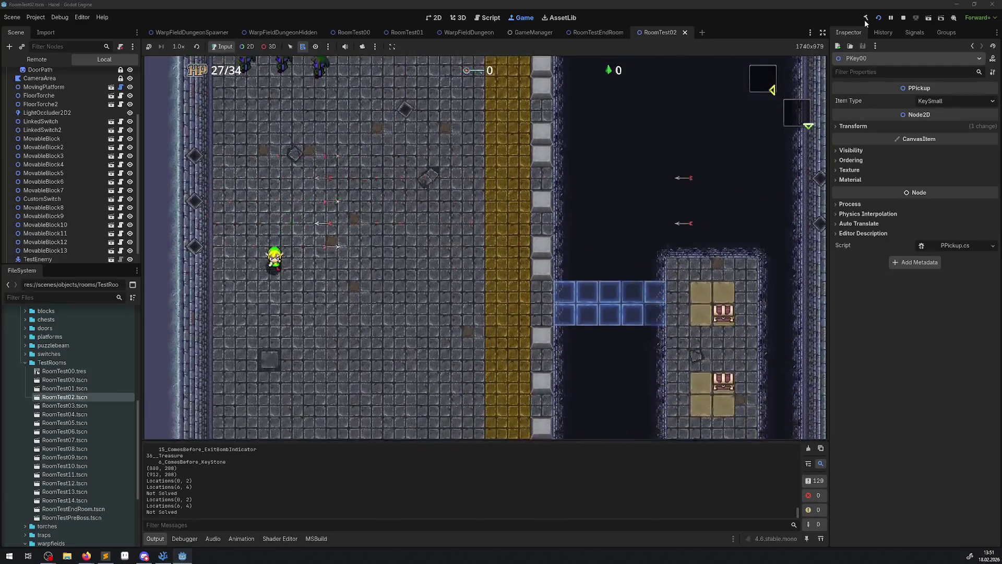
Step: Step onto the blue warp pad twice to test warping, then stop the game
key(Down)
key(Left)
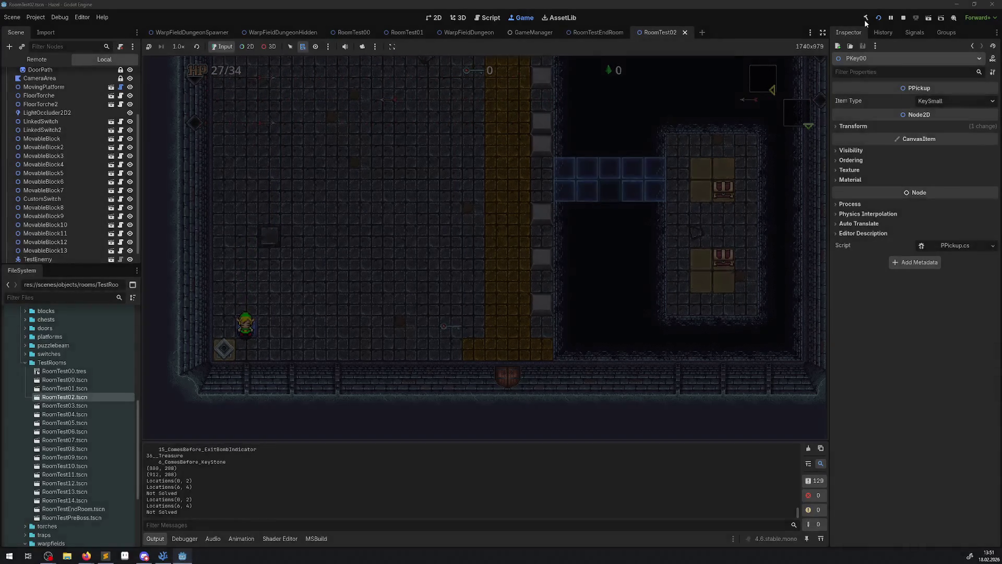
key(Right)
key(Left)
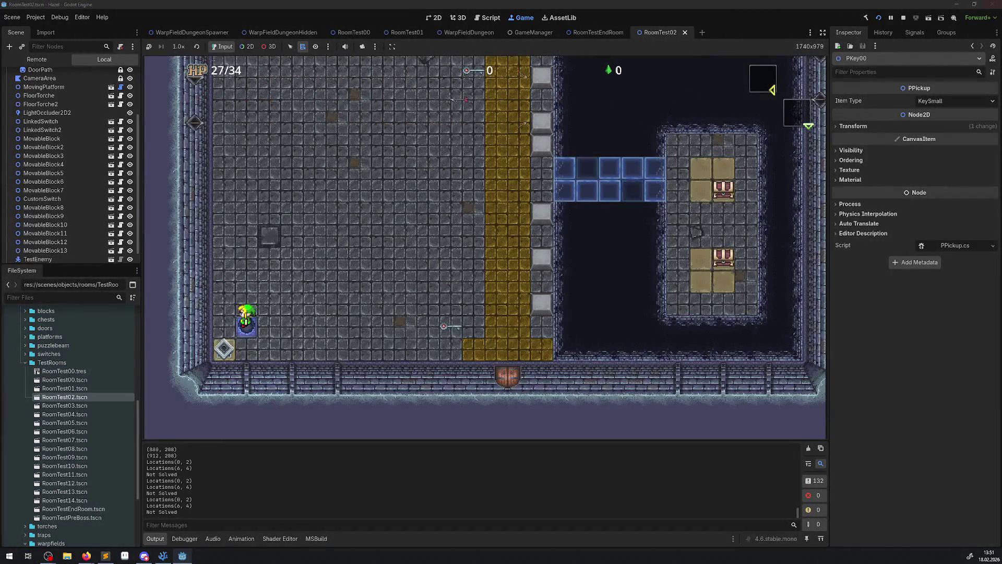
click(904, 19)
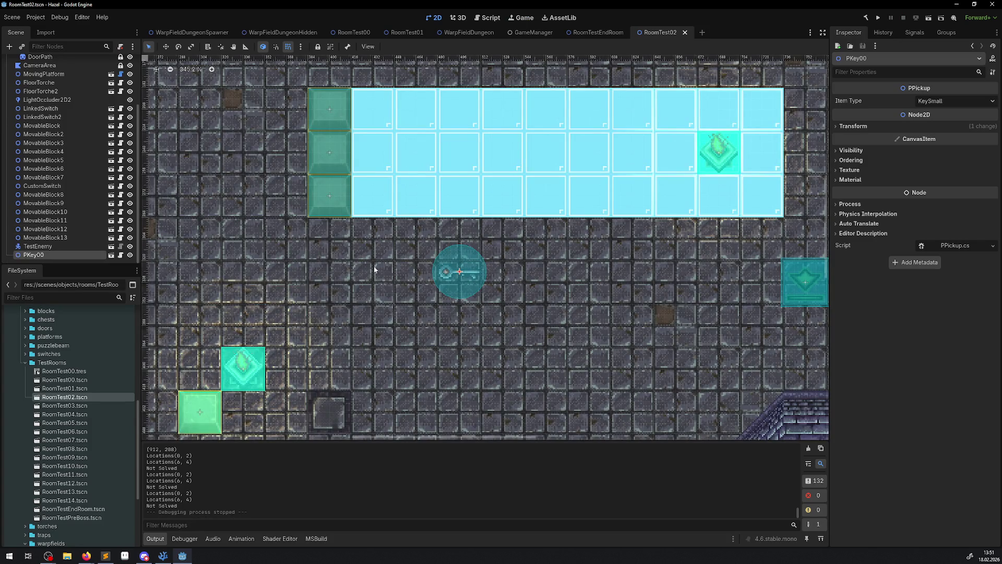
Step: Add a blank line after the early return in WarpFieldDungeon.cs, then rebuild and run from Godot
click(161, 556)
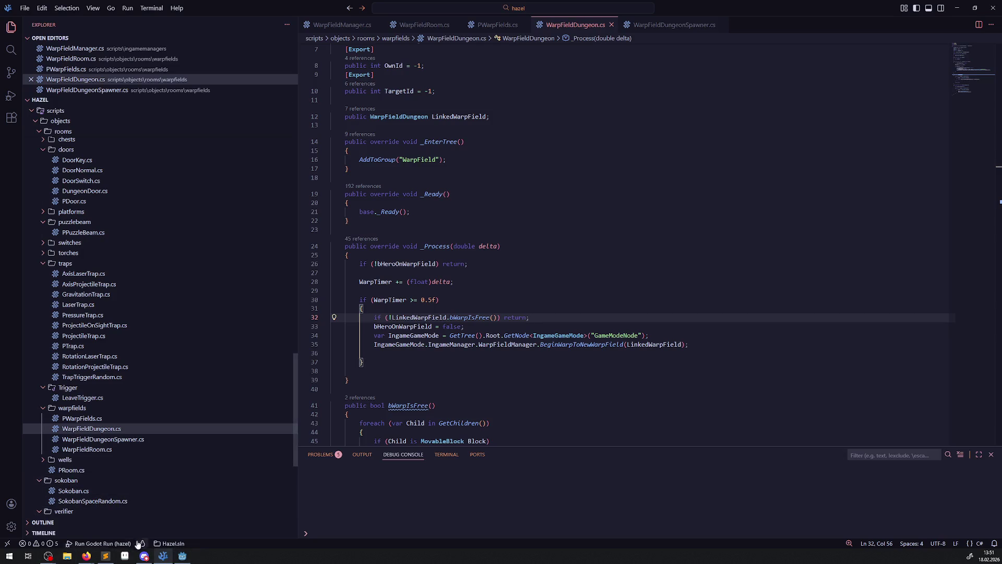
mouse_move(114, 558)
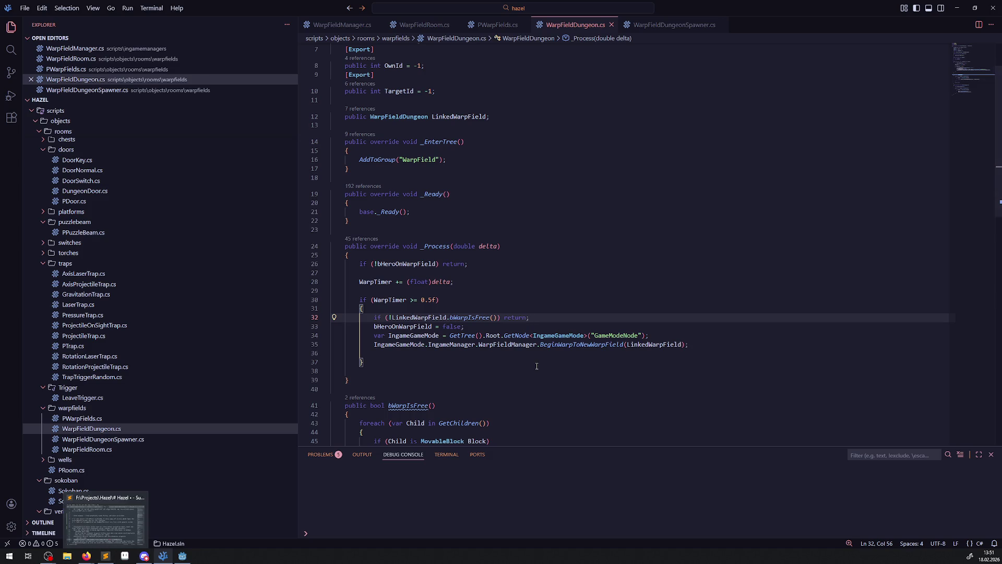
key(Return)
key(Home)
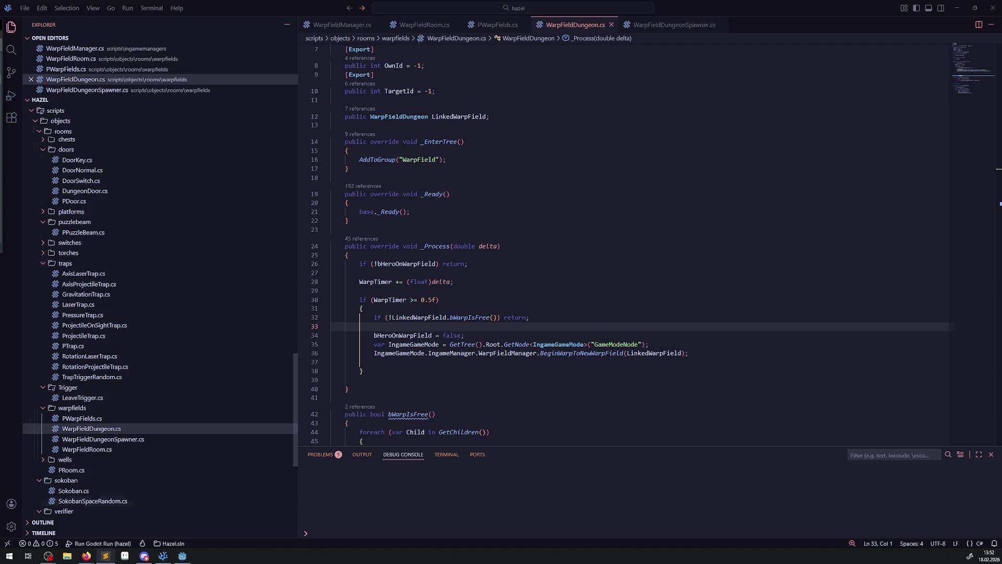
key(alt+Tab)
click(880, 19)
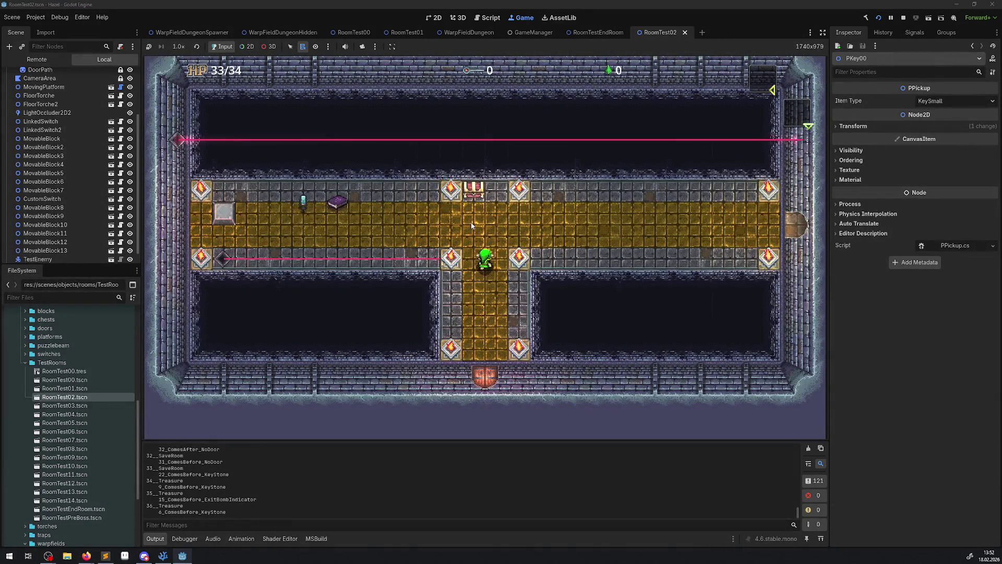
Step: Walk the hero up the corridor, across the stone moving platform and into the warp room
key(Up)
key(Left)
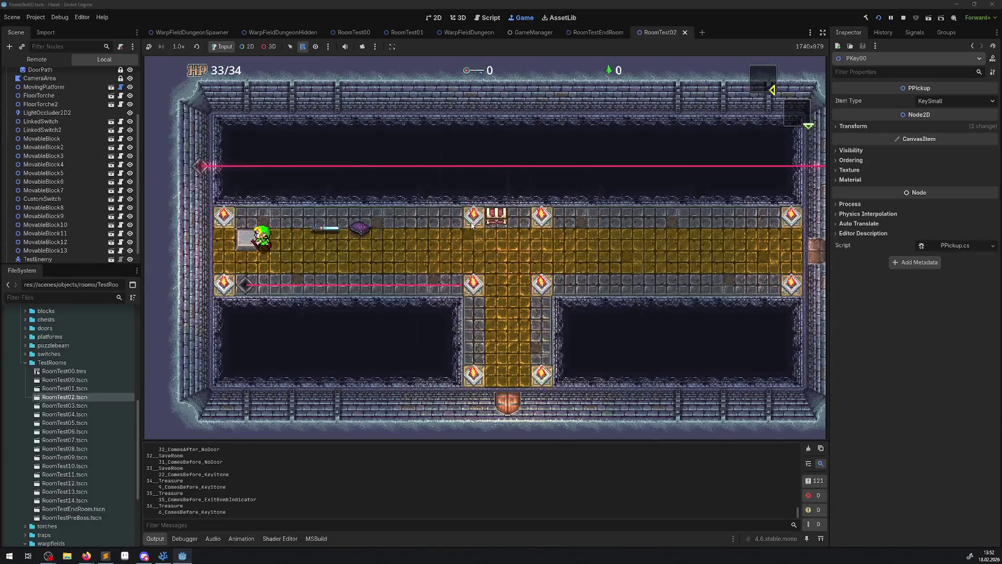
key(Left)
key(Up)
key(Right)
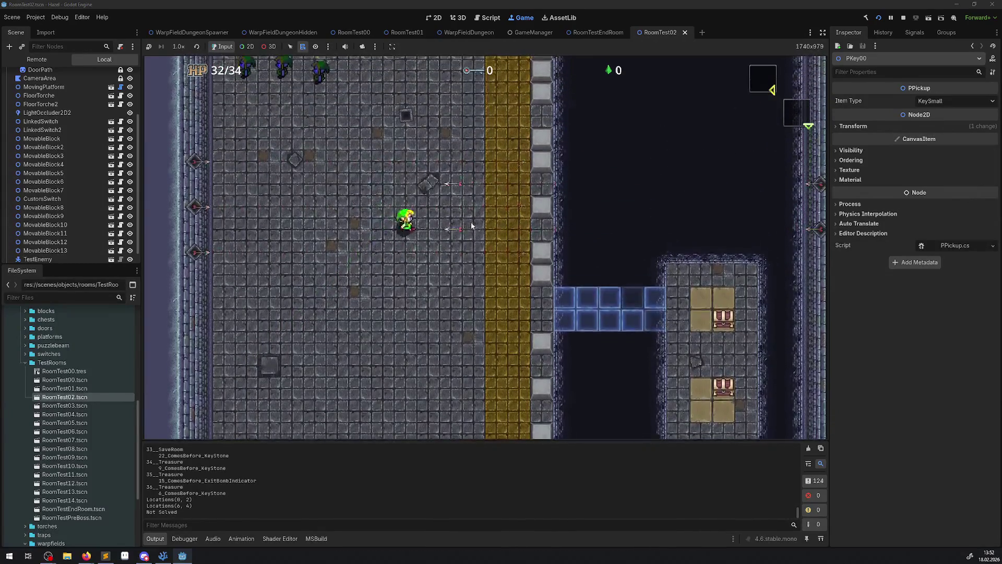
key(Up)
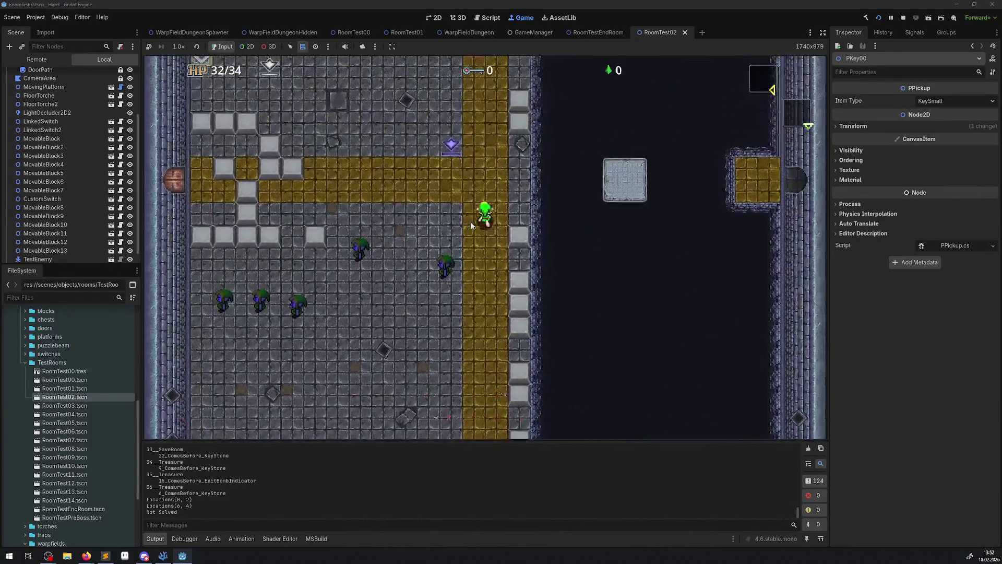
key(Right)
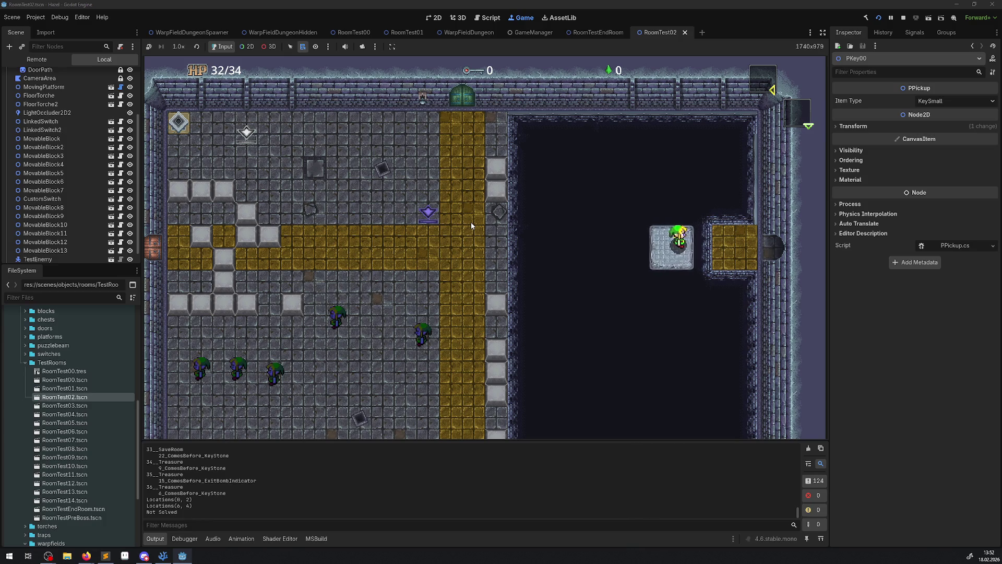
key(Right)
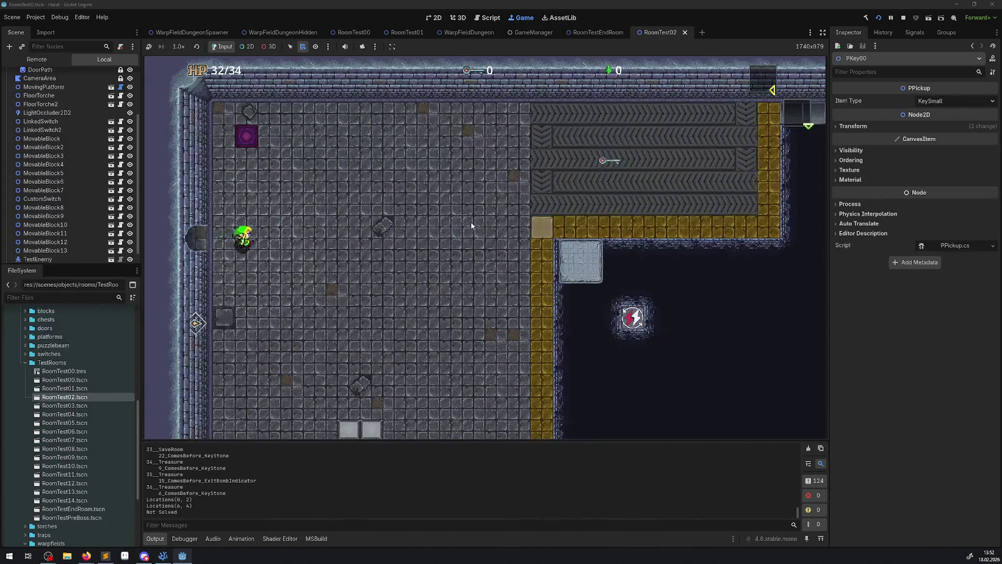
key(Down)
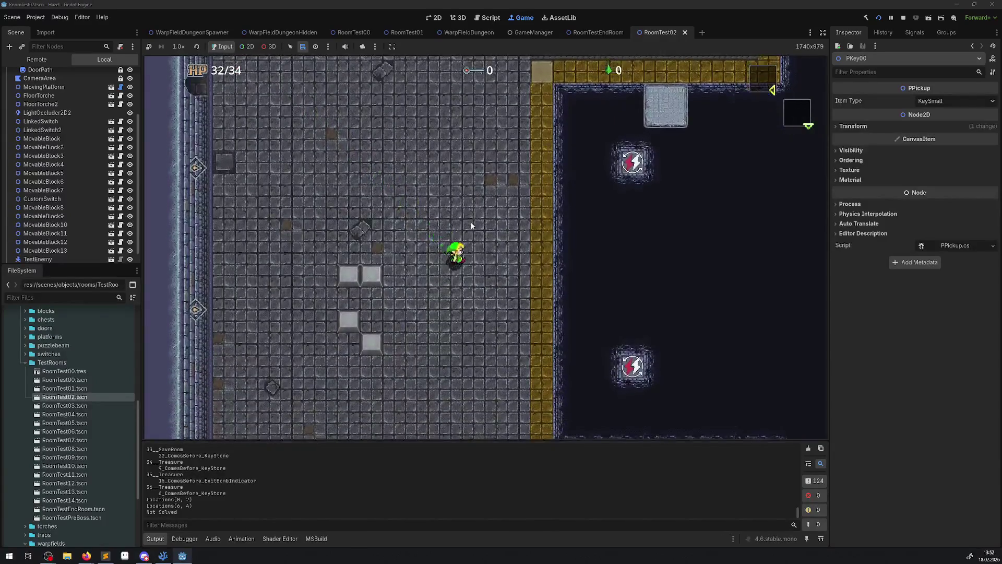
key(Down)
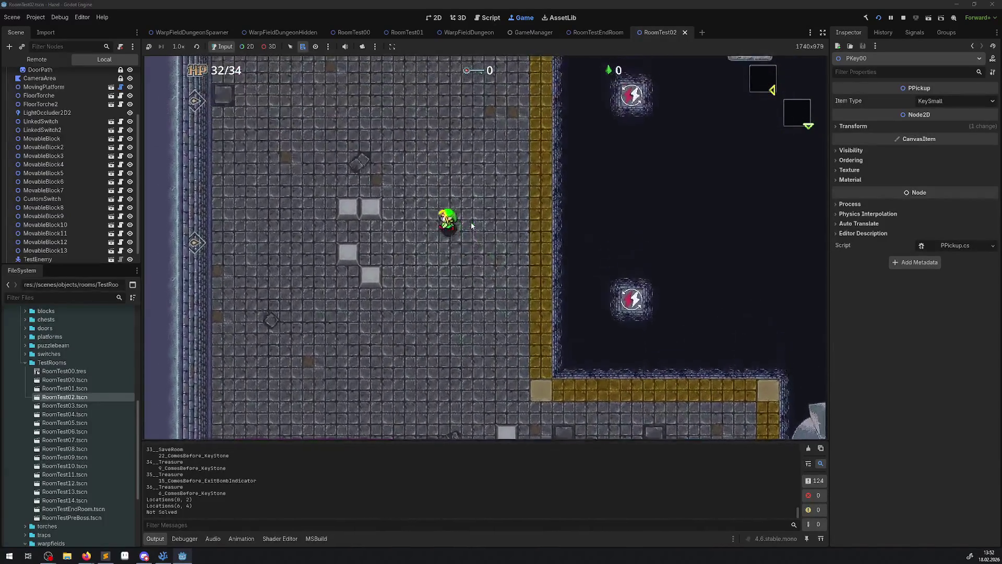
key(Up)
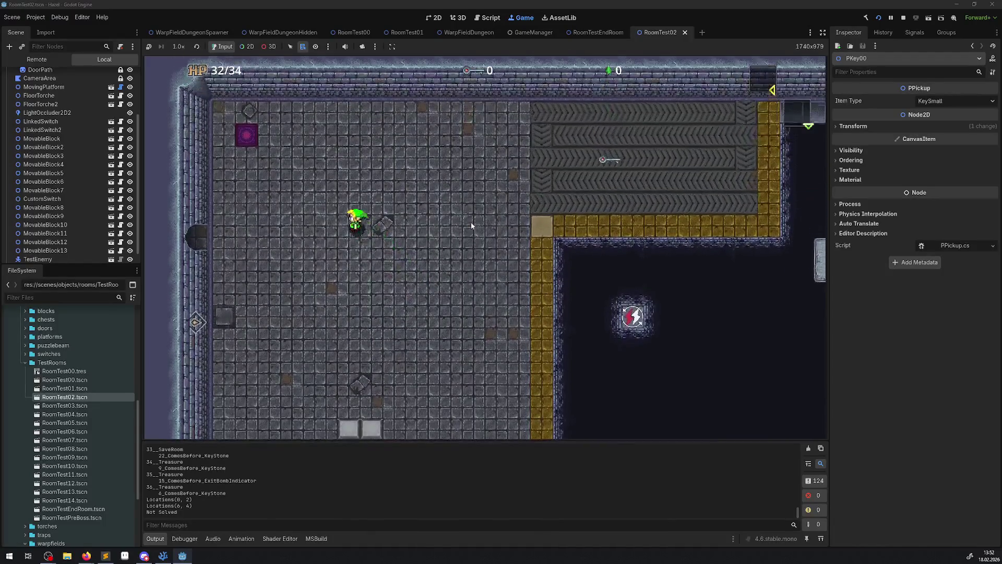
Step: Step the hero on and off the magenta warp tile several times, then move away
key(Left)
key(Right)
key(Left)
key(Right)
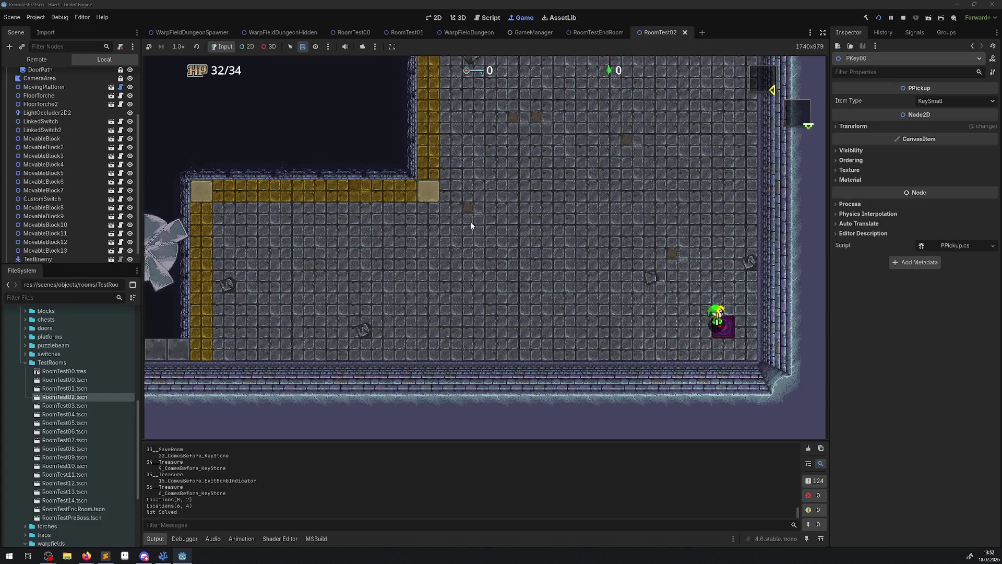
key(Left)
key(Right)
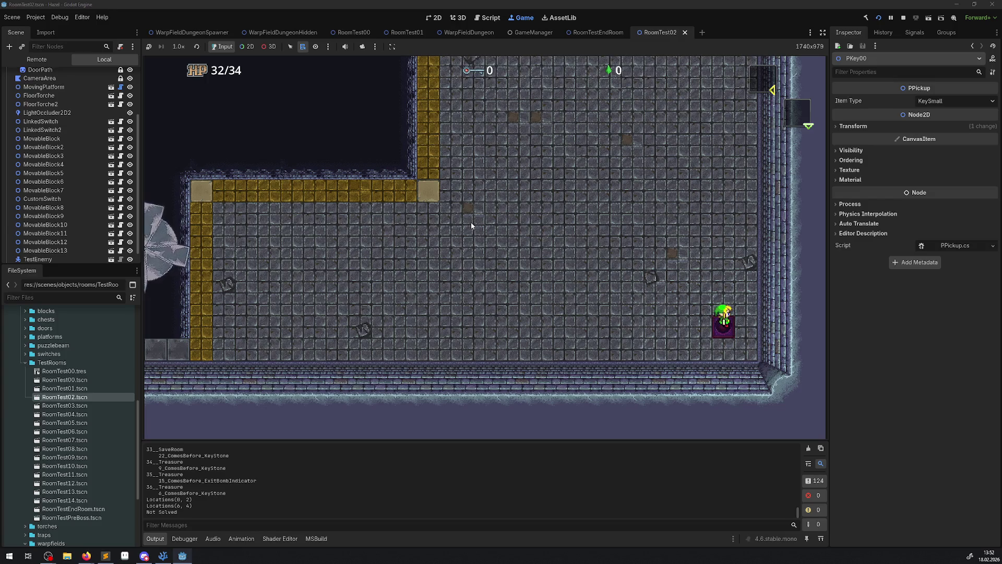
key(Up)
Step: Walk up-left and push the grey block off the purple warp tile
key(Up)
key(Left)
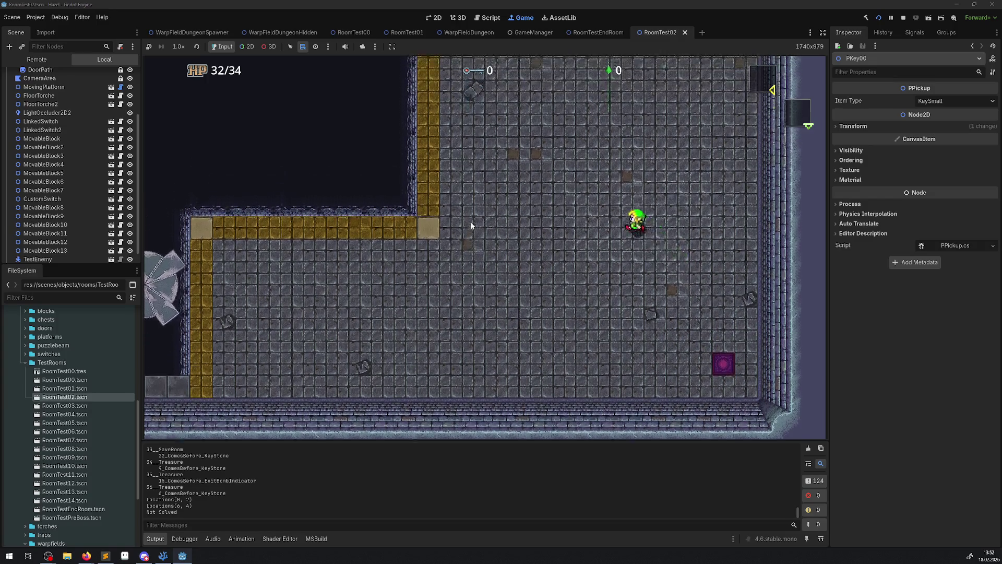
key(Up)
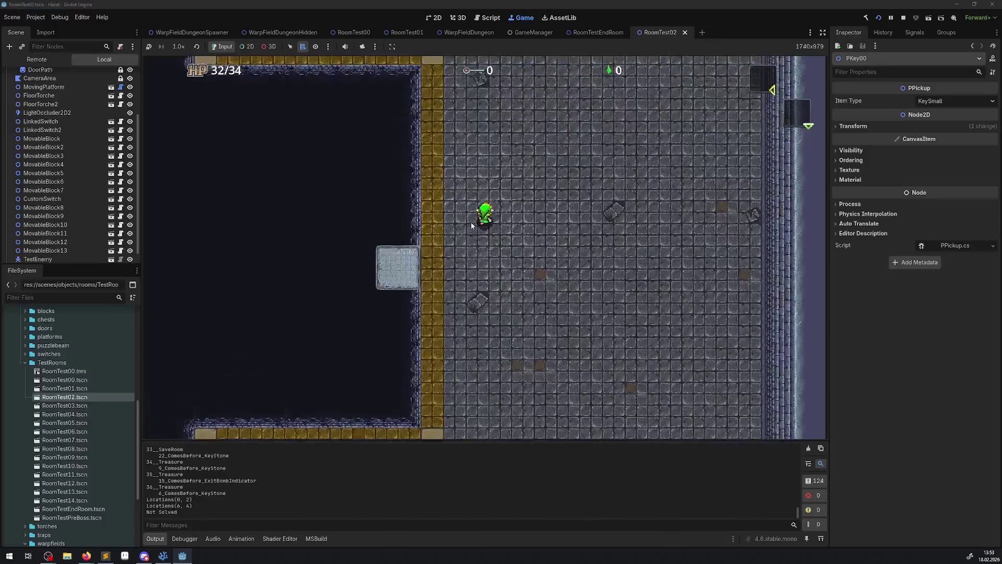
key(Right)
key(Down)
Step: Walk onto the freed purple warp tile, warp, step off, then stop the game with F8
key(Down)
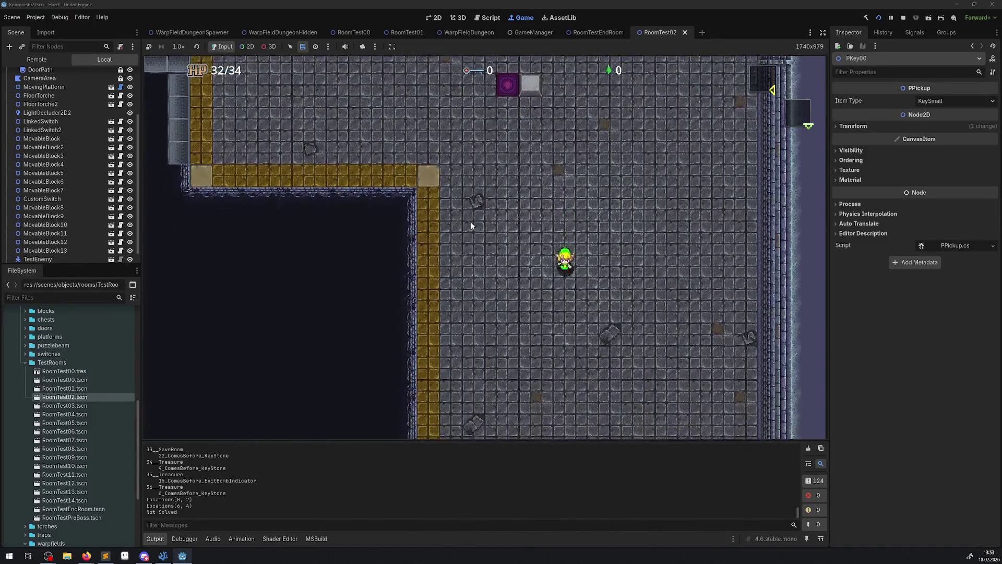
key(Right)
key(Down)
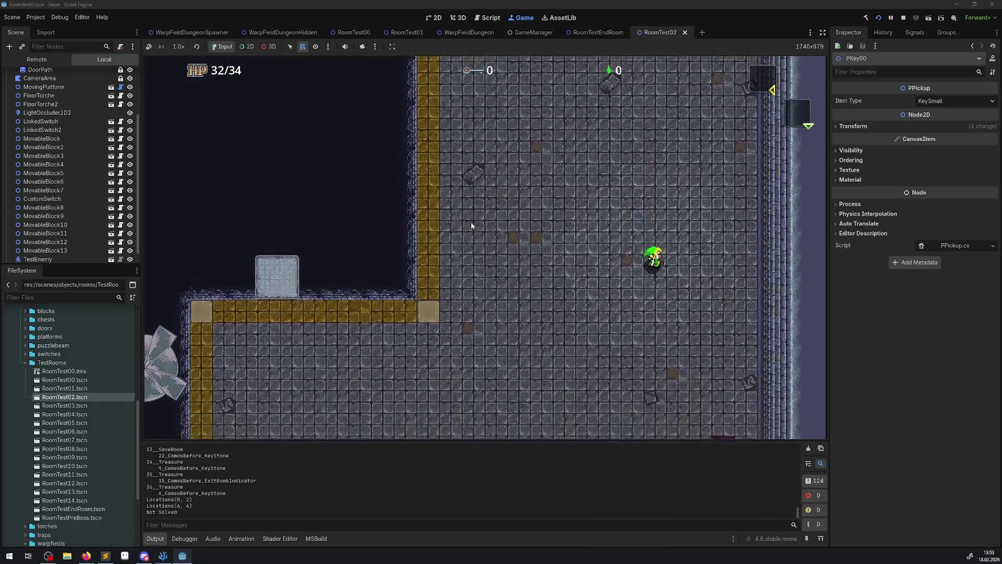
key(Right)
key(Down)
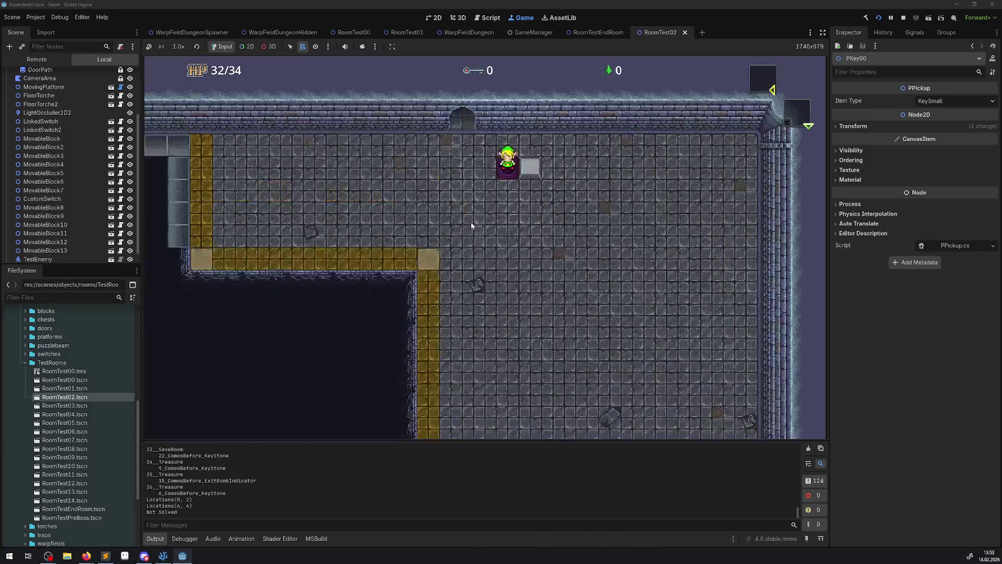
key(Down)
key(Right)
key(Right)
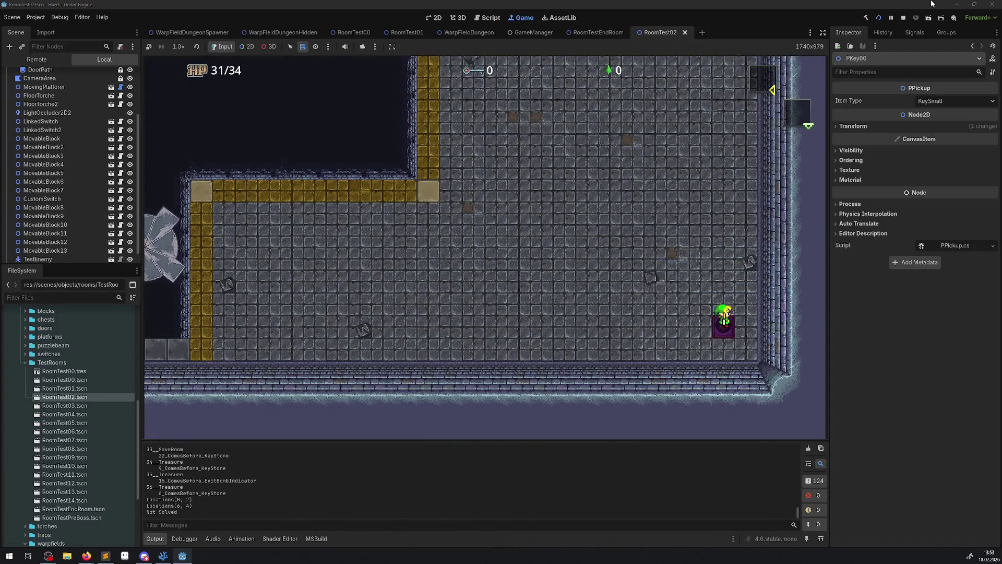
key(F8)
click(170, 556)
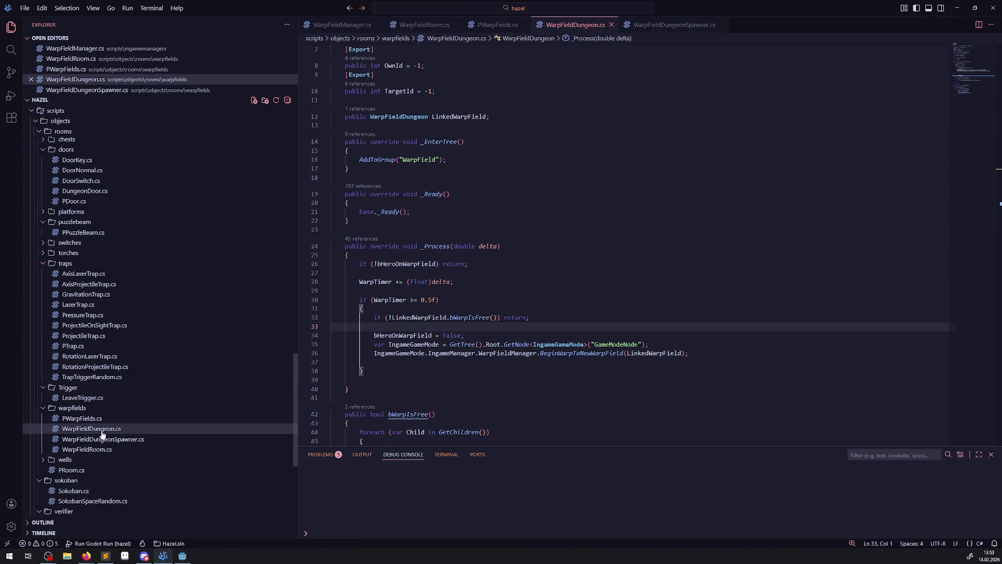
Step: In WarpFieldRoom.cs, delete the commented-out lines 44–50 in IsPathClear and save the file
click(98, 449)
scroll(489, 309, down, 5)
mouse_move(470, 207)
mouse_down()
mouse_move(366, 197)
mouse_move(332, 181)
mouse_up()
key(BackSpace)
key(BackSpace)
click(465, 162)
drag(466, 162, 321, 152)
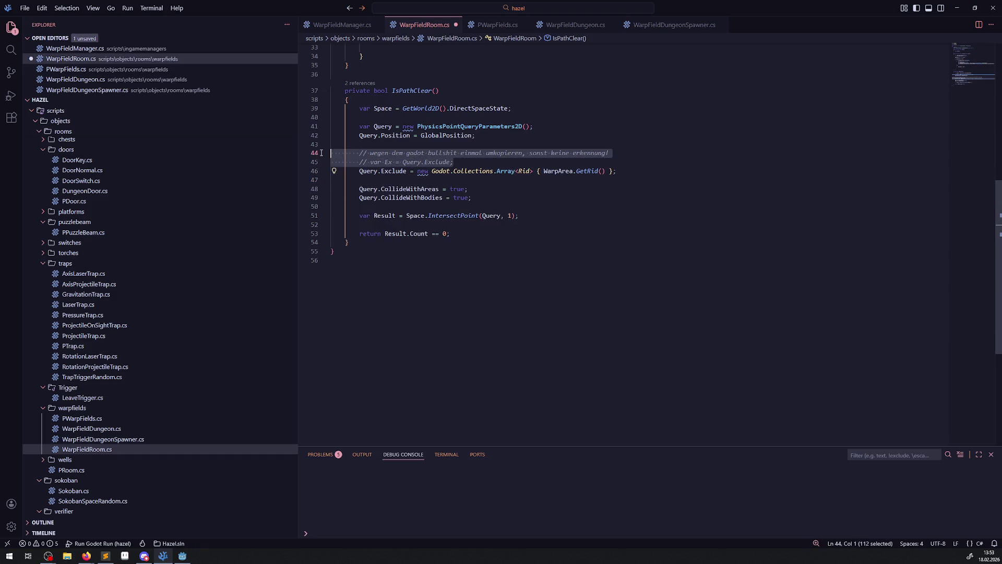
key(BackSpace)
key(BackSpace)
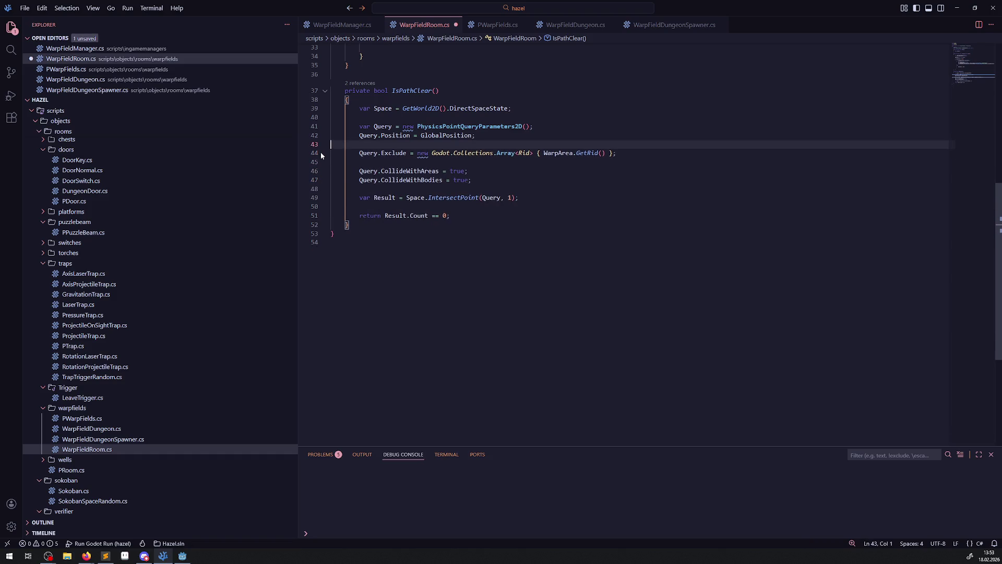
click(576, 168)
key(ctrl+s)
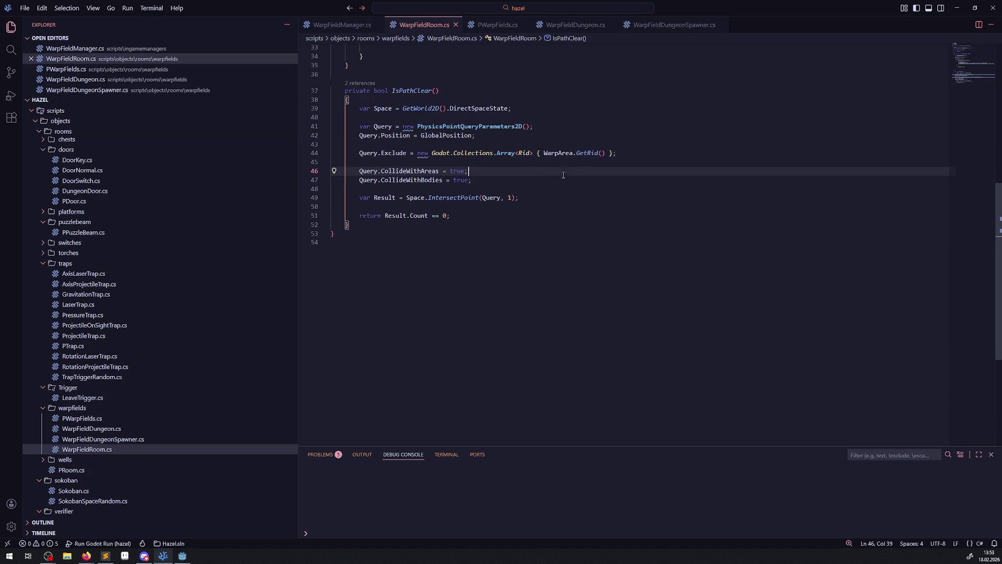
mouse_move(533, 153)
scroll(457, 122, up, 5)
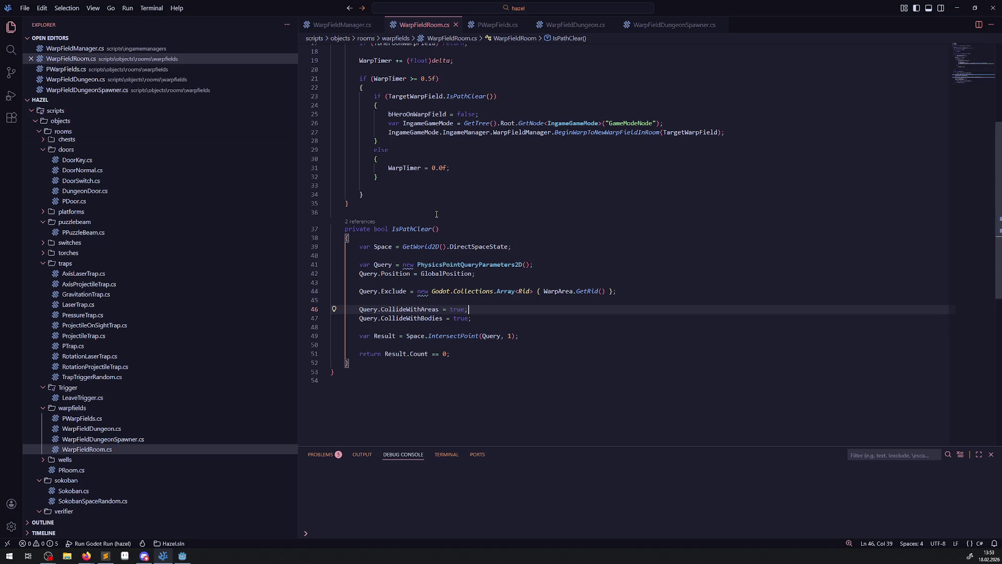
Step: Select and review the foreach warp loop in WarpFieldManager.cs's OnHeroWasFallingUpdate, then switch to Godot
click(331, 25)
drag(365, 202, 378, 174)
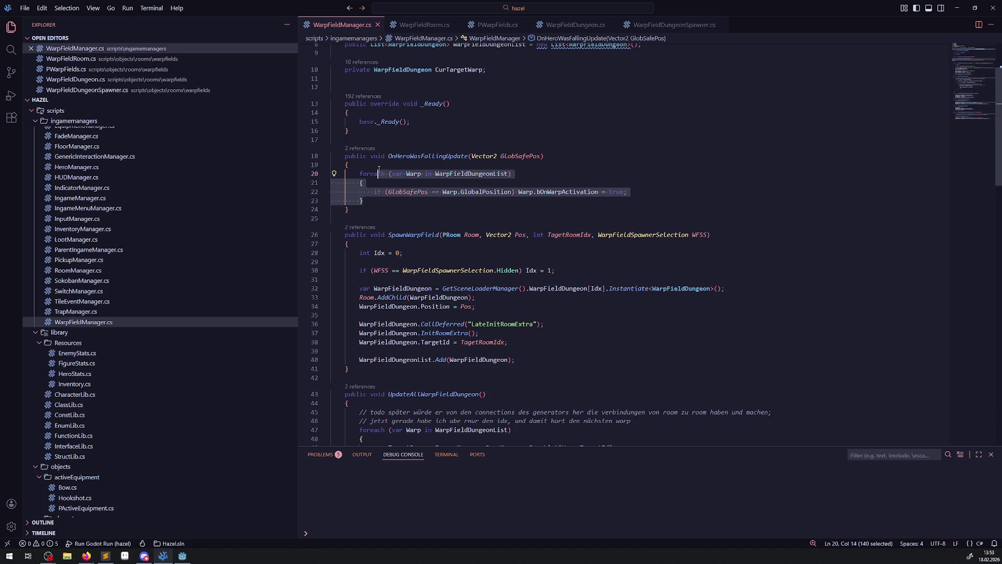
scroll(502, 163, up, 3)
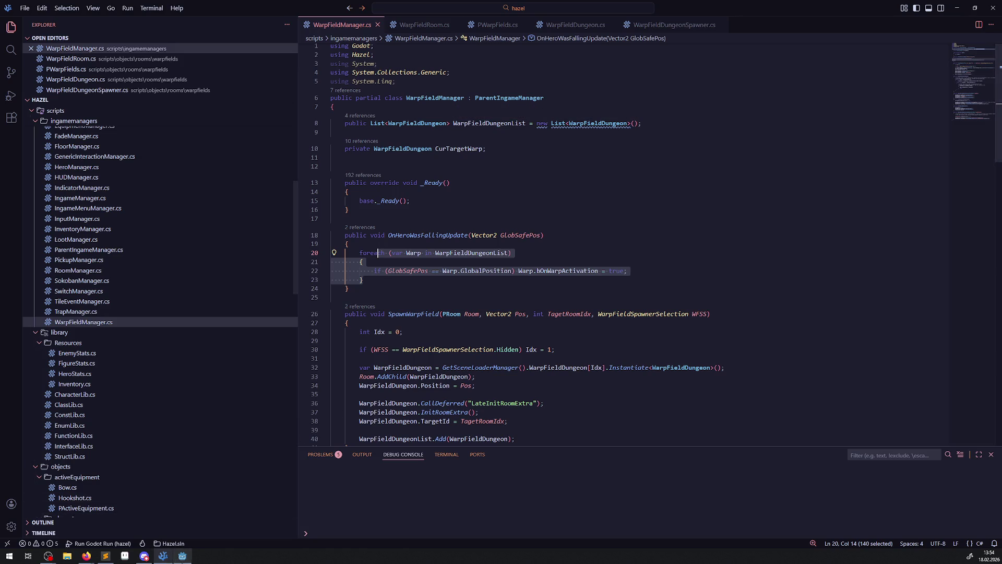
click(183, 556)
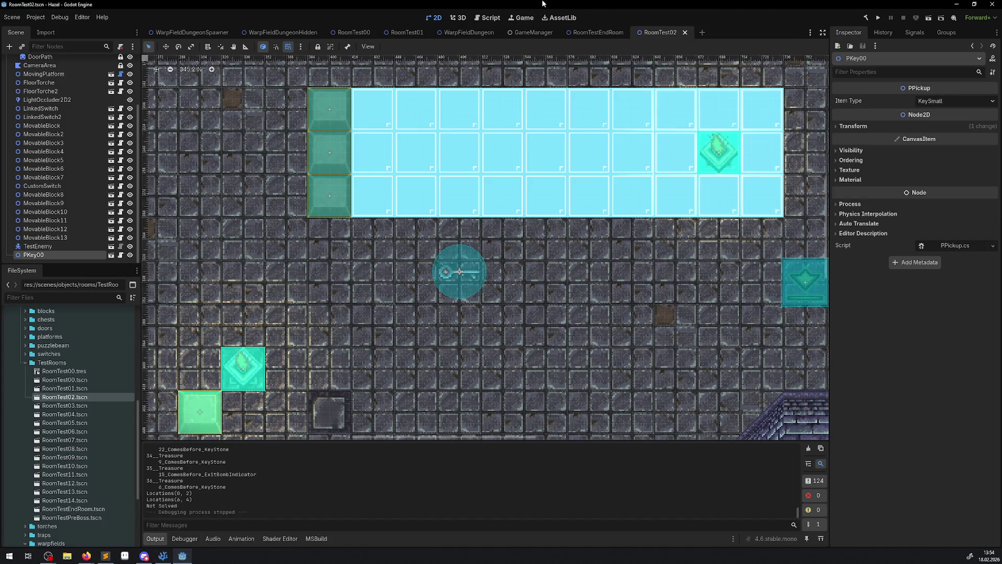
Step: Check RoomTest01's WarpFieldDungeonSpawner (Normal, Target Room Idx 0), glance at the Project menu, return to VS Code
click(405, 33)
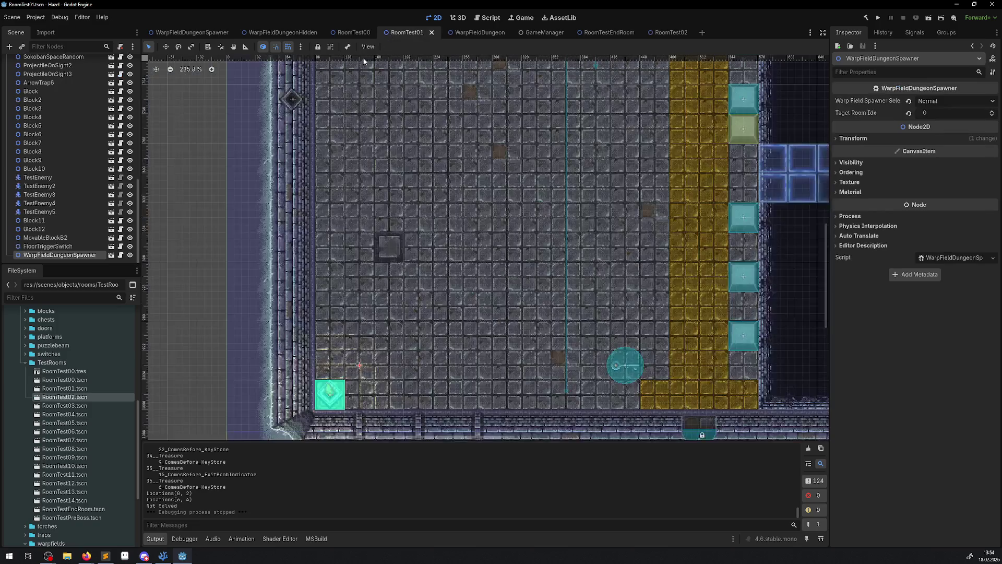
scroll(80, 228, up, 10)
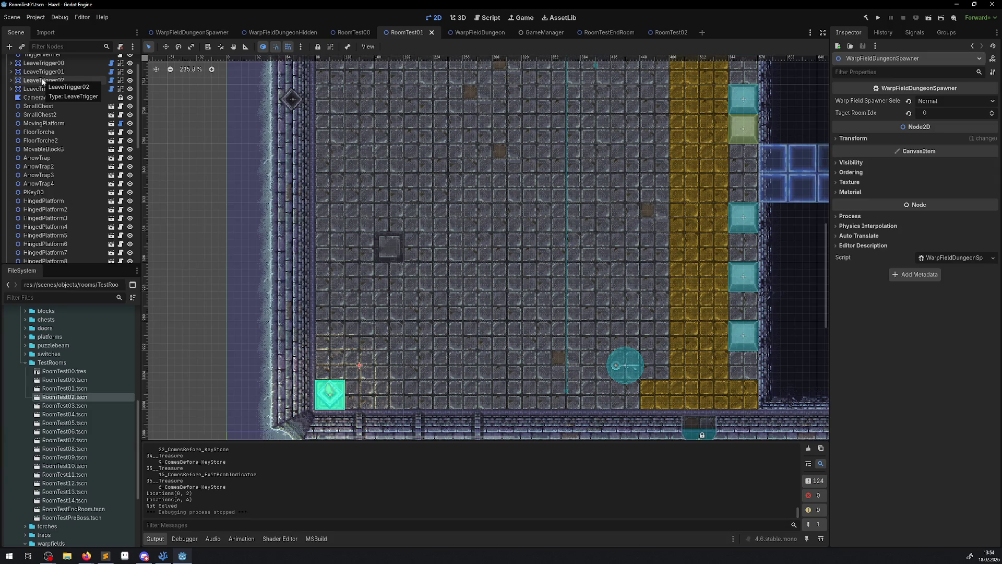
click(35, 20)
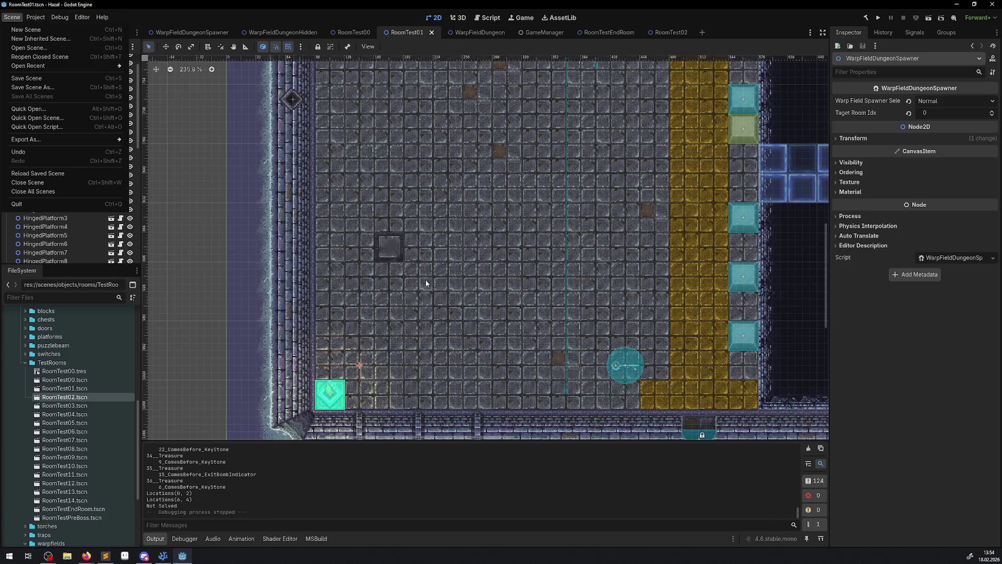
click(393, 263)
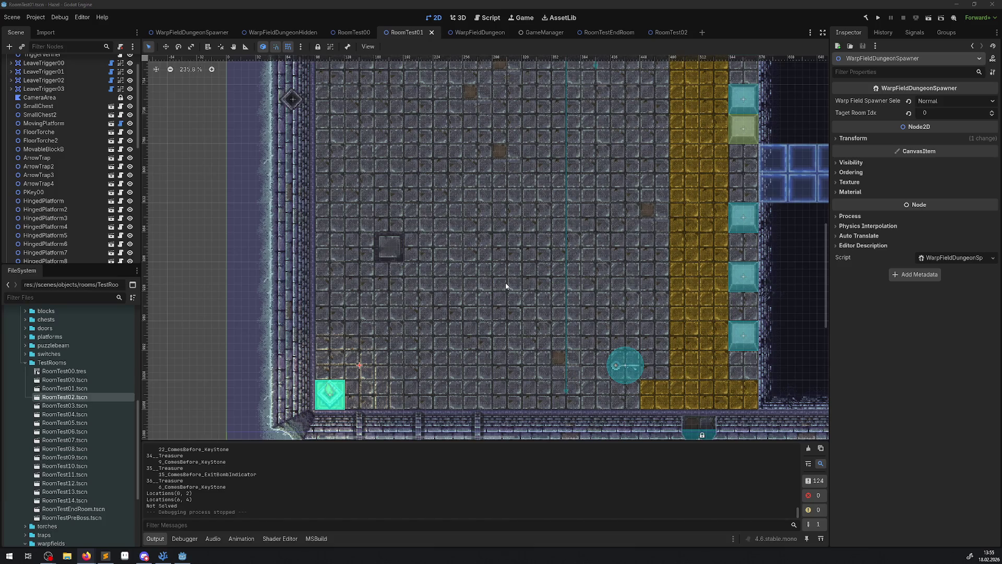
click(162, 556)
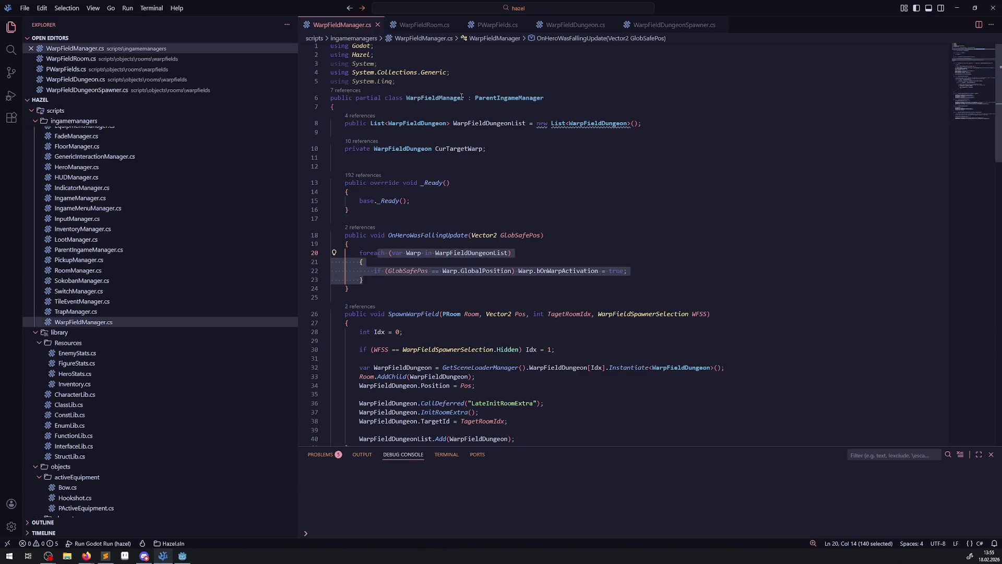
Step: Collapse the doors, puzzlebeam, Trigger and traps folders in the Explorer
scroll(101, 386, down, 5)
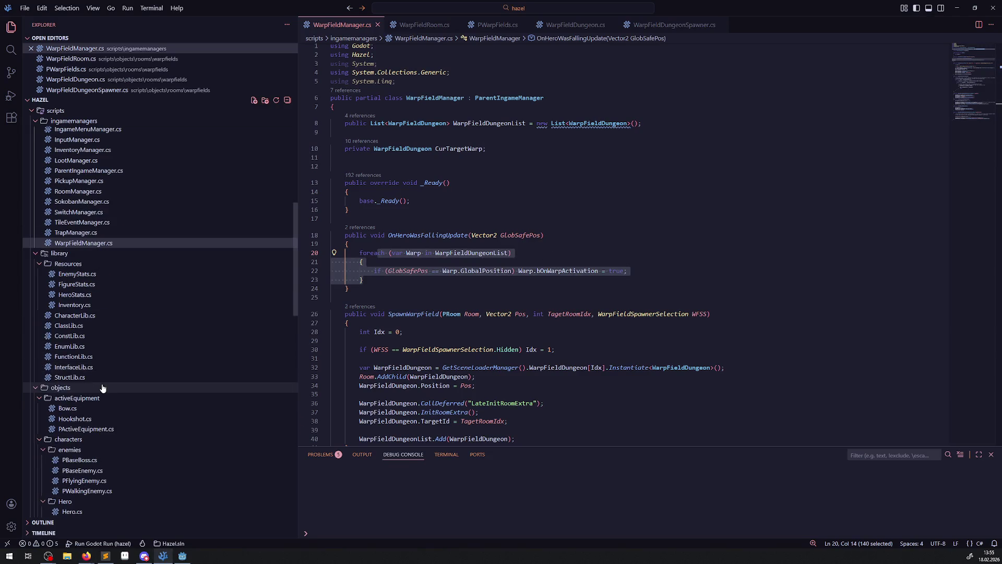
scroll(112, 401, down, 7)
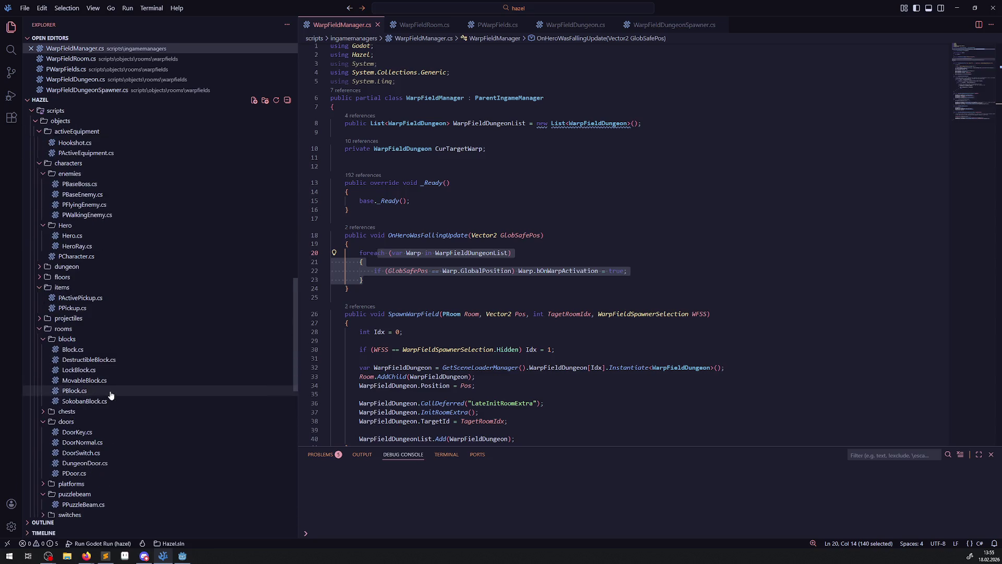
scroll(107, 407, down, 2)
click(50, 264)
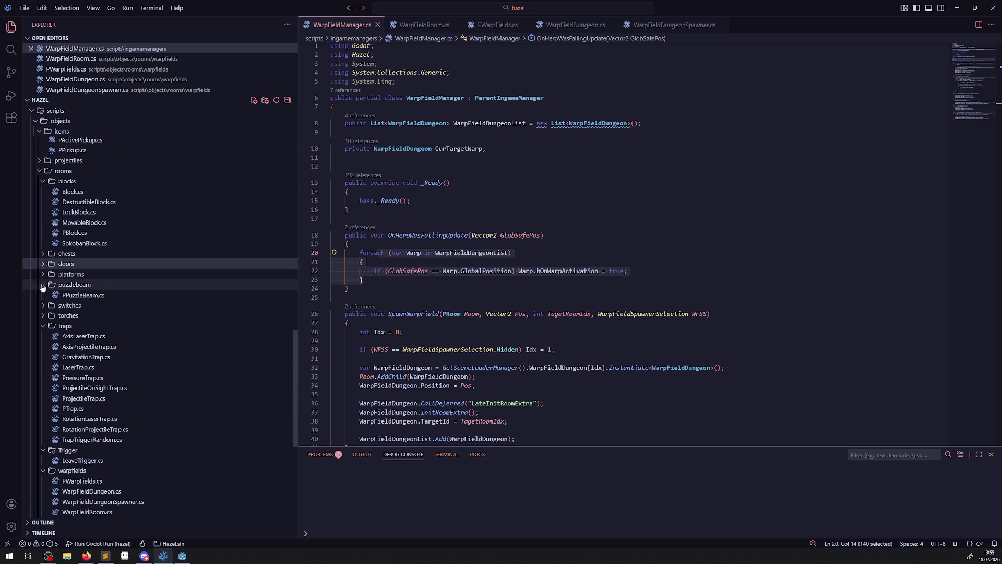
click(45, 285)
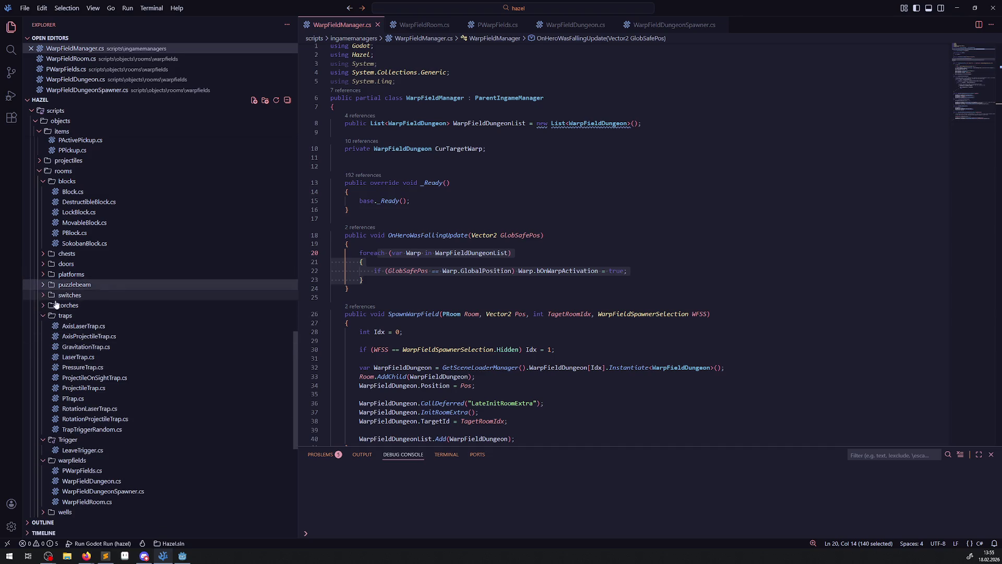
scroll(113, 414, down, 1)
click(43, 402)
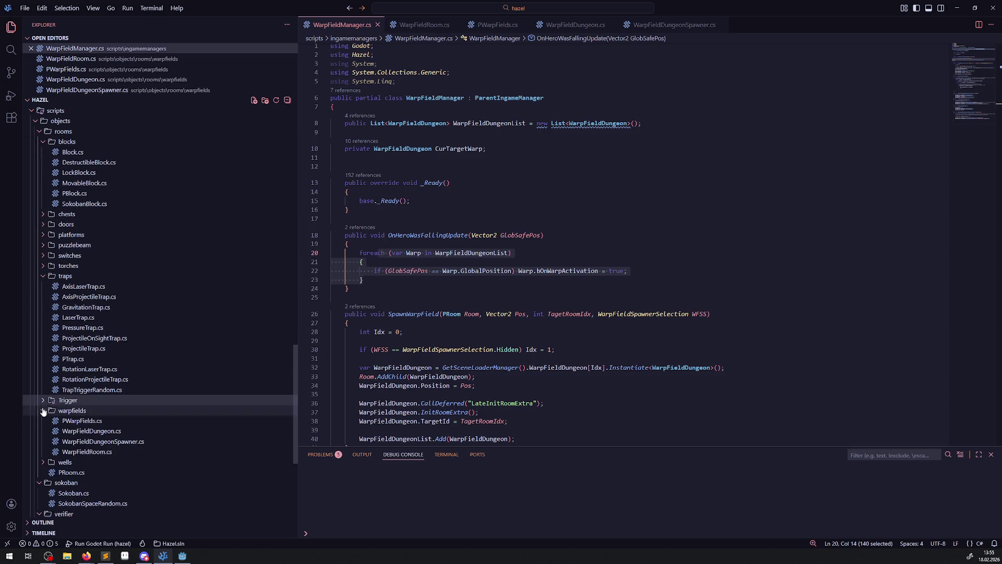
click(44, 277)
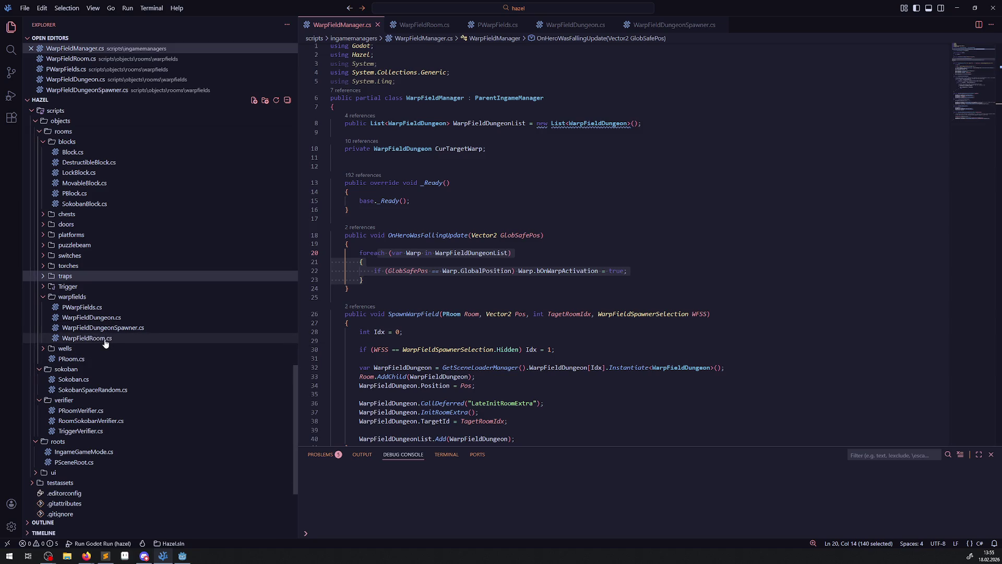
Step: Open WarpFieldRoom.cs, highlight every IsPathClear usage, then open PWarpFields.cs
click(104, 338)
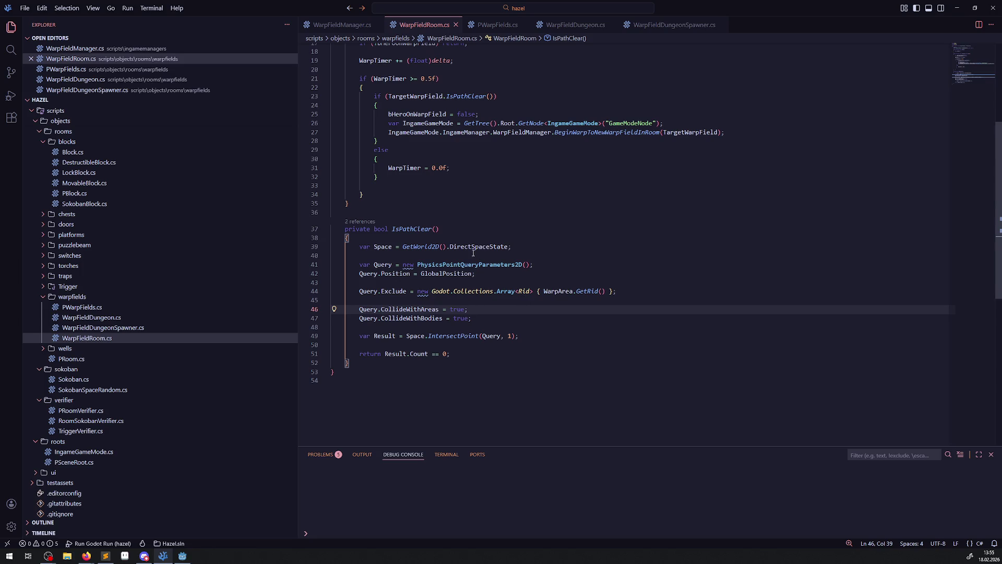
scroll(462, 308, up, 5)
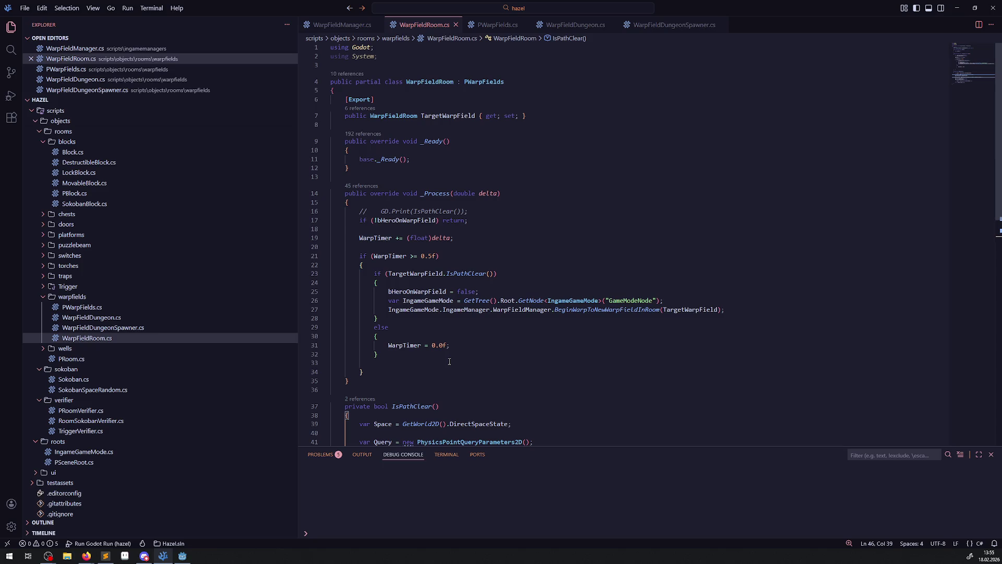
double_click(466, 273)
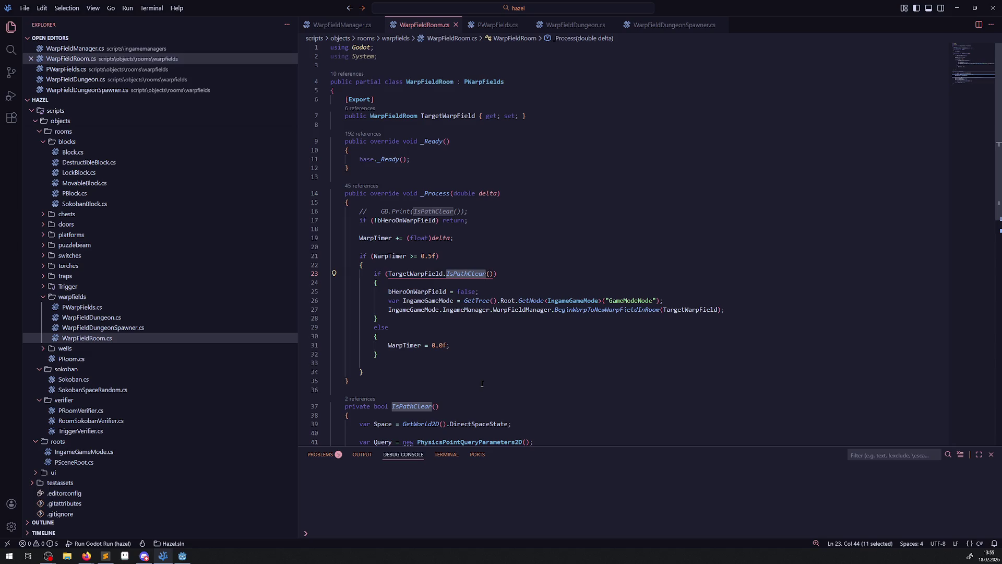
scroll(482, 382, down, 2)
scroll(482, 382, up, 2)
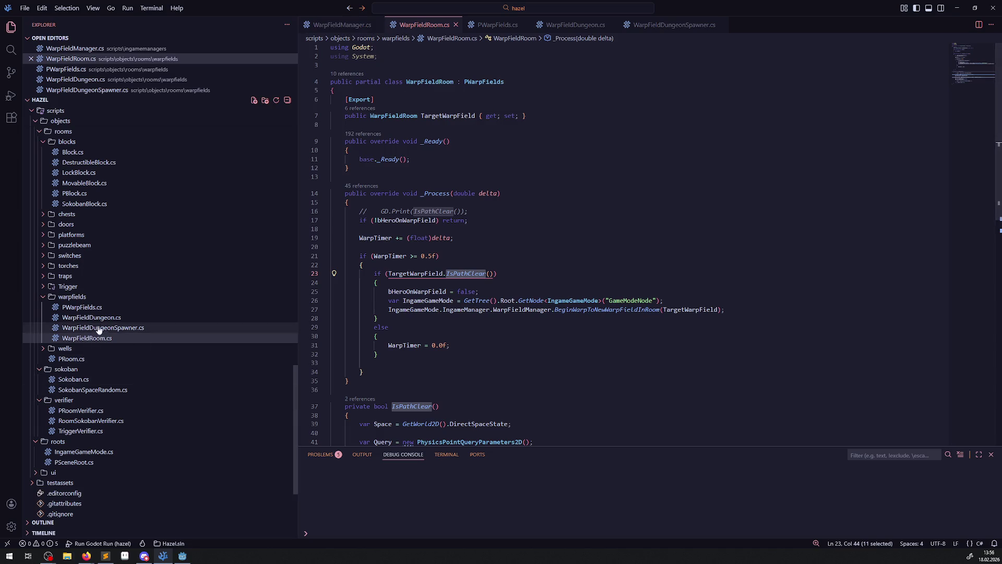
click(82, 307)
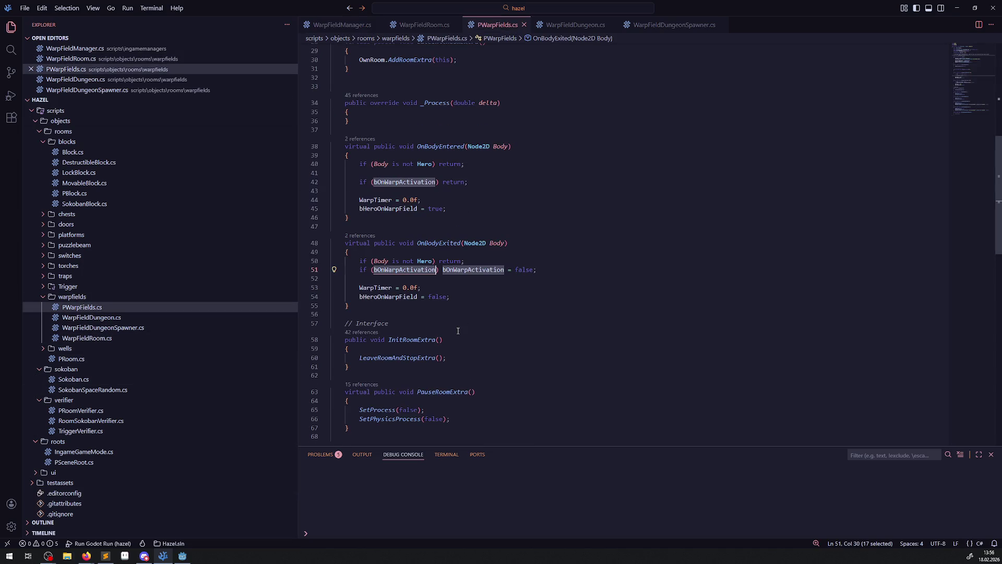
double_click(412, 182)
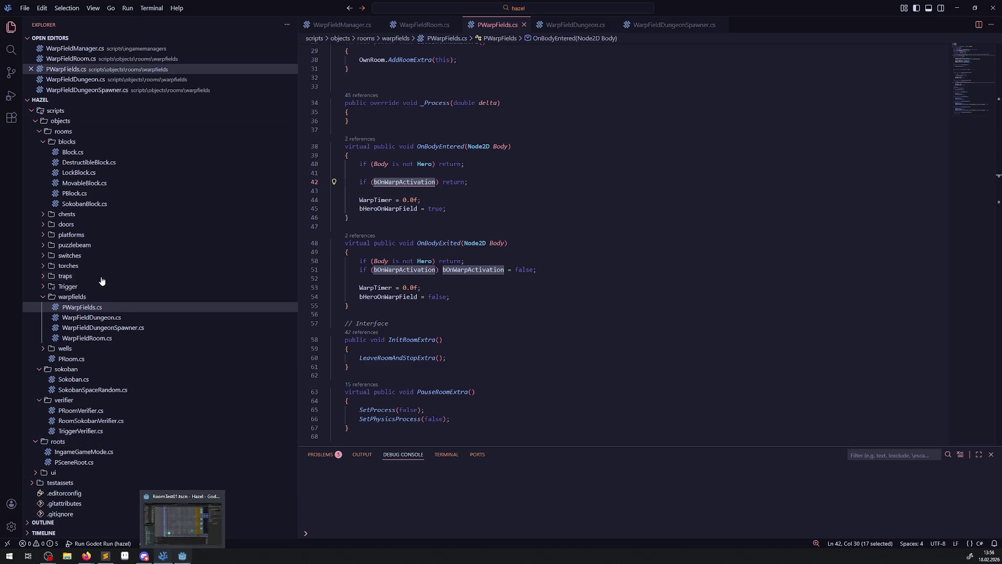
scroll(112, 364, up, 9)
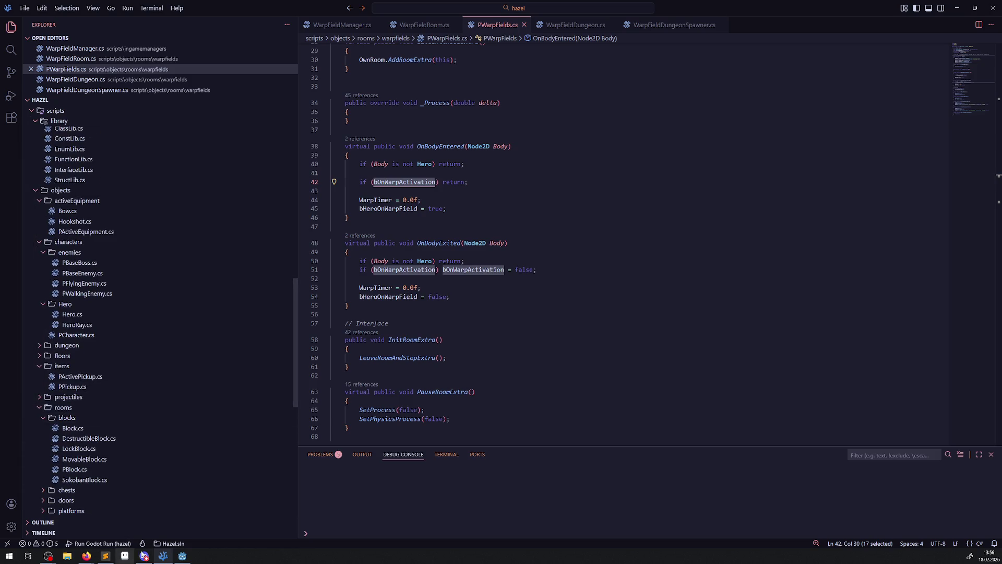
click(182, 555)
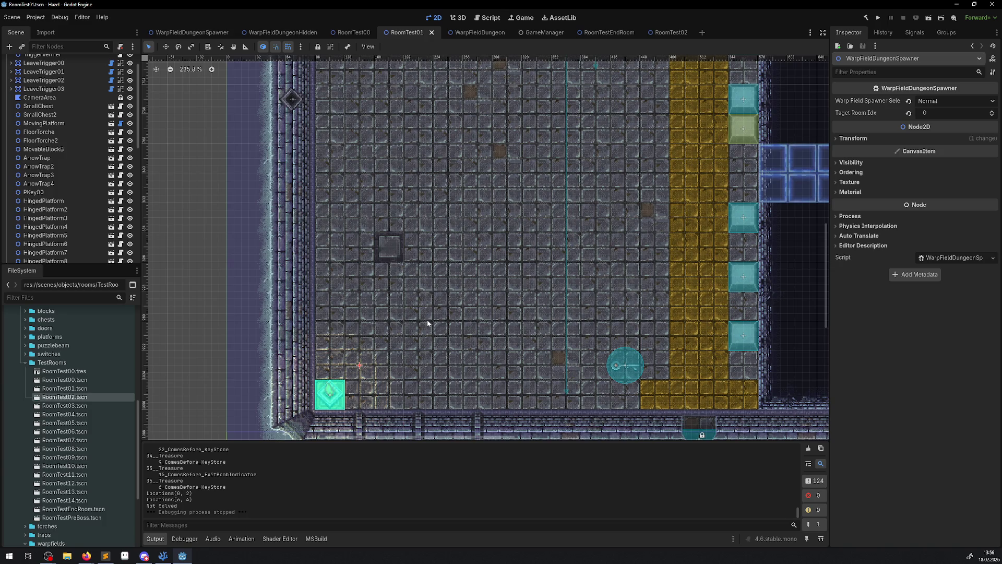
click(163, 555)
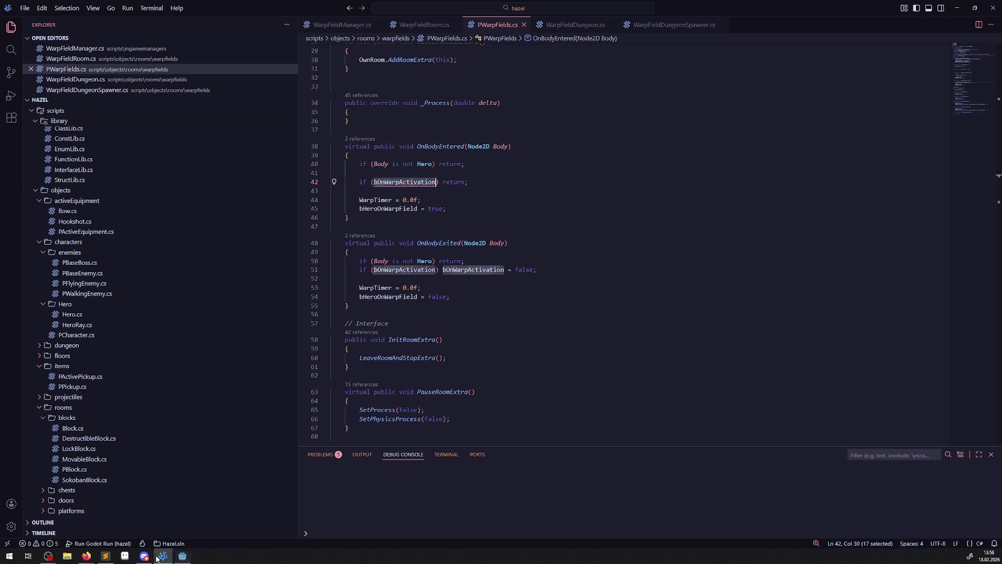
scroll(212, 234, up, 10)
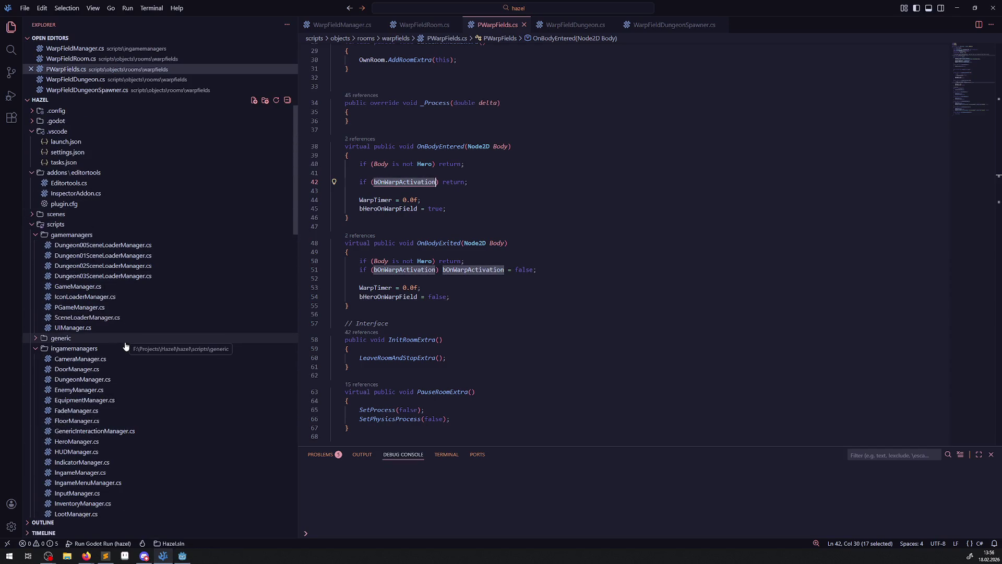
scroll(126, 347, down, 2)
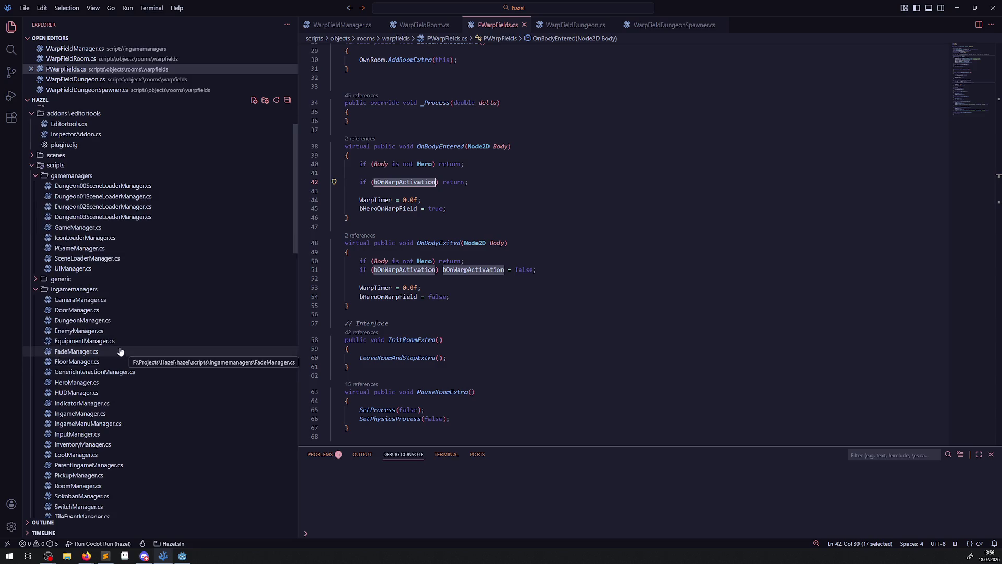
Step: Open DungeonManager.cs and scroll through its code
click(90, 324)
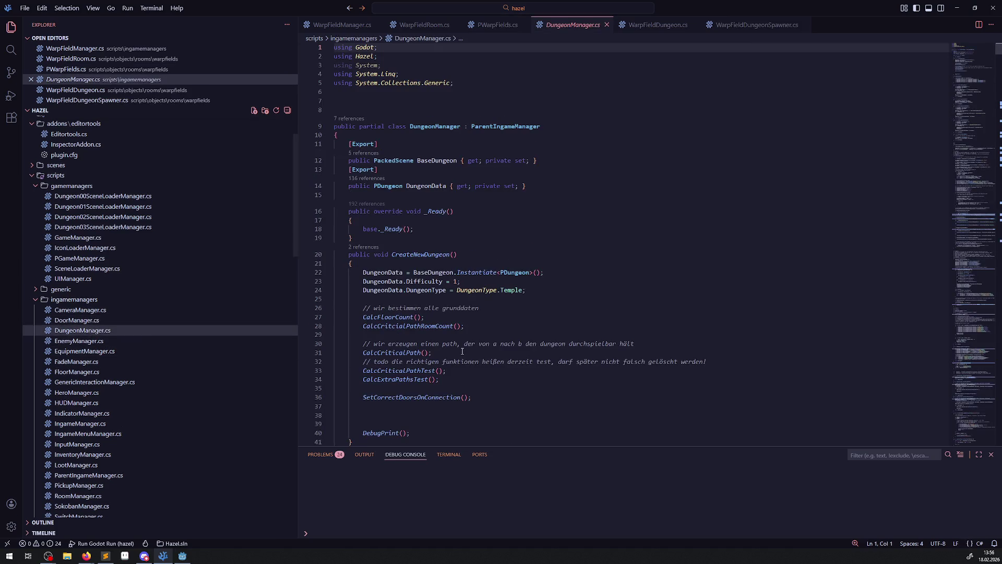
scroll(465, 352, down, 3)
scroll(464, 352, down, 3)
scroll(464, 353, up, 7)
scroll(463, 353, down, 12)
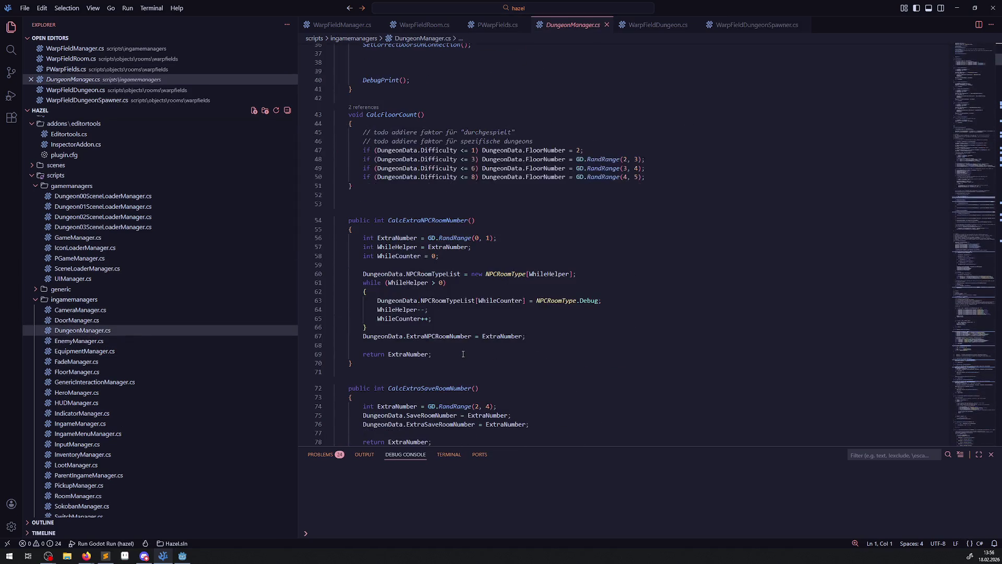
scroll(462, 355, up, 2)
scroll(108, 365, down, 2)
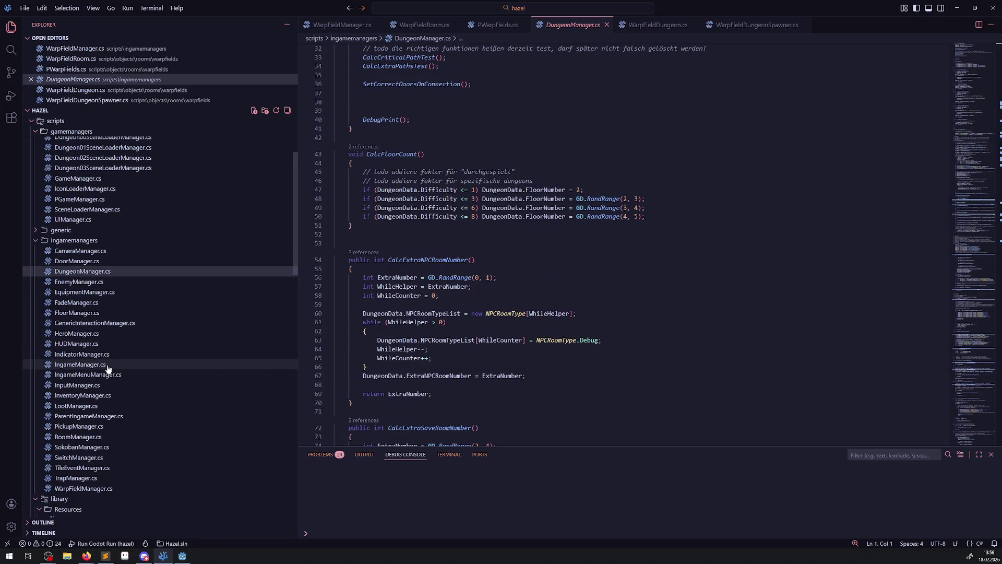
Step: Open RoomManager.cs and scroll through its code
click(79, 439)
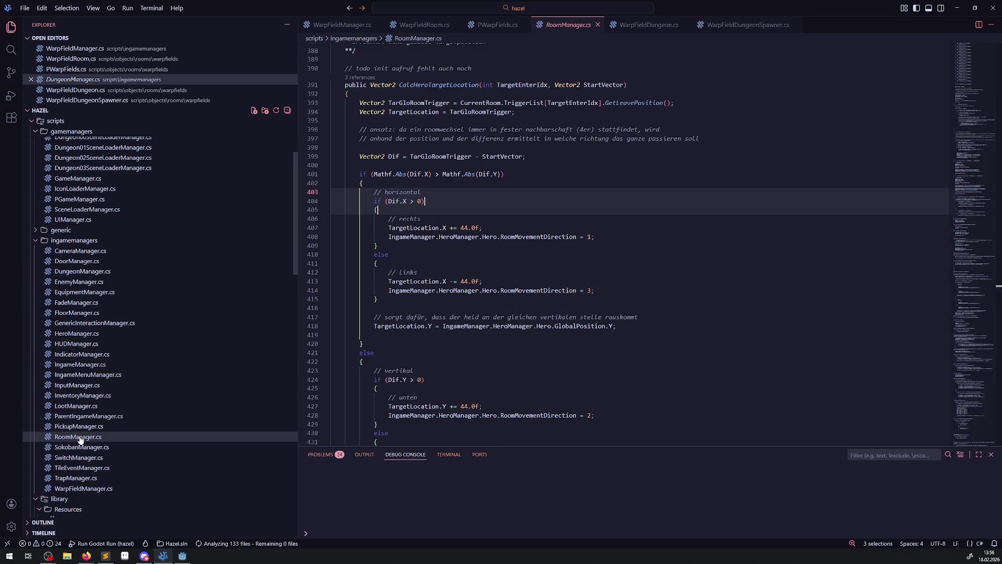
scroll(429, 353, up, 20)
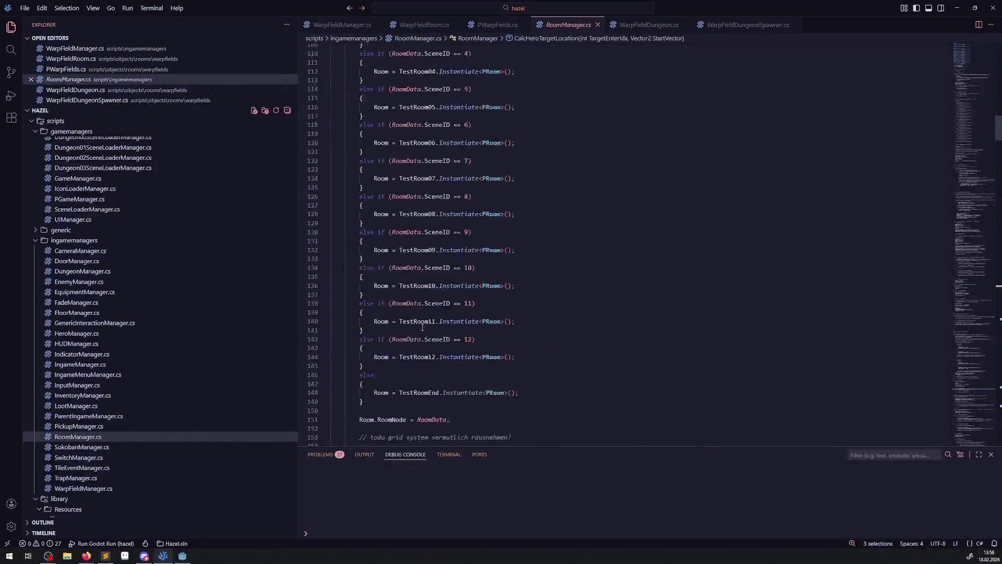
scroll(421, 324, up, 5)
scroll(421, 326, down, 8)
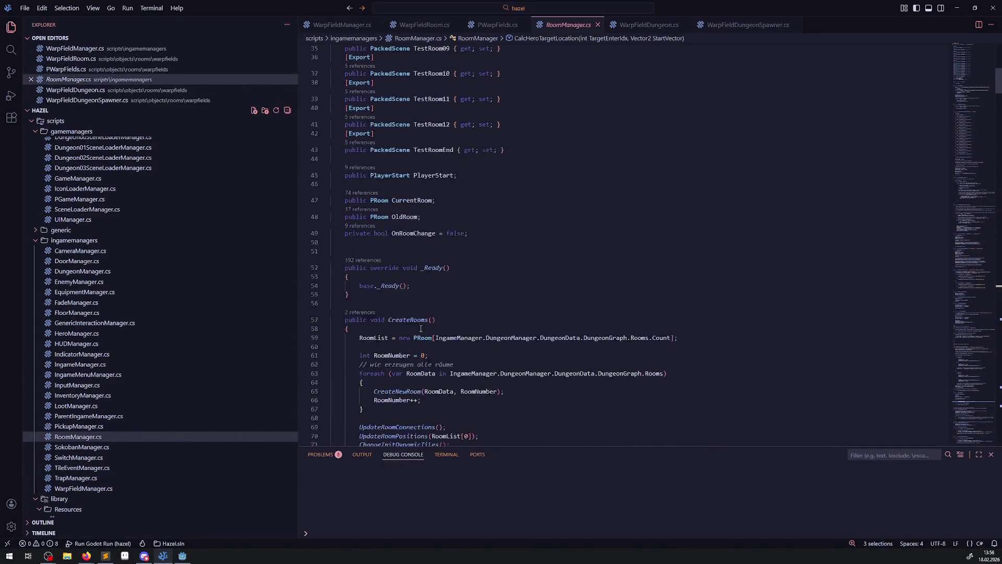
scroll(421, 328, down, 4)
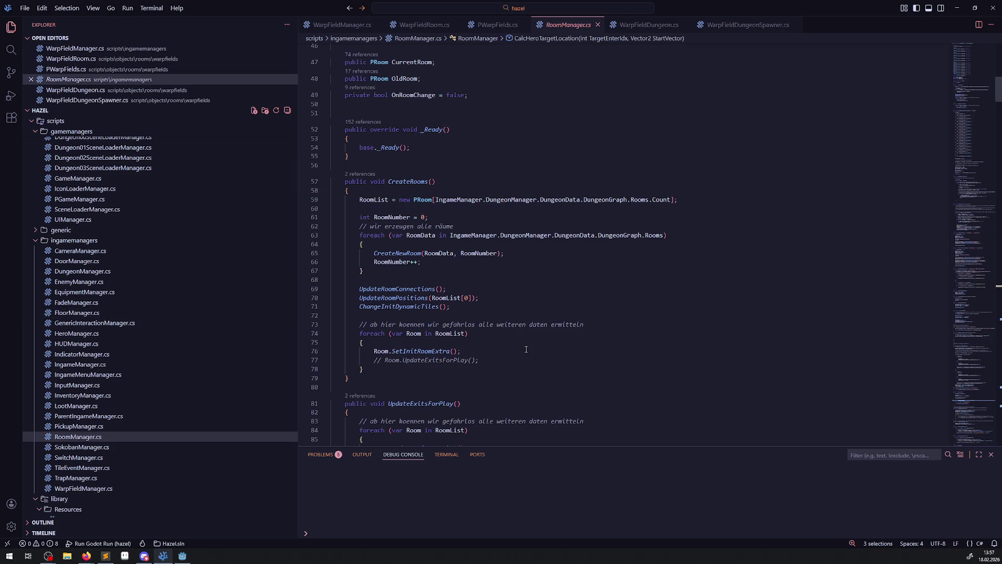
scroll(526, 349, down, 2)
scroll(526, 350, up, 4)
scroll(526, 352, down, 7)
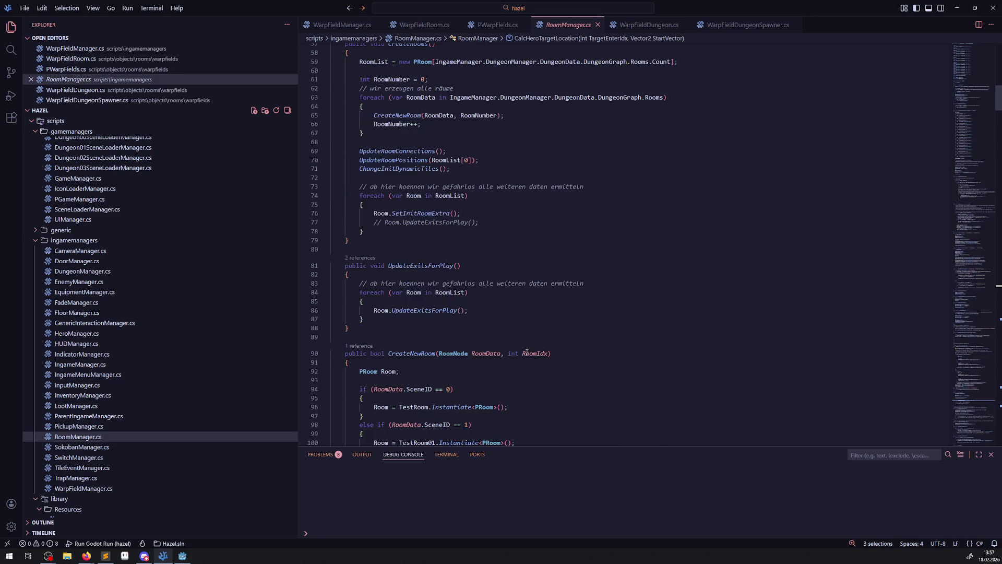
scroll(87, 261, up, 2)
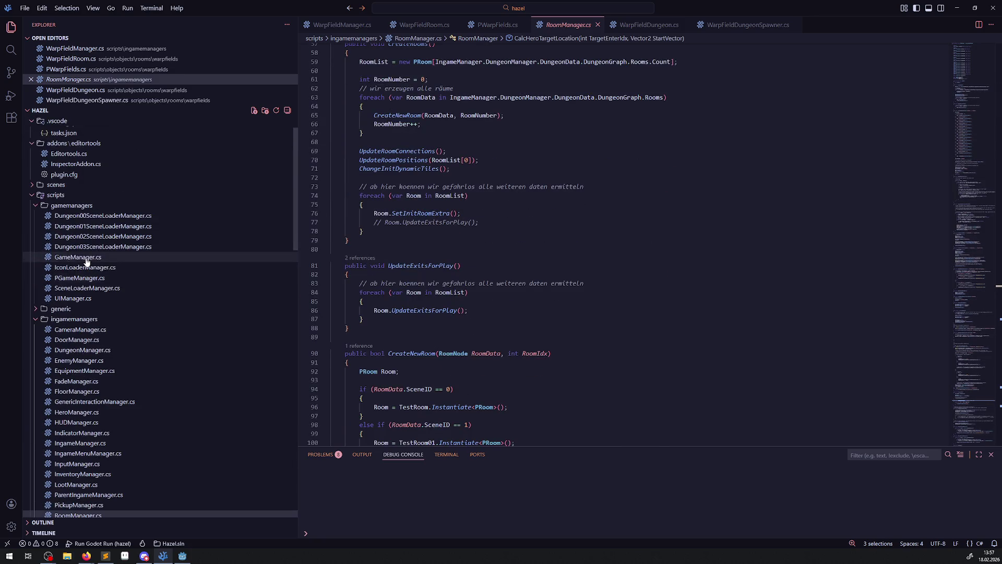
Step: Reopen DungeonManager.cs and scroll to CreateNewDungeon, CalcFloorCount and CalcExtraNPCRoomNumber
click(97, 351)
scroll(491, 308, up, 5)
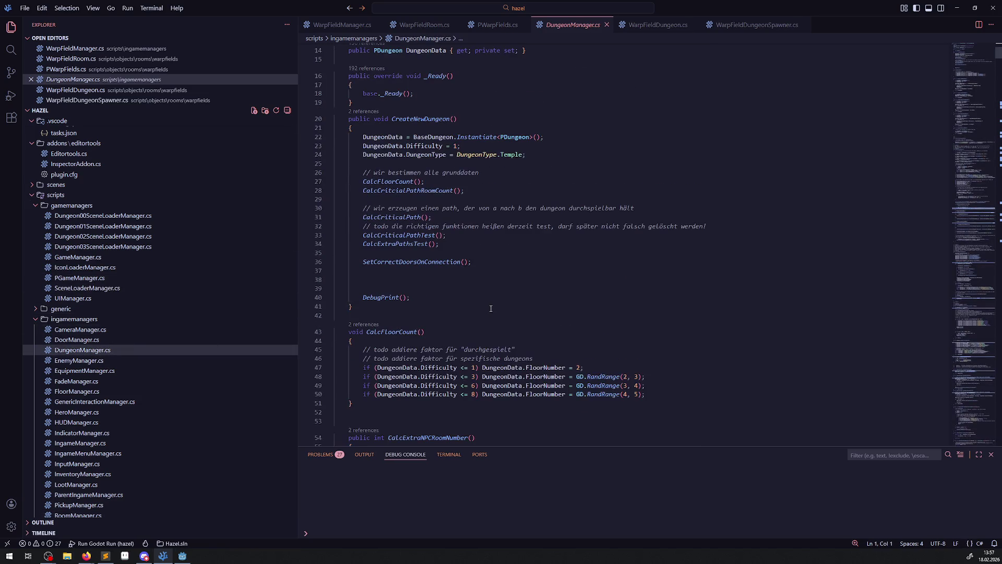
scroll(489, 307, up, 2)
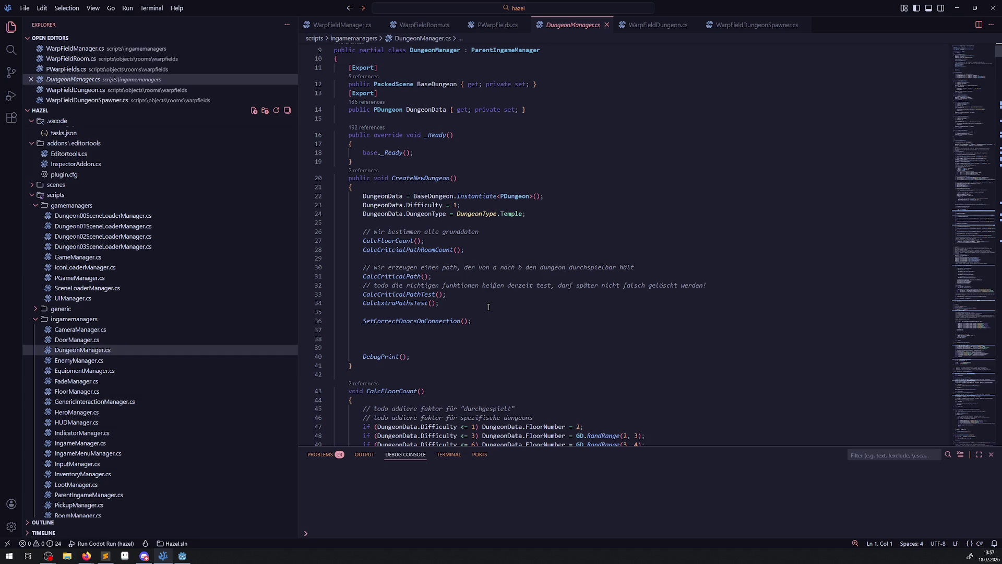
scroll(488, 307, down, 7)
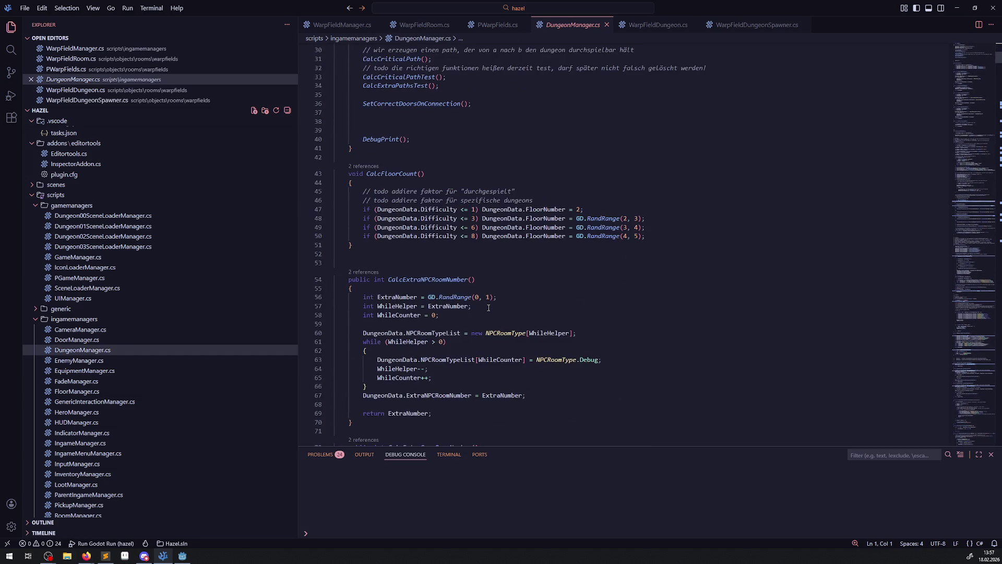
scroll(488, 308, down, 3)
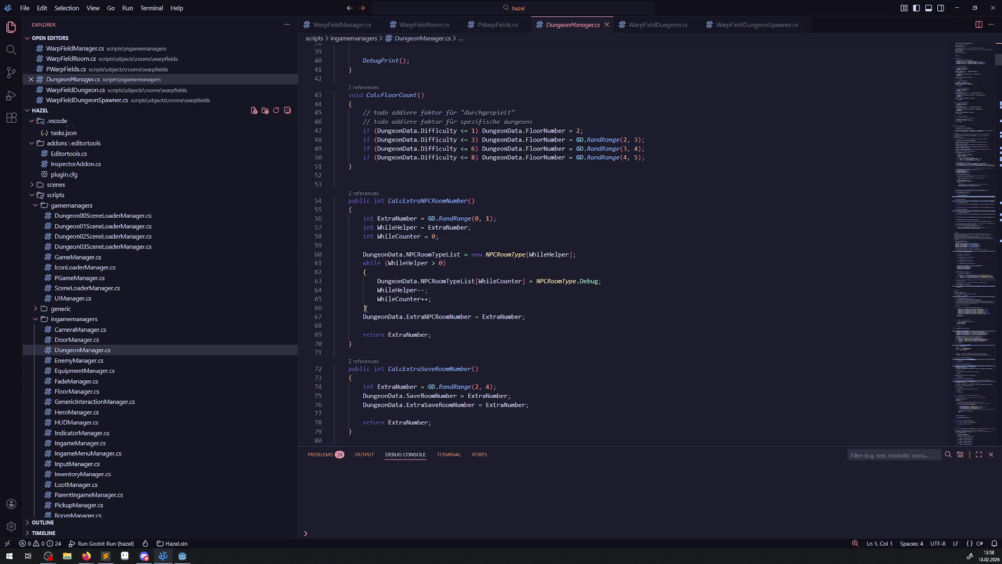
Step: Open Dungeon00SceneLoaderManager.cs and select its _Ready property-reading for loop, lines 49–59
click(11, 51)
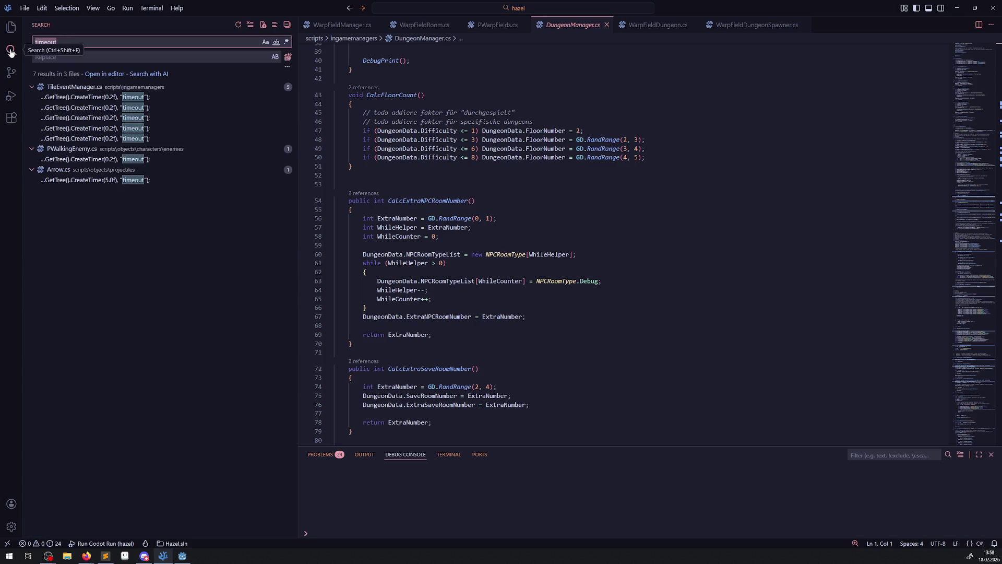
click(11, 27)
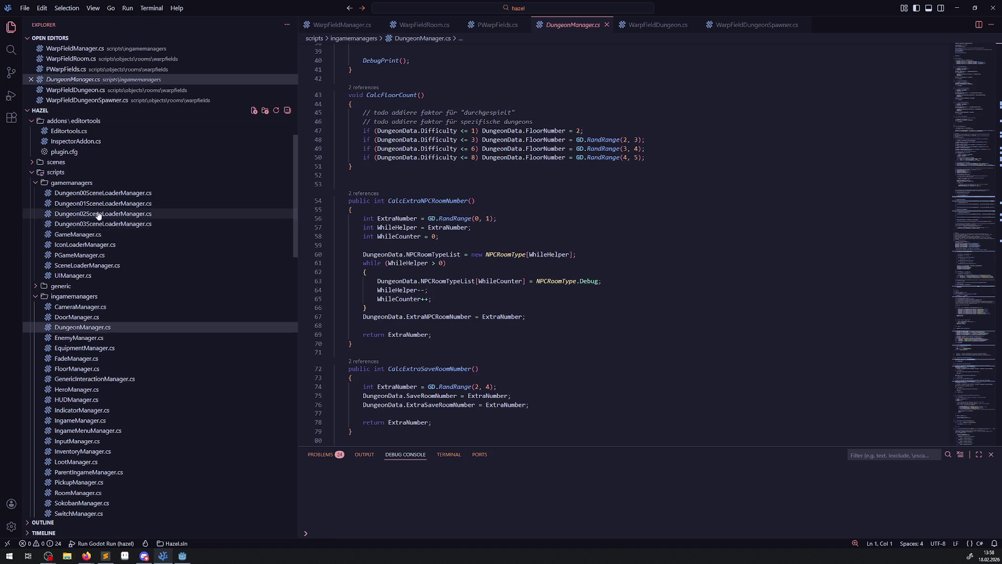
click(100, 195)
scroll(445, 353, down, 10)
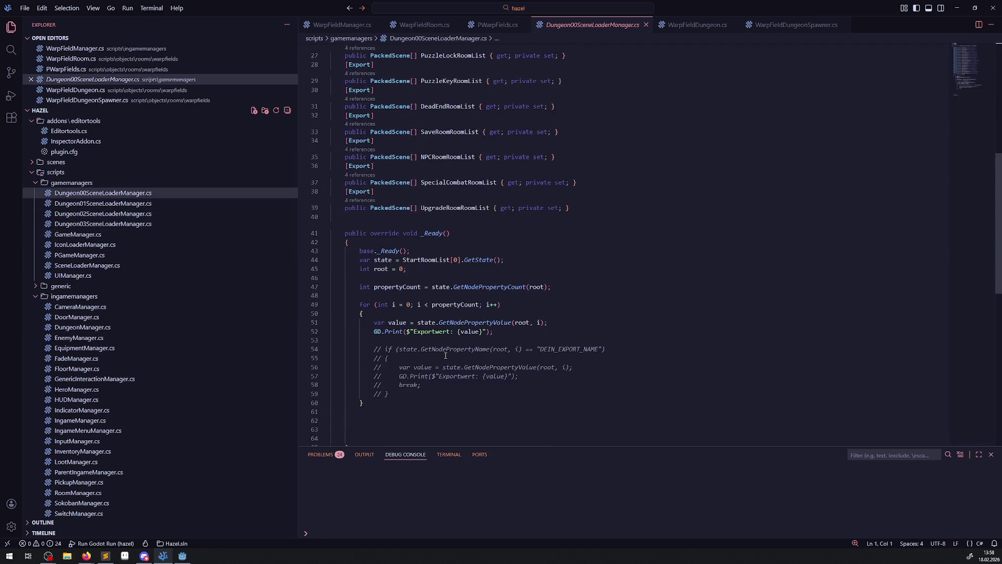
mouse_move(392, 247)
mouse_down()
mouse_move(504, 267)
mouse_move(566, 342)
mouse_up()
click(426, 356)
drag(426, 356, 348, 265)
click(364, 273)
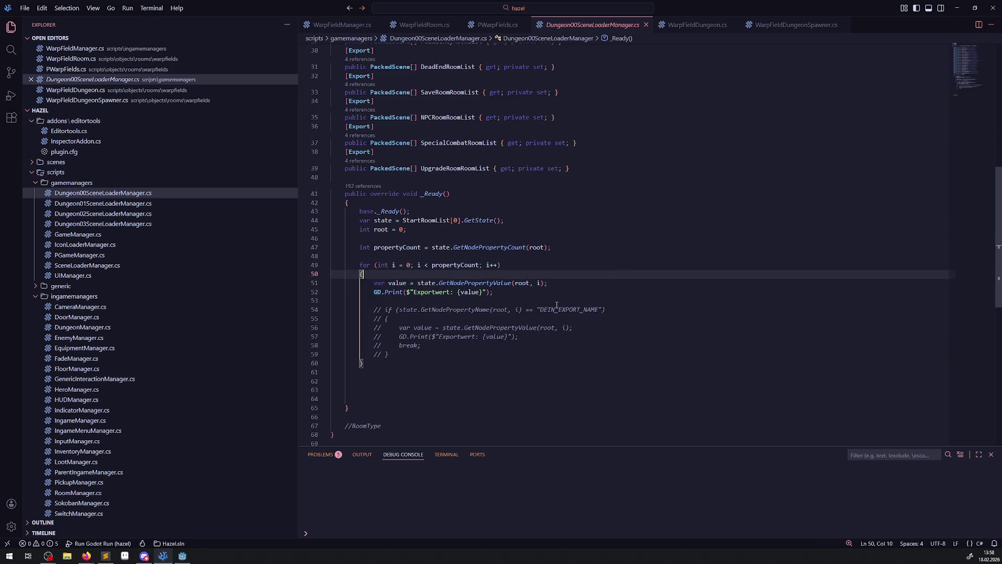
Step: Inspect the //RoomType comment, the GetNodePropertyValue call and the commented-out block on lines 53–59
scroll(488, 375, down, 3)
drag(383, 346, 305, 338)
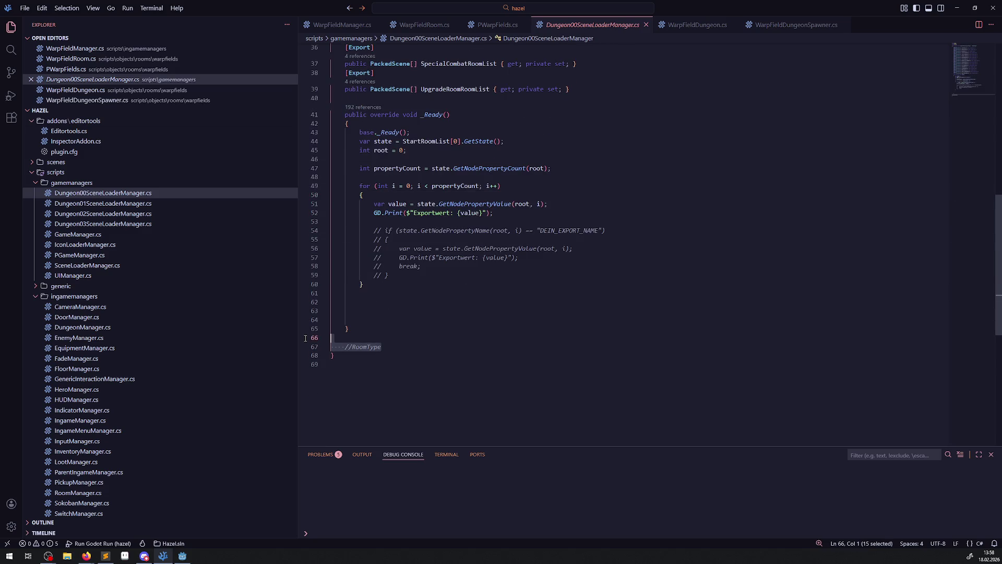
scroll(423, 331, up, 2)
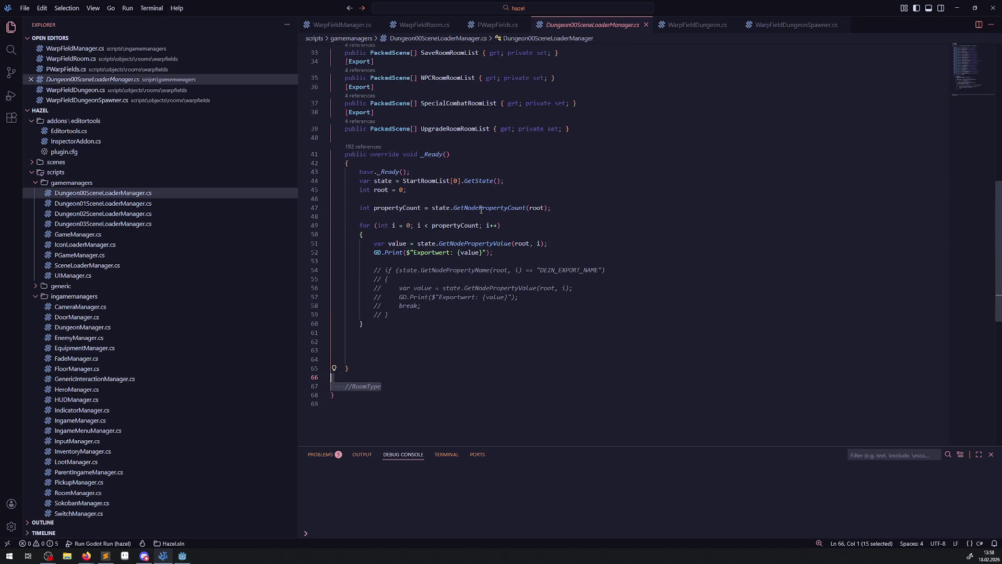
mouse_move(481, 210)
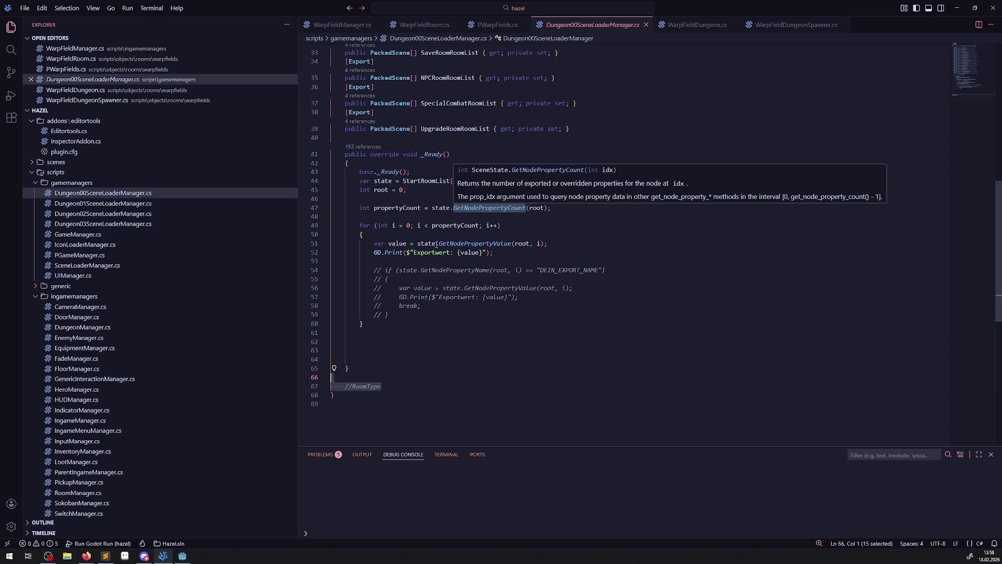
mouse_move(465, 245)
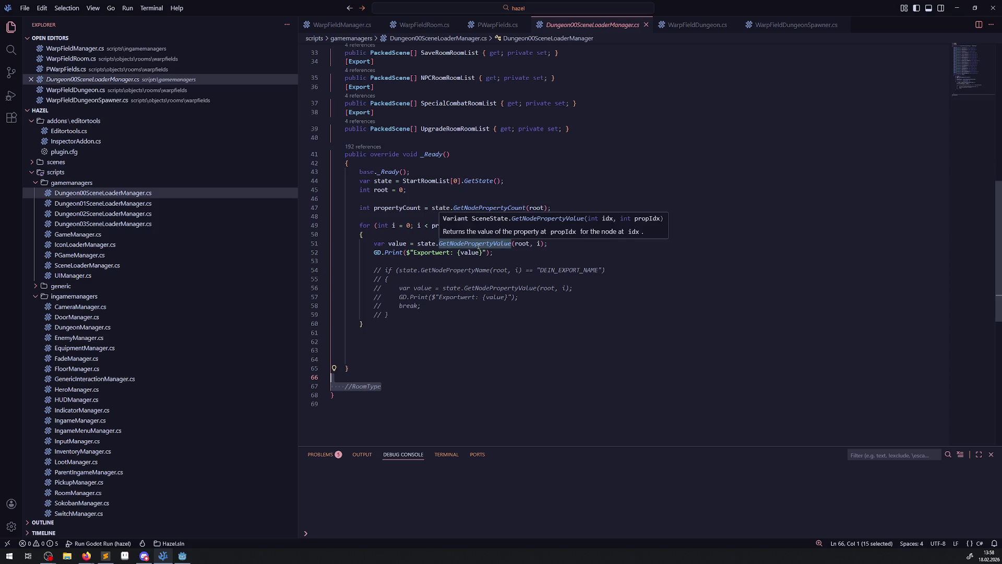
double_click(478, 245)
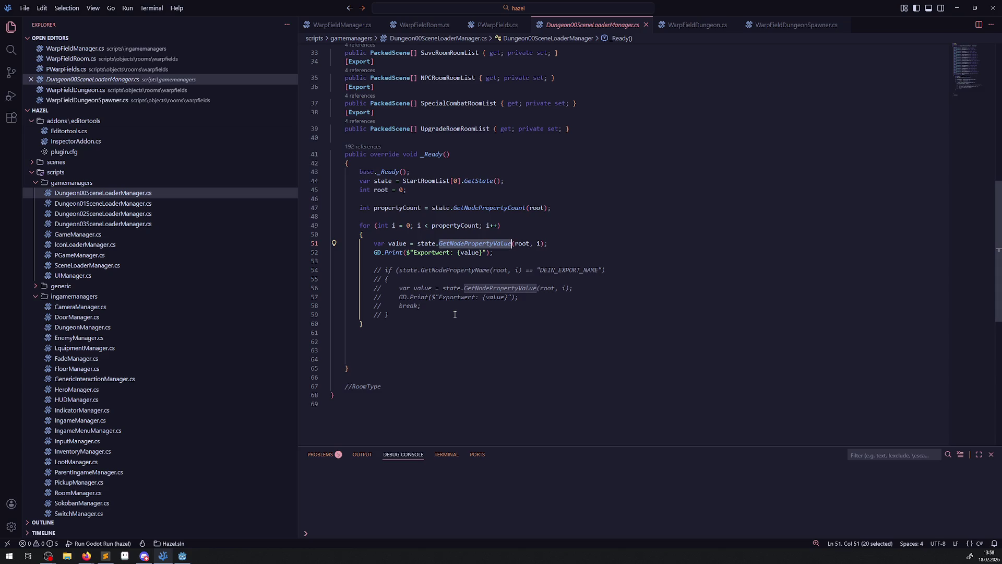
mouse_move(456, 314)
mouse_down()
mouse_move(418, 316)
mouse_move(322, 256)
mouse_up()
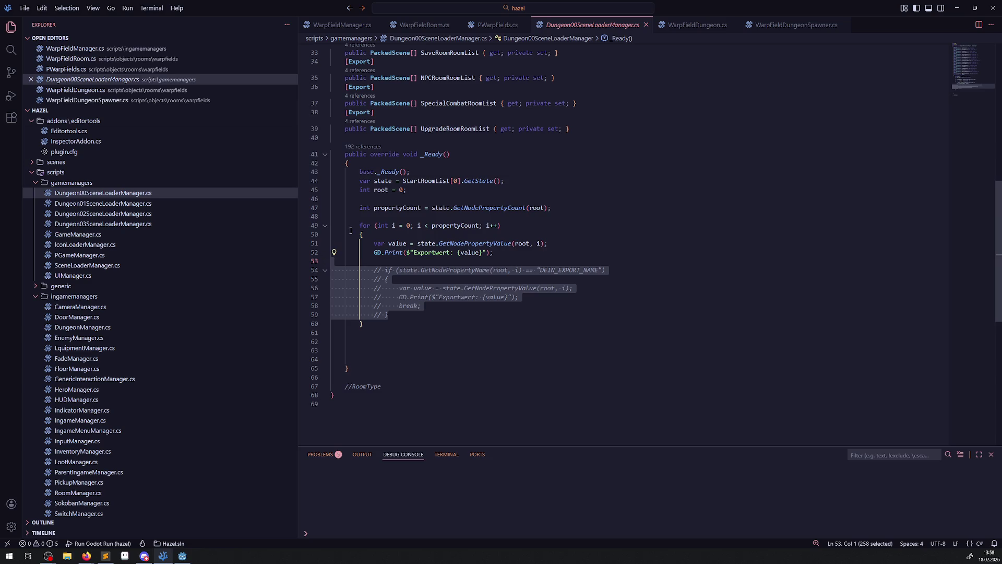
click(499, 234)
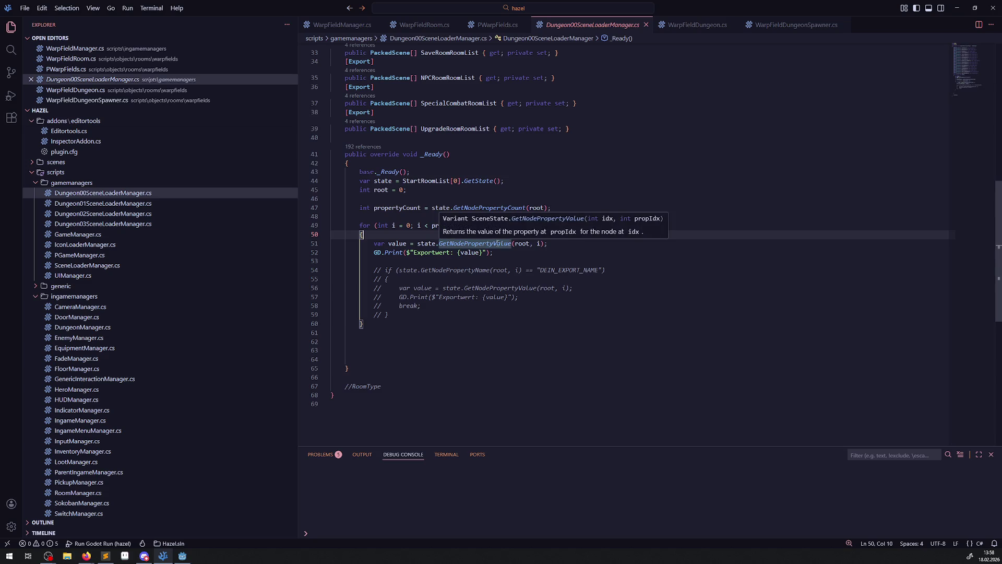
Step: Save Dungeon00SceneLoaderManager.cs and close its tab, leaving PWarpFields.cs showing
click(518, 183)
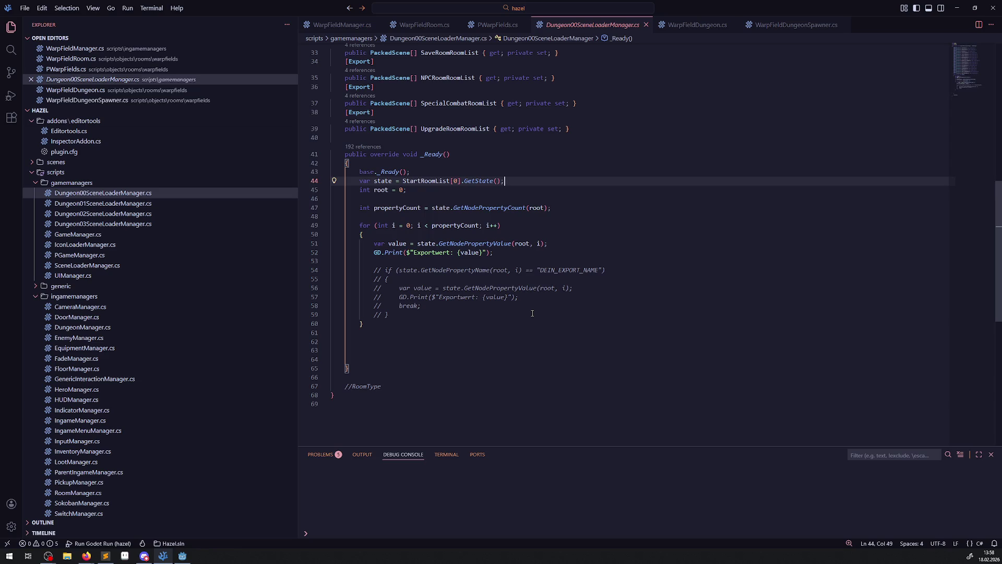
click(558, 172)
key(ctrl+s)
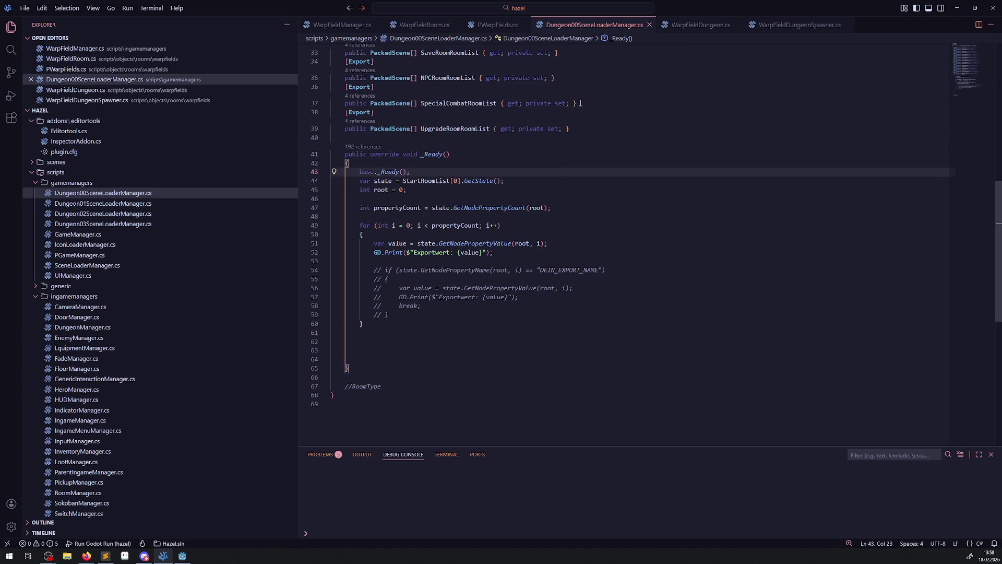
click(648, 25)
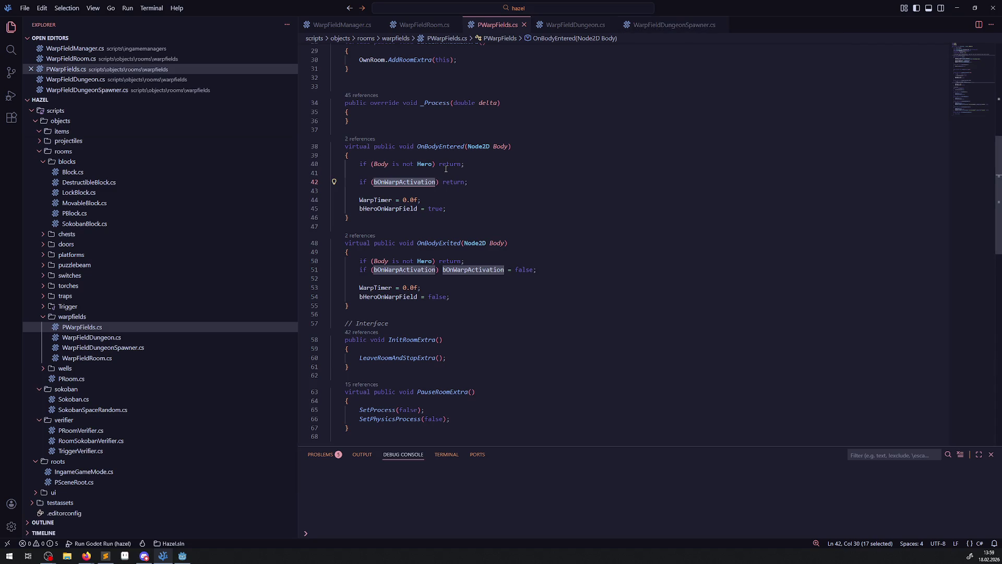
Step: Select bOnWarpActivation in WarpFieldManager.cs, then search WarpFieldDungeon.cs for it, finding no matches
click(334, 29)
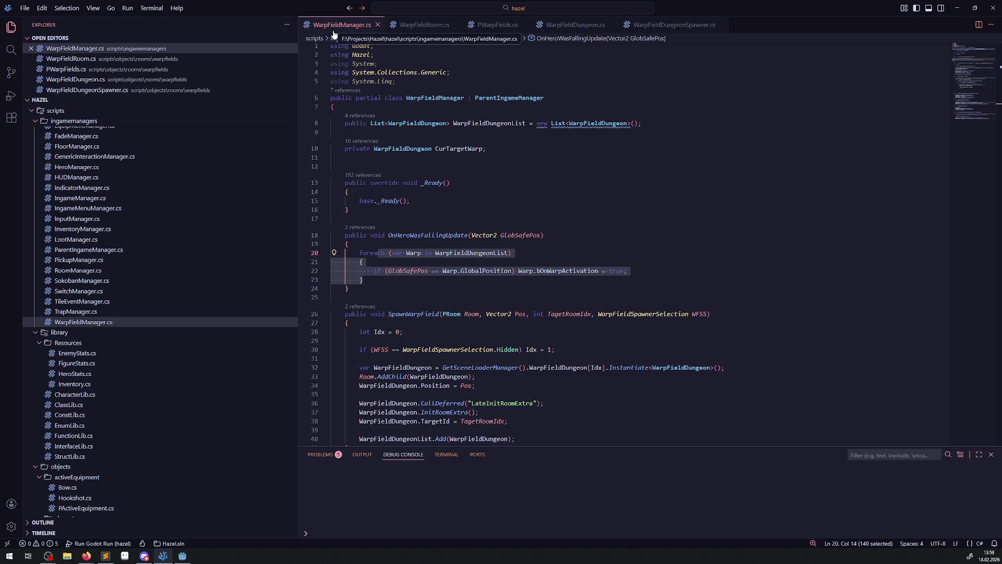
double_click(553, 272)
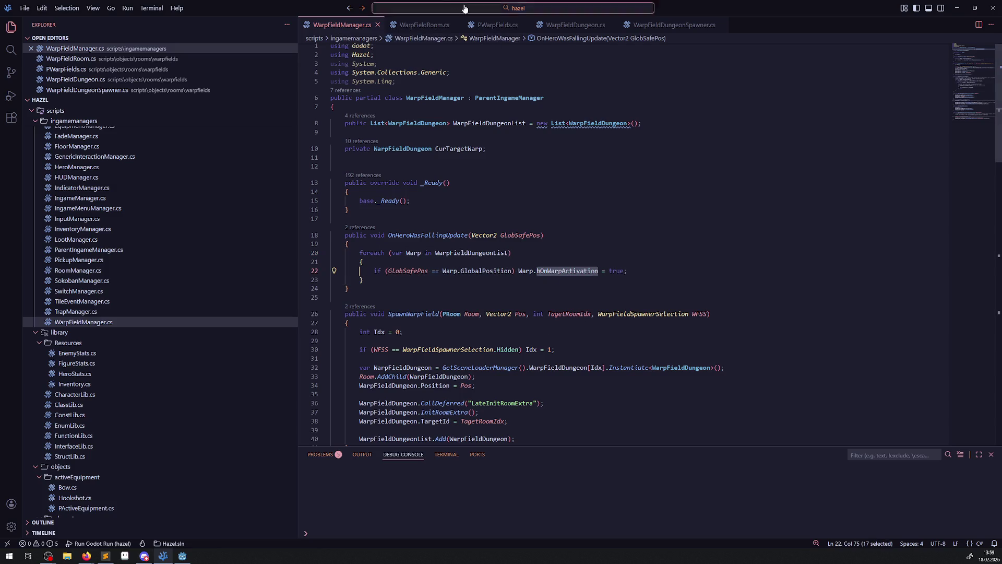
click(560, 26)
click(541, 302)
key(ctrl+f)
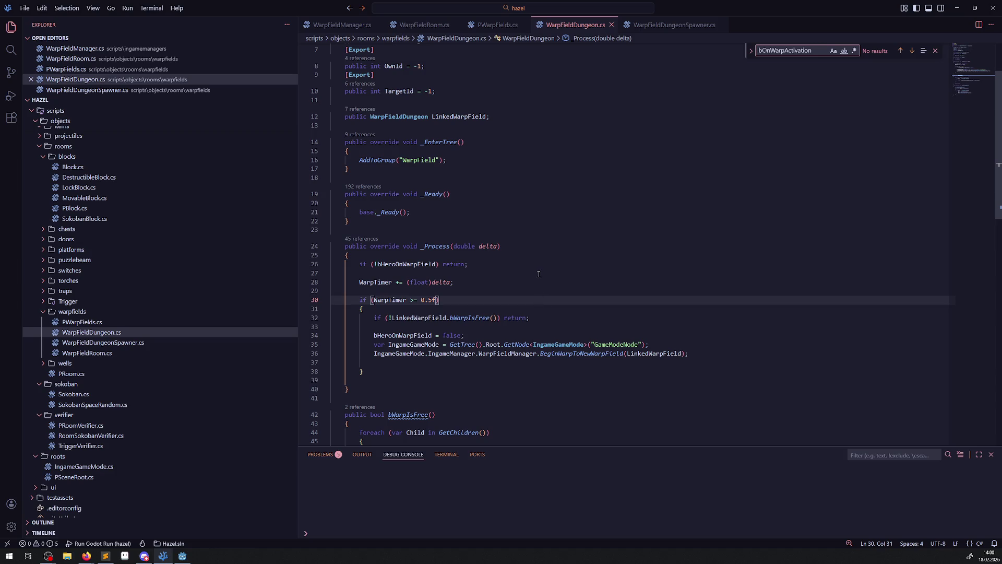
Step: Rename bWarpIsFree to WarpIsFree at its definition and its call in WarpFieldDungeon.cs, then save
scroll(535, 275, down, 3)
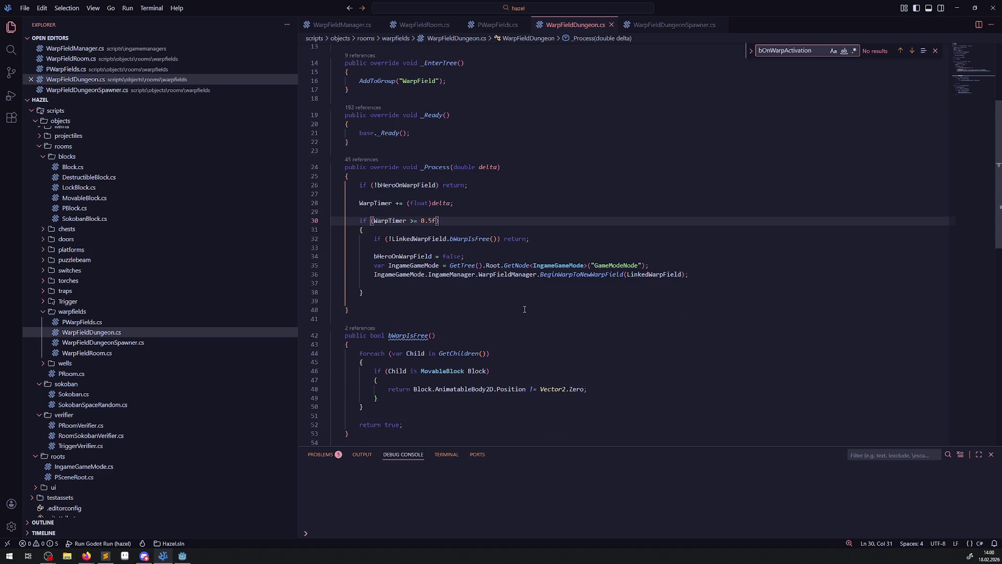
scroll(524, 310, down, 2)
mouse_move(399, 276)
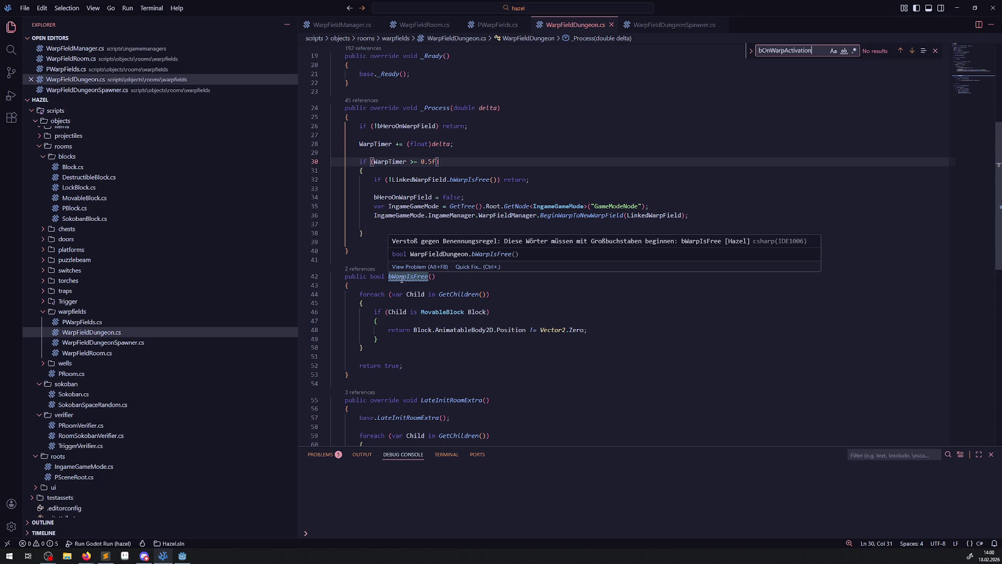
click(392, 277)
key(BackSpace)
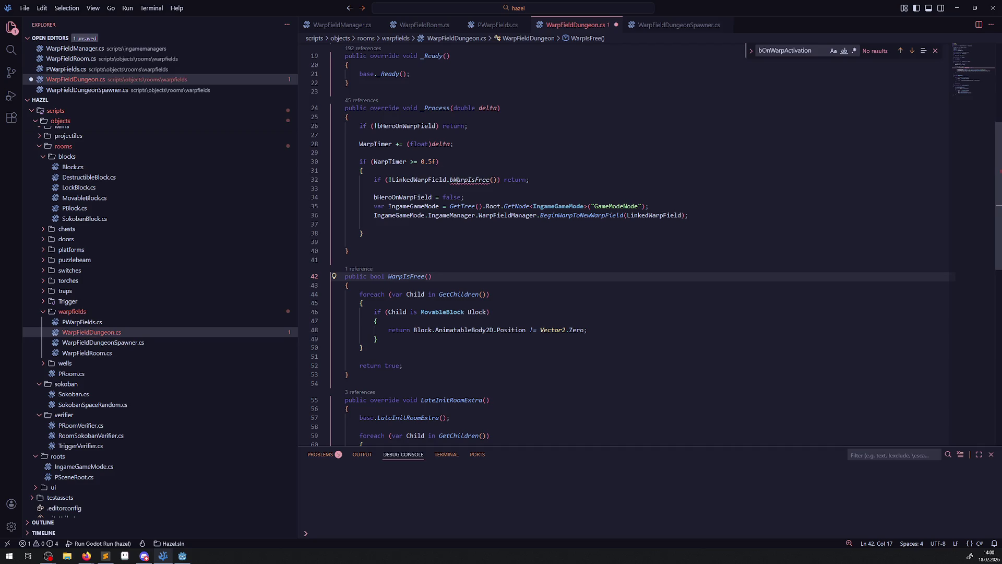
click(452, 179)
key(BackSpace)
click(514, 253)
key(ctrl+s)
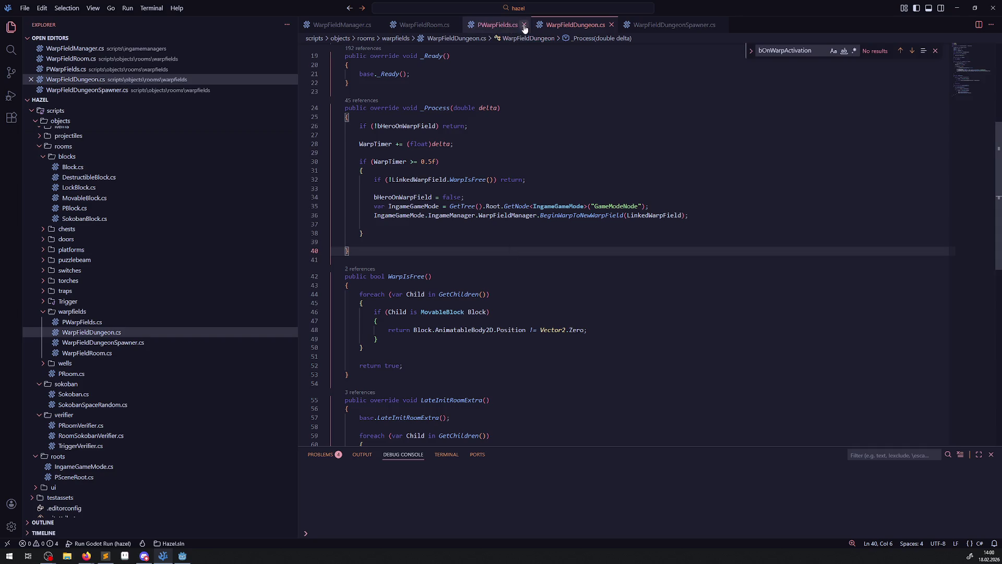
click(488, 25)
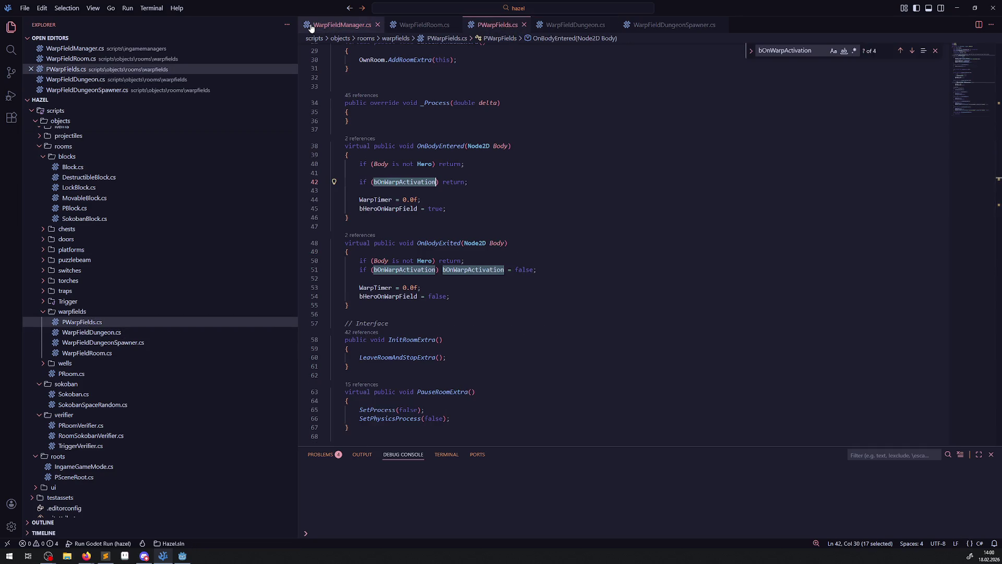
Step: Add an empty 'foreach ()' loop with braces after the warp loop in WarpFieldManager.cs and save
click(342, 25)
click(402, 284)
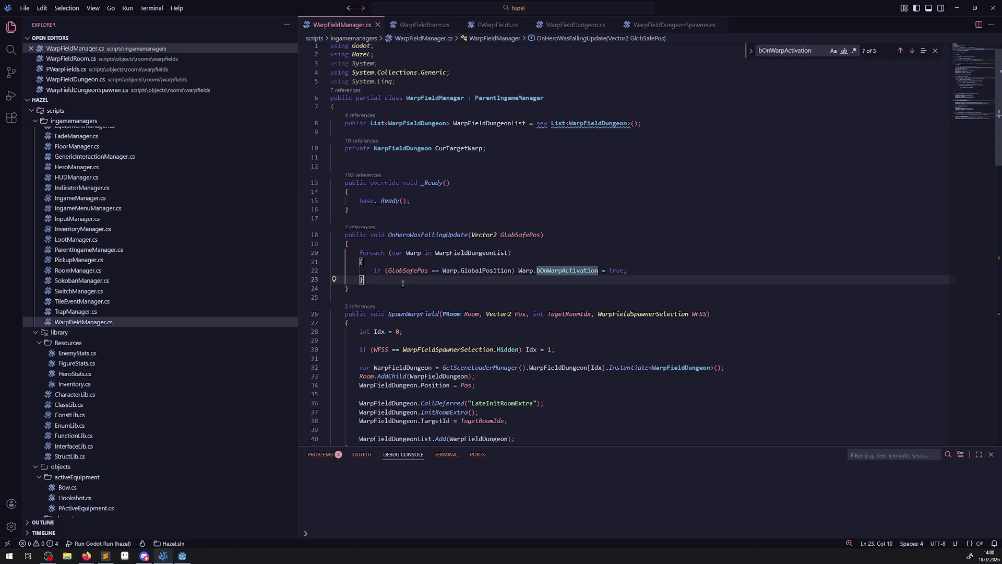
key(Return)
key(Return)
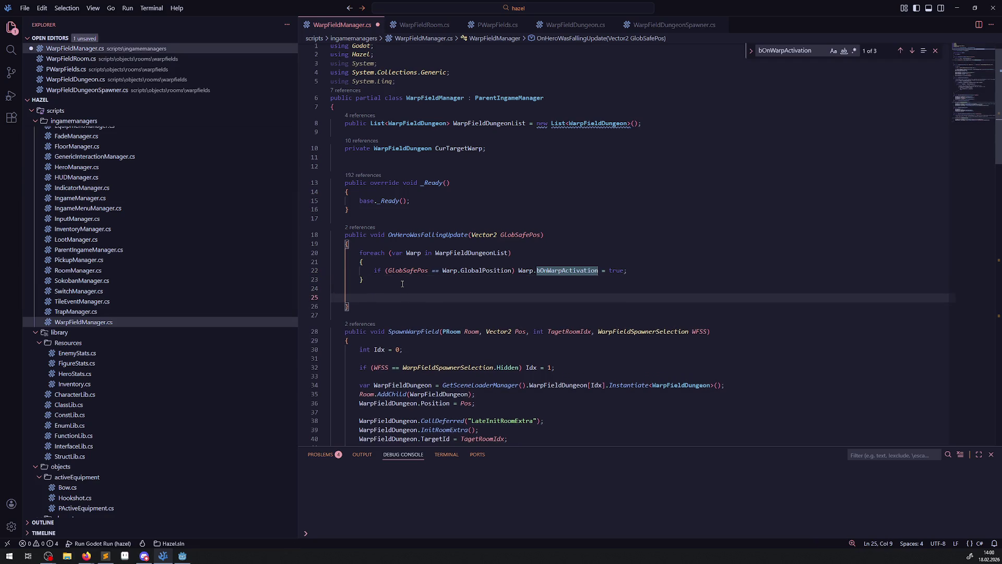
text(foreach ())
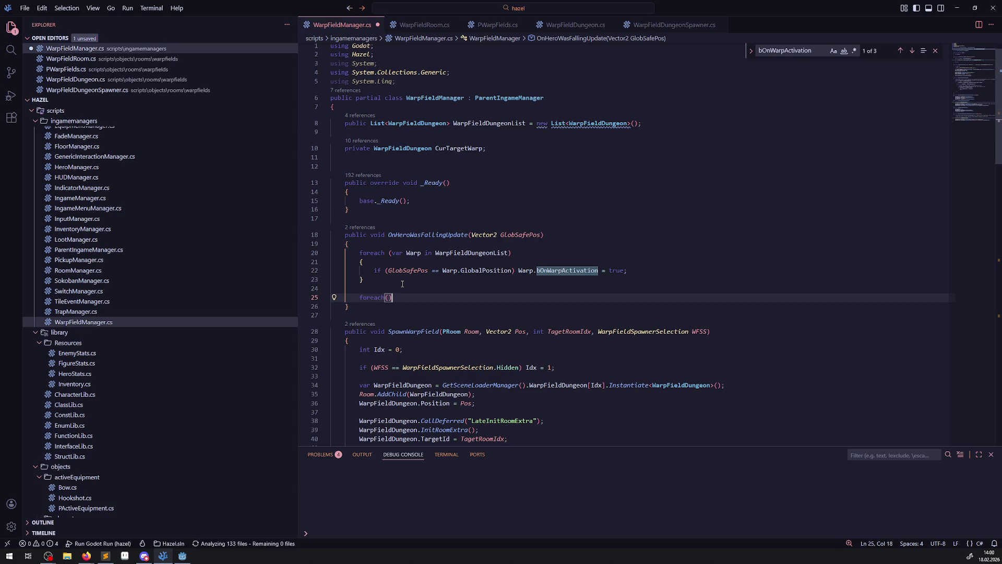
key(Return)
text({)
key(Return)
key(ctrl+s)
Step: Try 'Ingame' and then 'GetIngam' in the foreach header, then open IngameManager.cs for reference
scroll(441, 313, down, 4)
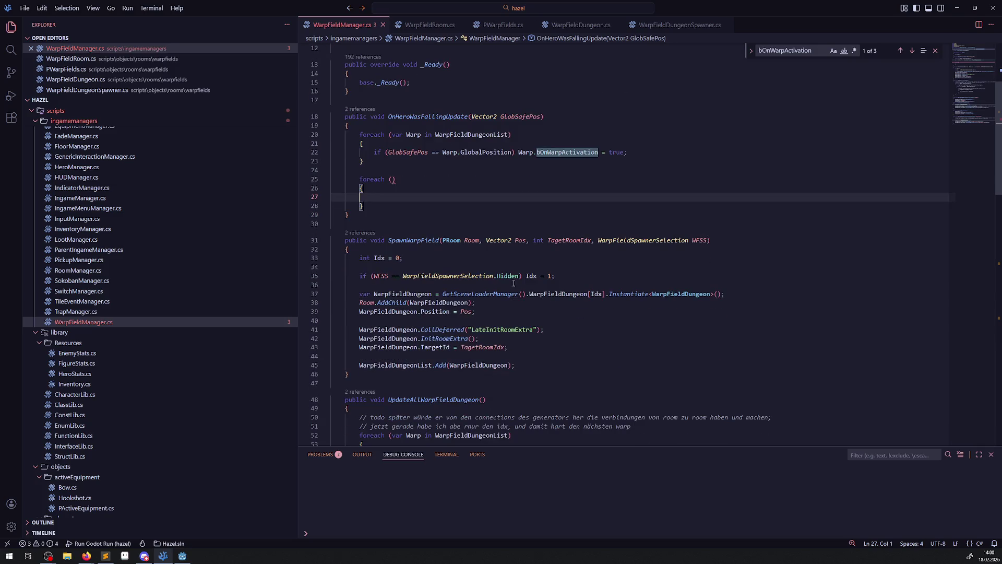
scroll(413, 210, up, 4)
click(390, 278)
text(v)
key(BackSpace)
text(Ingame)
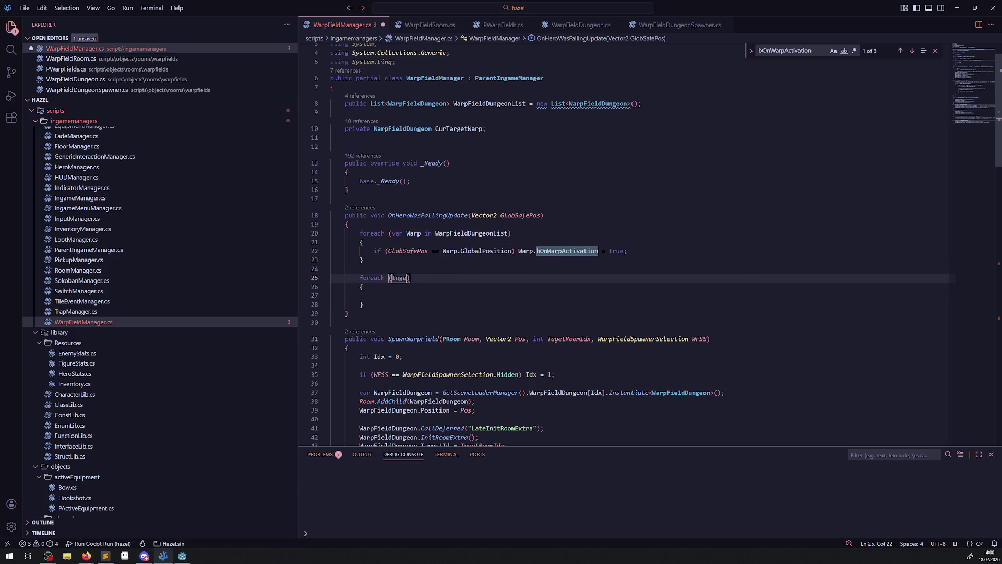
key(Down)
key(Down)
key(Down)
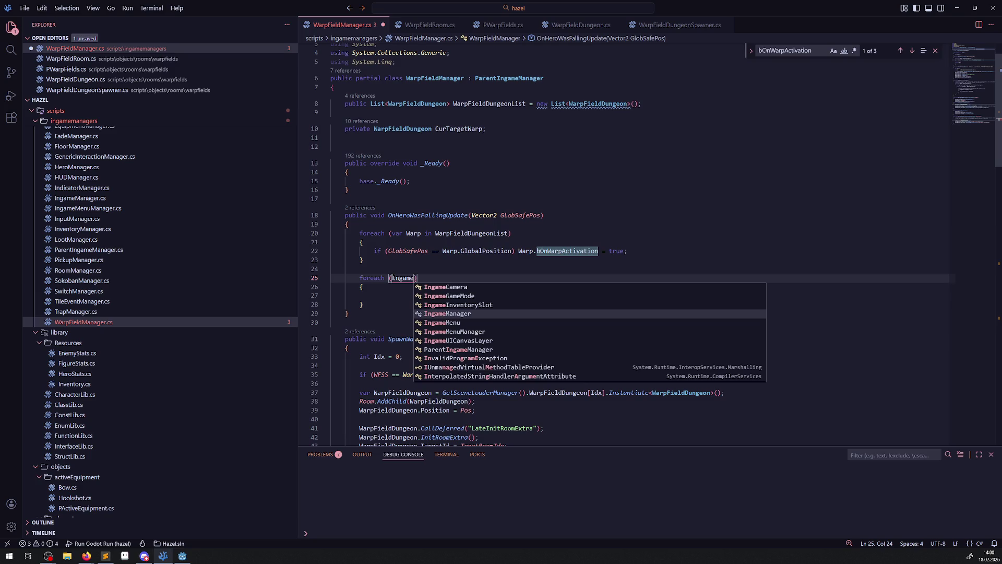
key(ctrl+BackSpace)
text(GetIn)
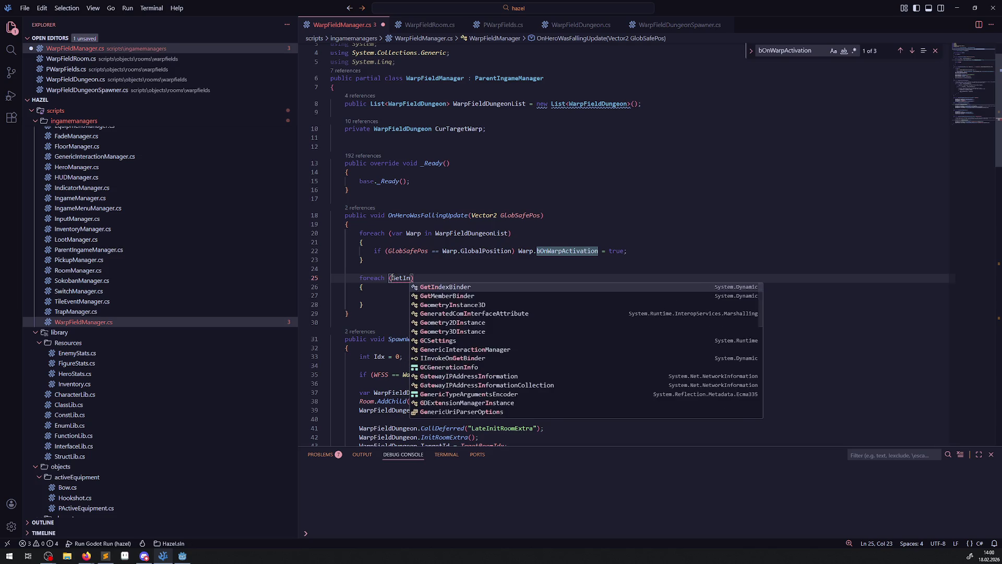
text(gam)
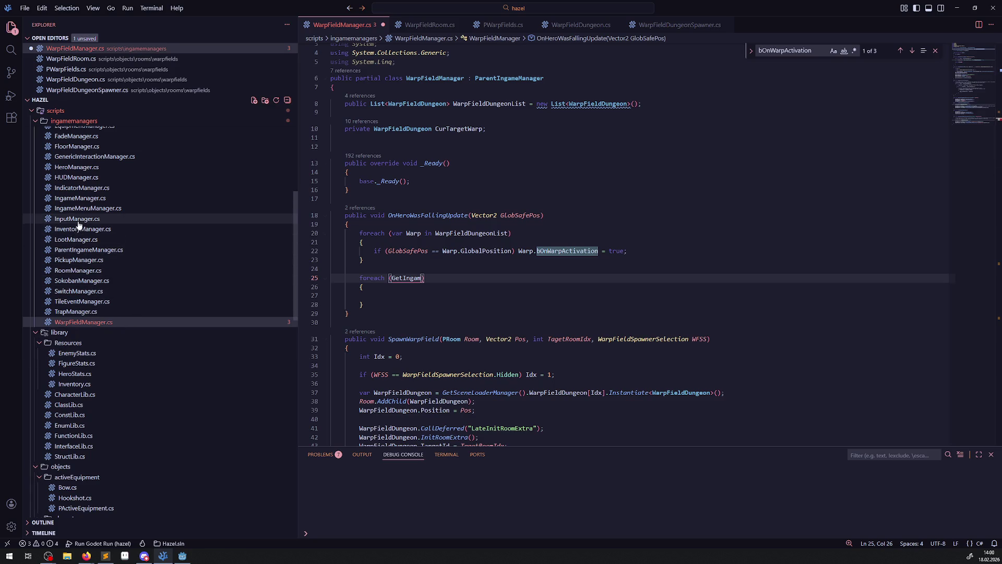
click(82, 202)
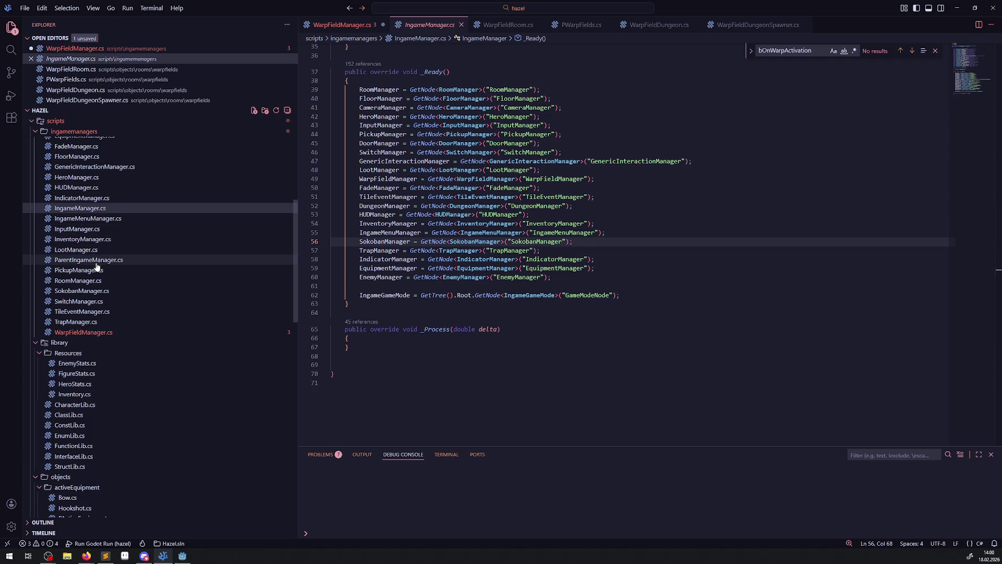
Step: Write the loop header foreach (var Child in IngameManager.RoomManager.CurrentRoom.GetChildren()) and save
click(96, 261)
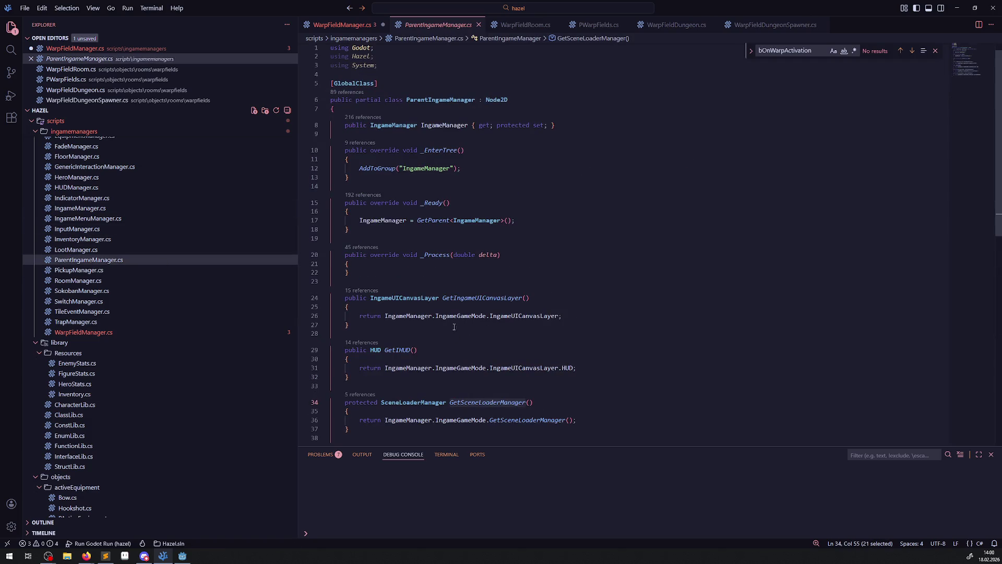
double_click(375, 220)
key(ctrl+c)
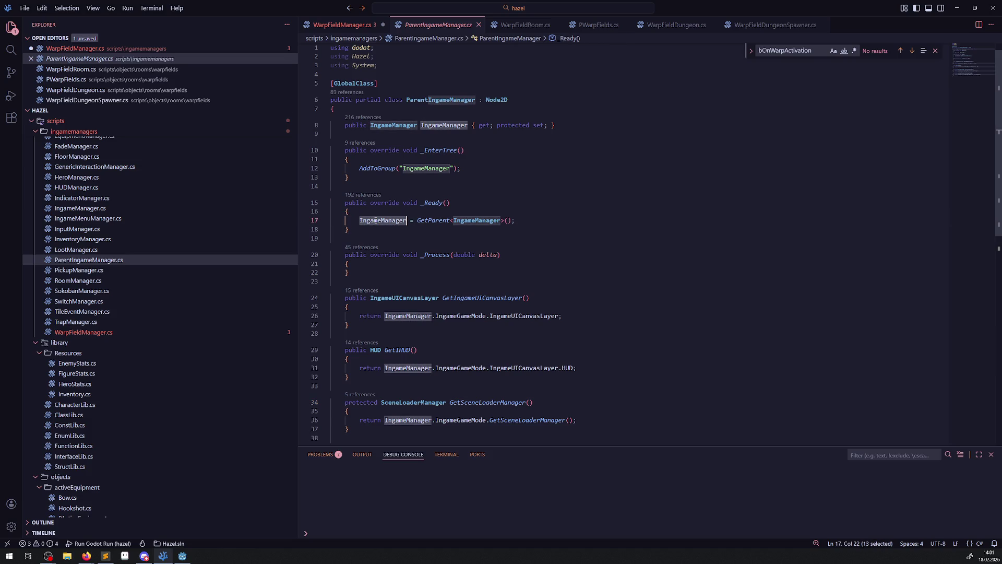
click(339, 25)
double_click(400, 277)
key(ctrl+v)
text(.)
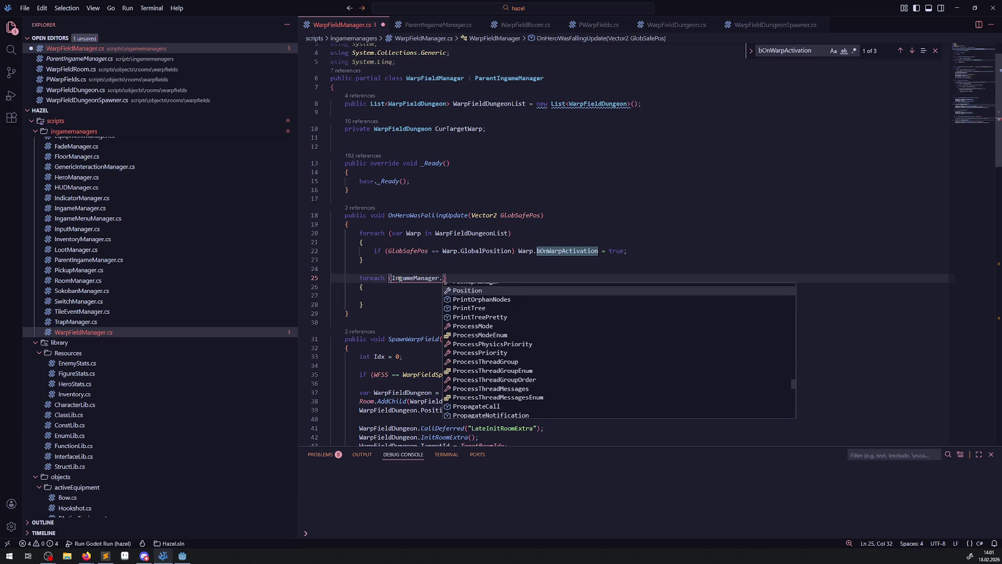
text(RoomManager.)
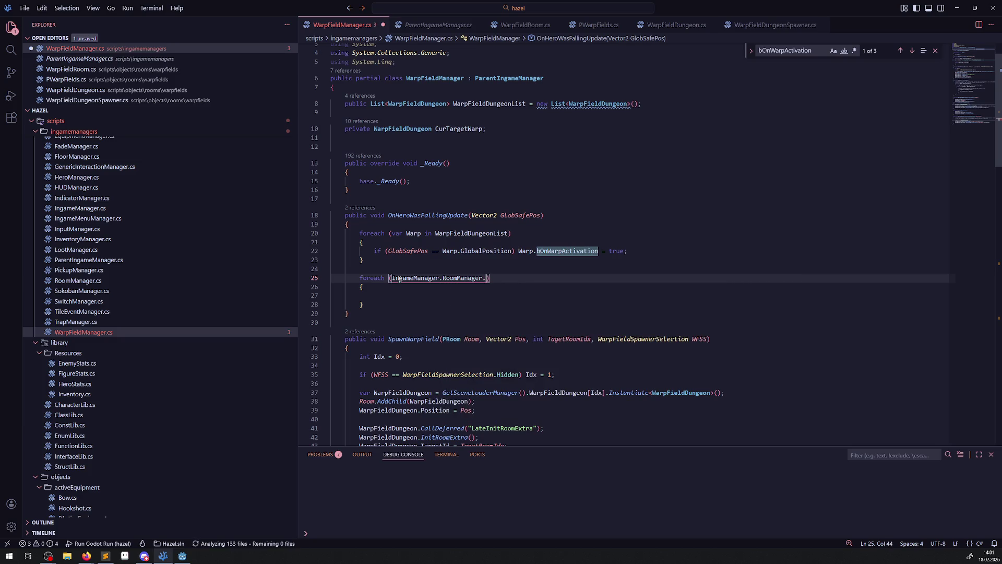
text(CurrentRoom)
text(.GetCh)
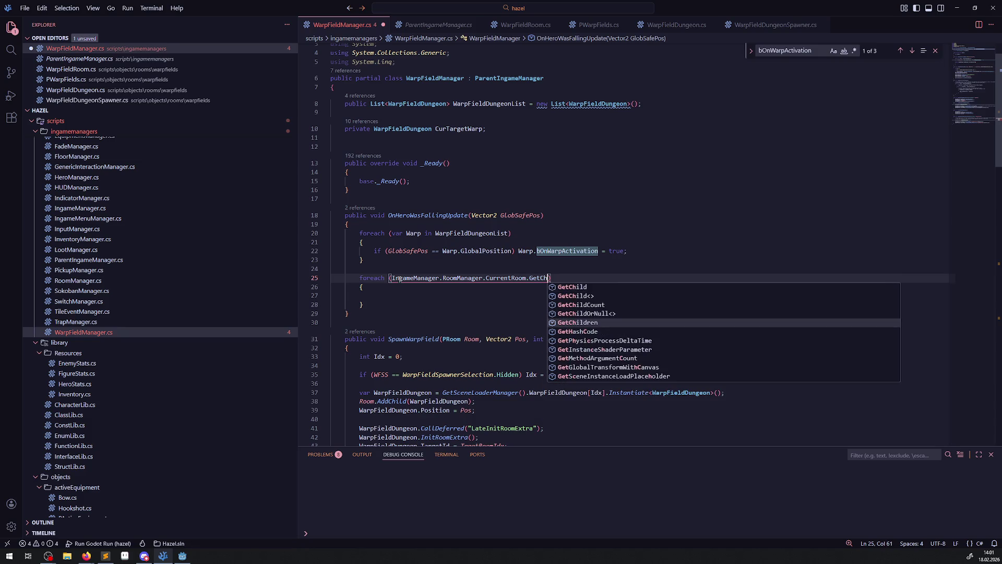
key(Tab)
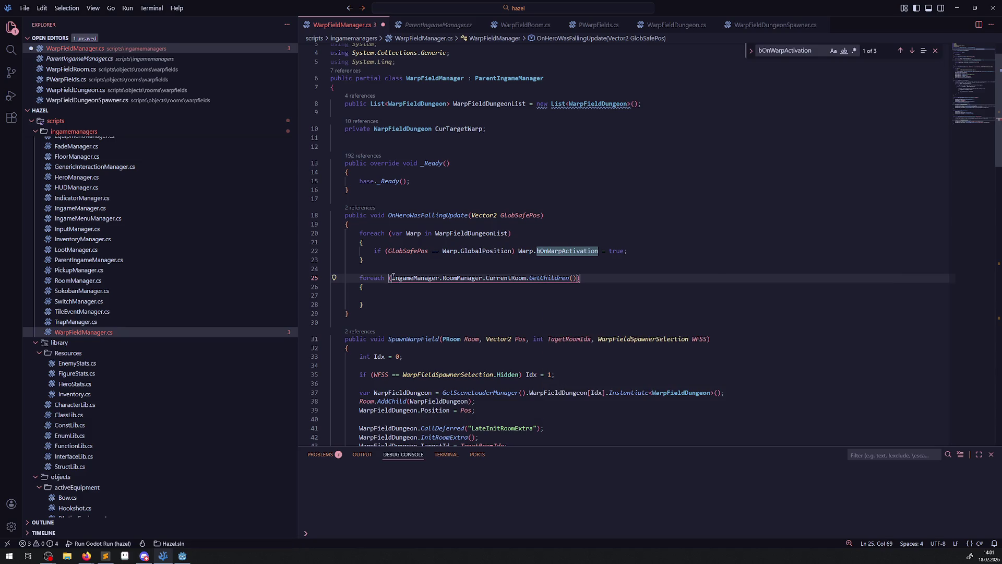
click(392, 278)
text(var Child in)
key(ctrl+s)
Step: Start an if( in the loop body and add '// todo vll bessere lösung finden als das hier' above the loop
click(390, 295)
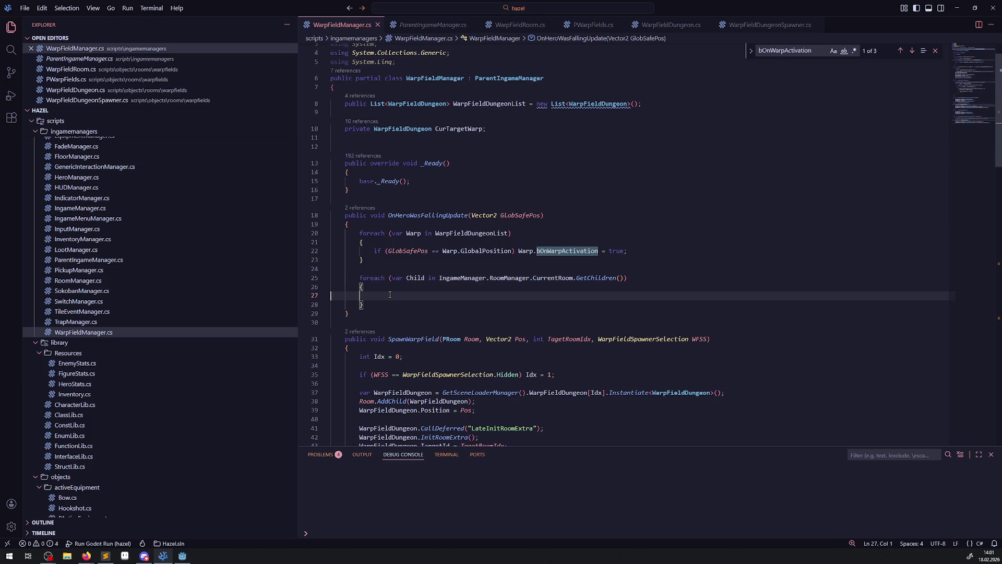
key(Tab)
text(if()
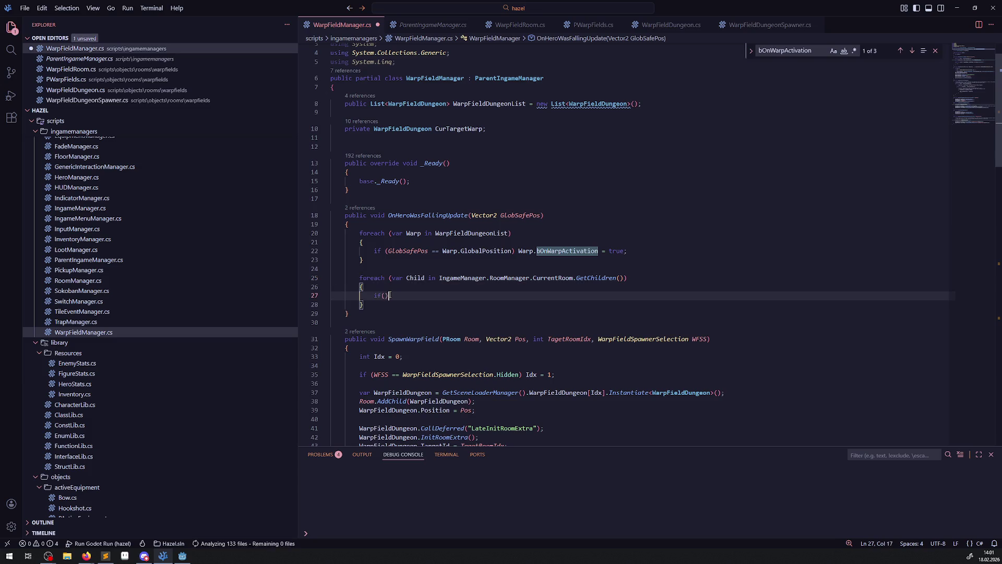
key(Up)
key(Up)
key(Up)
key(Return)
text(/)
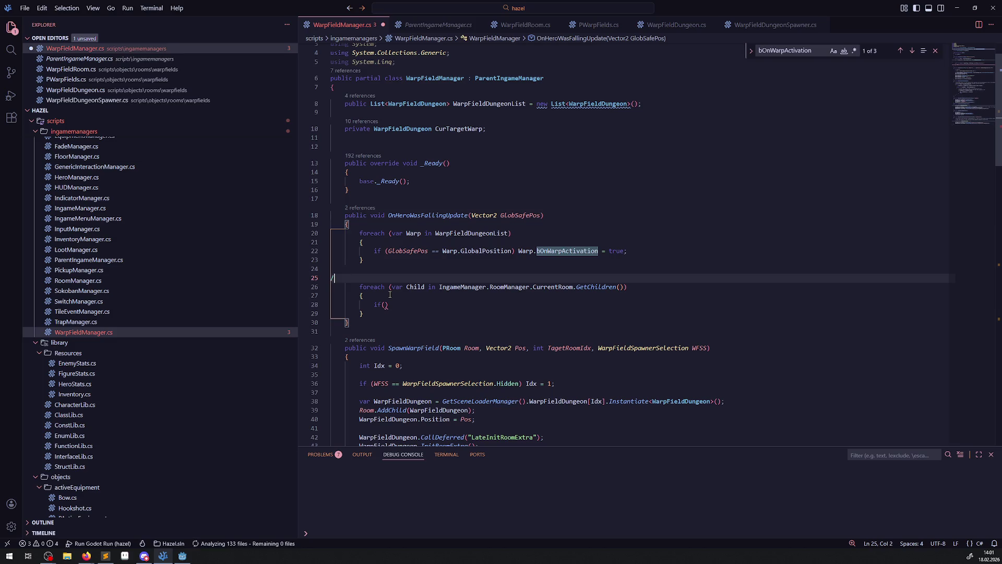
text(/ todo vll bessere lösung finden )
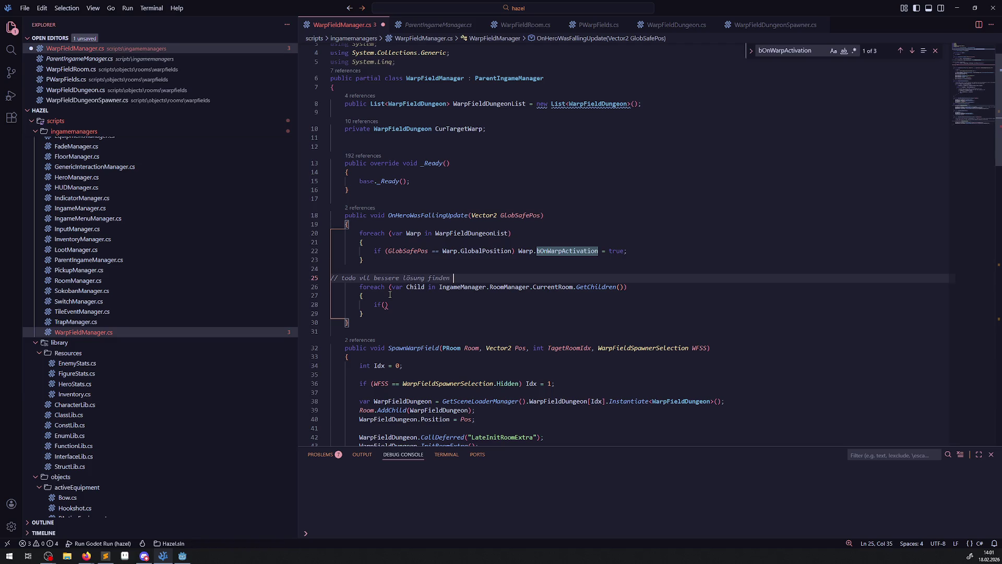
text(als das hier)
key(ctrl+s)
Step: Begin the loop body's condition as 'if (Child is'
double_click(421, 287)
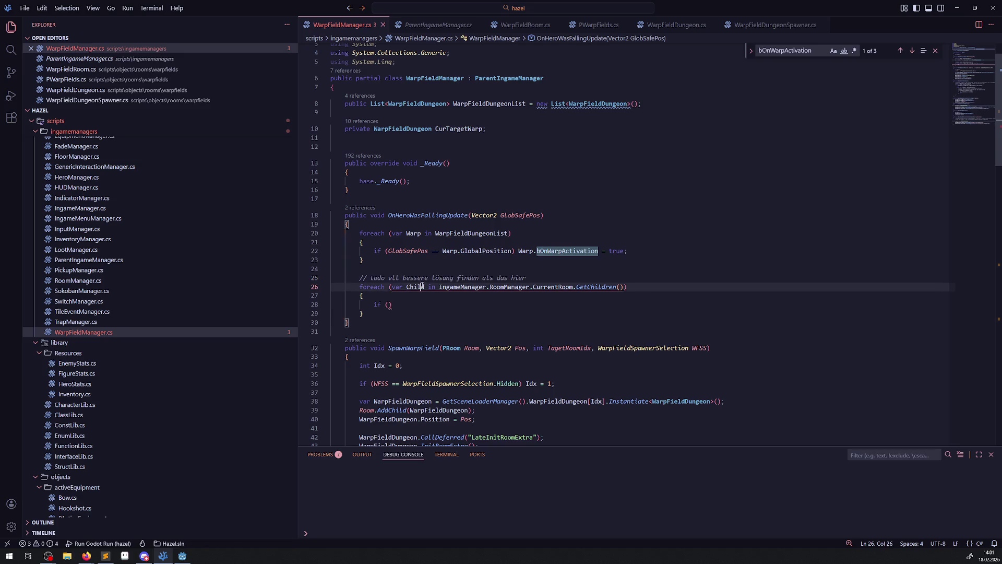
click(388, 304)
text(Child is)
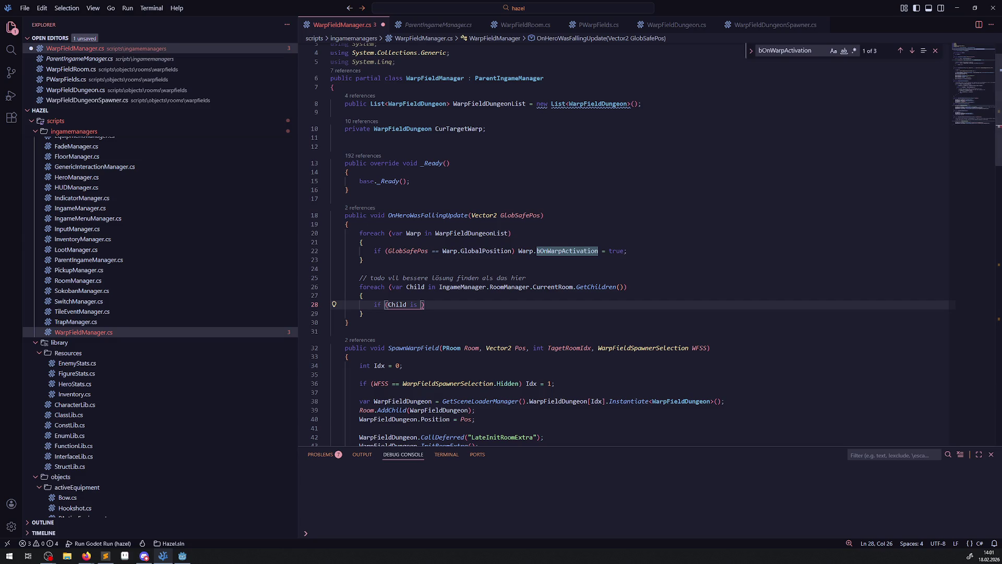
scroll(109, 347, down, 10)
scroll(109, 347, down, 12)
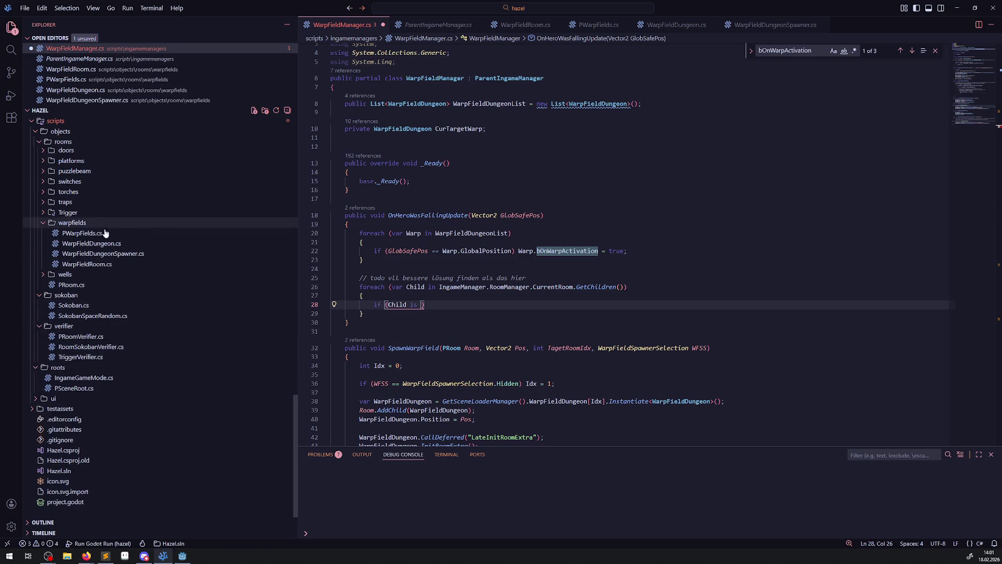
Step: Extend line 28 to 'Child is WarpFieldRoom WFR &&' plus the position comparison copied from line 22
click(101, 265)
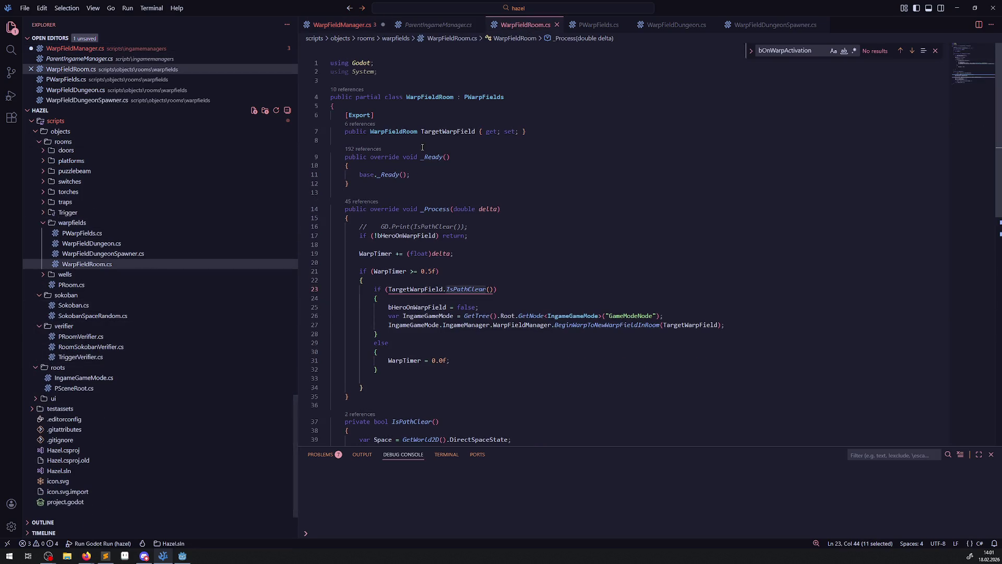
click(342, 24)
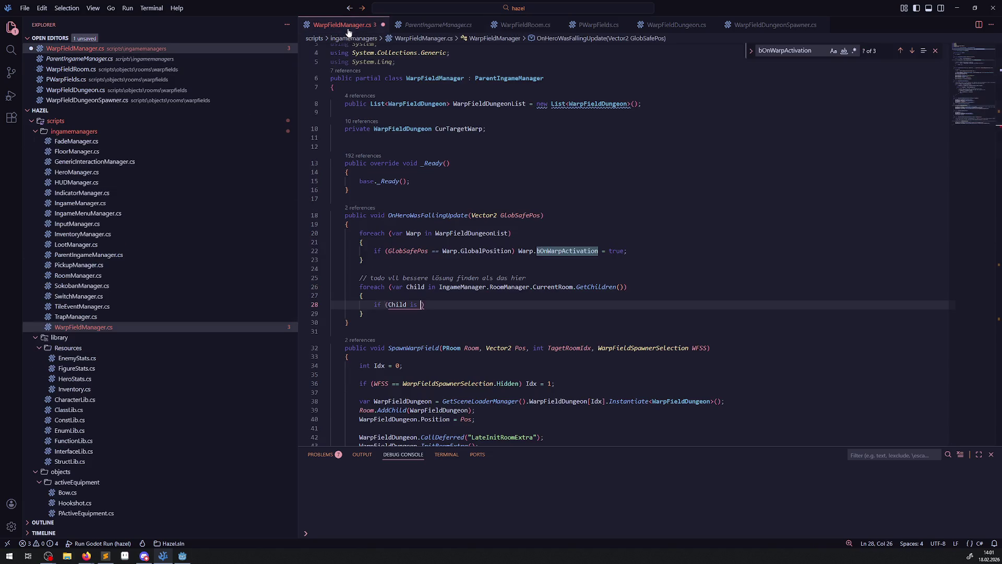
text(WarpFieldRoom)
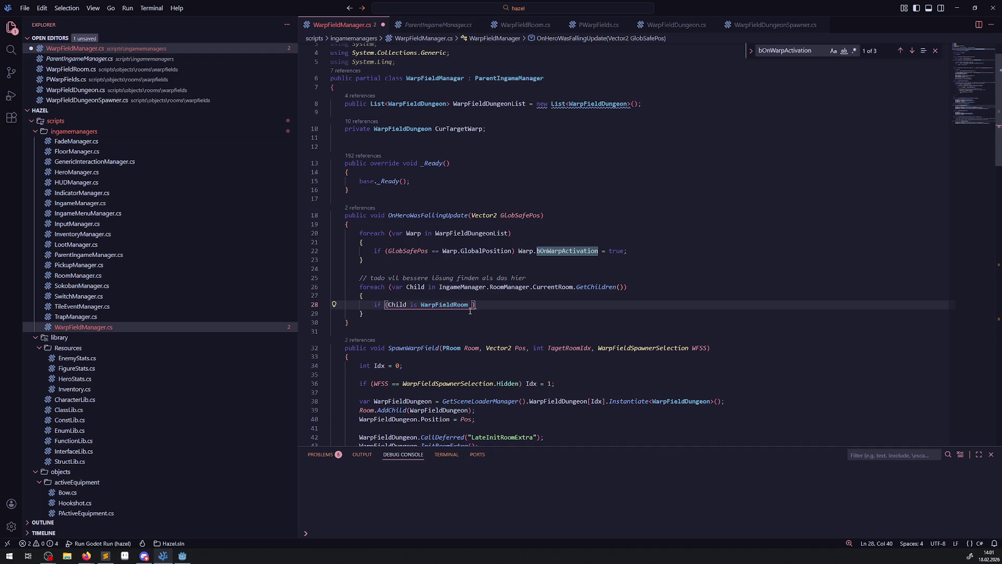
text(WFR)
text( &&)
mouse_move(389, 252)
mouse_down()
mouse_move(532, 252)
mouse_move(514, 252)
mouse_up()
key(ctrl+c)
click(497, 305)
key(ctrl+v)
key(ctrl+s)
Step: Make the pasted position comparison use WFR instead of Warp
double_click(476, 302)
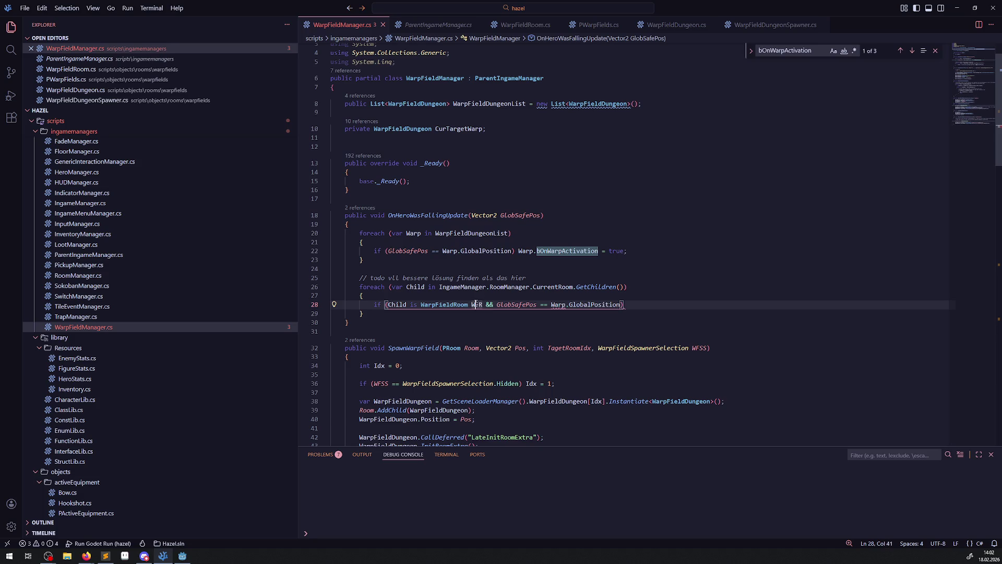
mouse_move(597, 287)
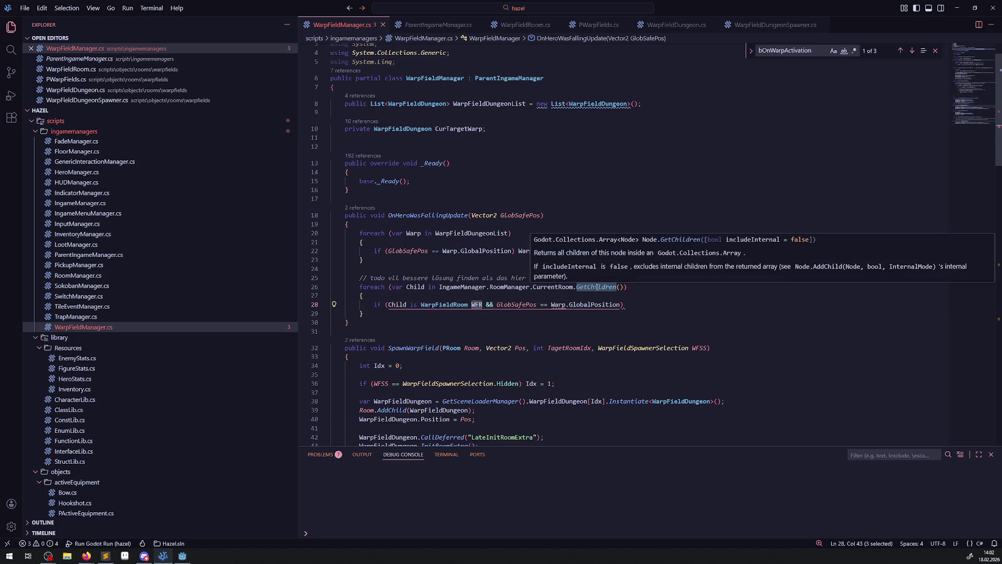
key(ctrl+c)
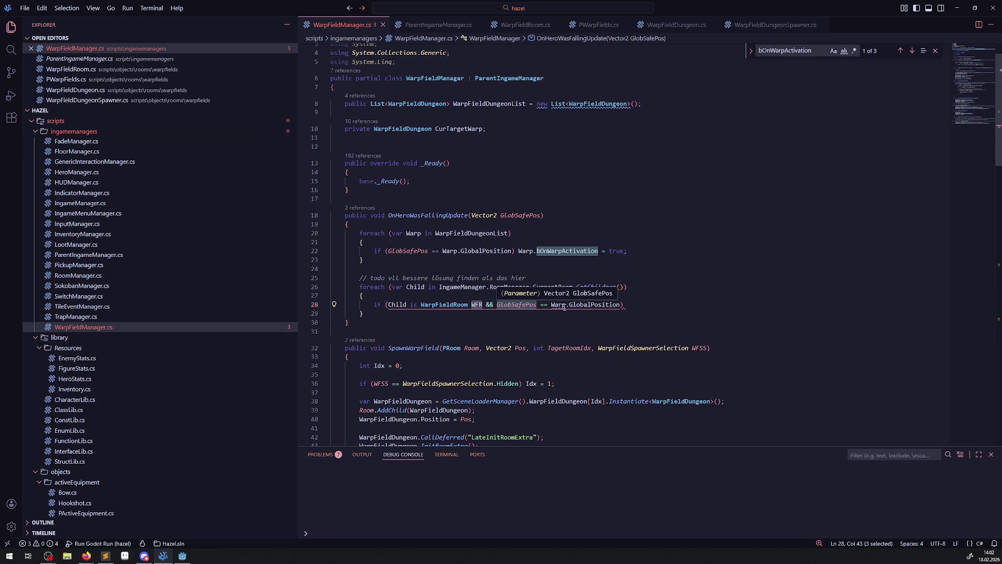
double_click(559, 304)
key(ctrl+v)
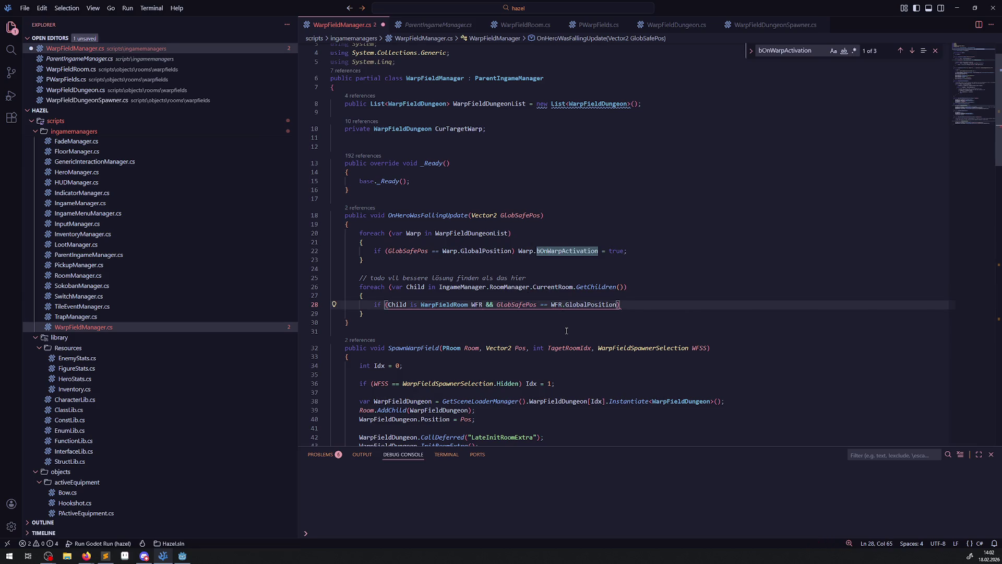
Step: Add a brace block under the if containing the bOnWarpActivation = true assignment from line 22
drag(515, 250, 643, 247)
click(631, 304)
key(Return)
text({)
key(Return)
key(ctrl+v)
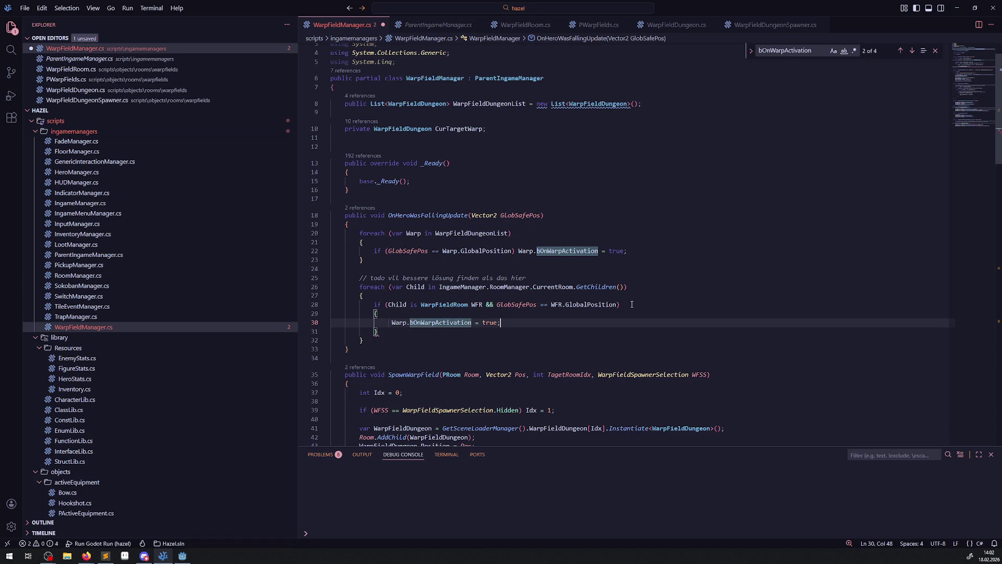
key(ctrl+s)
Step: Rename the pattern variable from WFR to Warp across the condition and the assignment
double_click(476, 304)
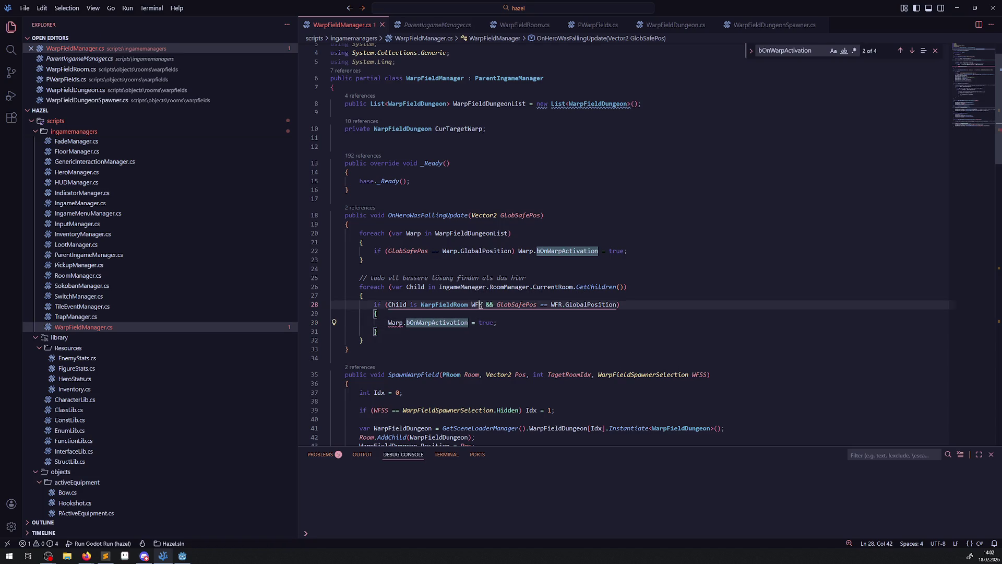
double_click(395, 322)
key(ctrl+v)
double_click(479, 304)
text(Warp)
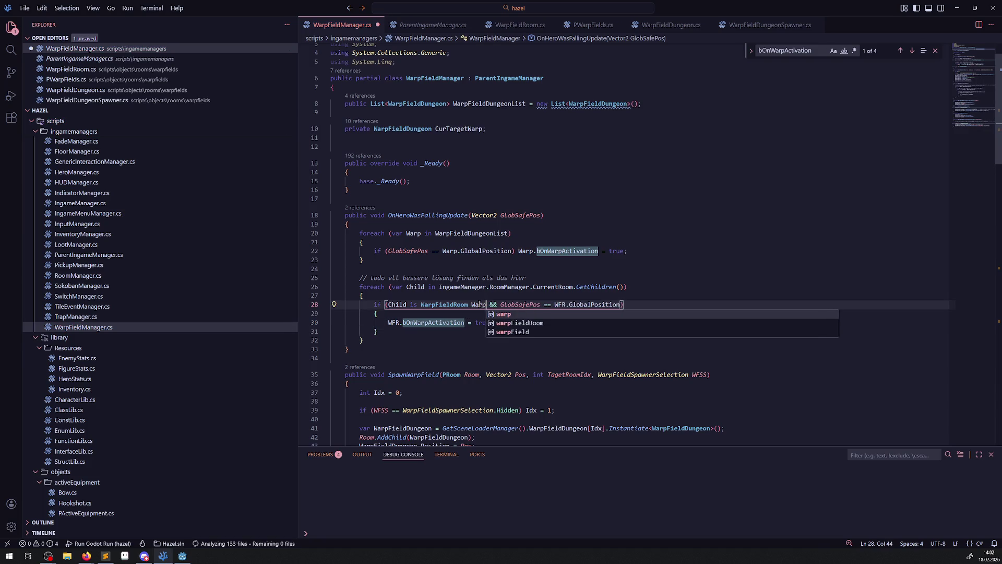
key(ctrl+s)
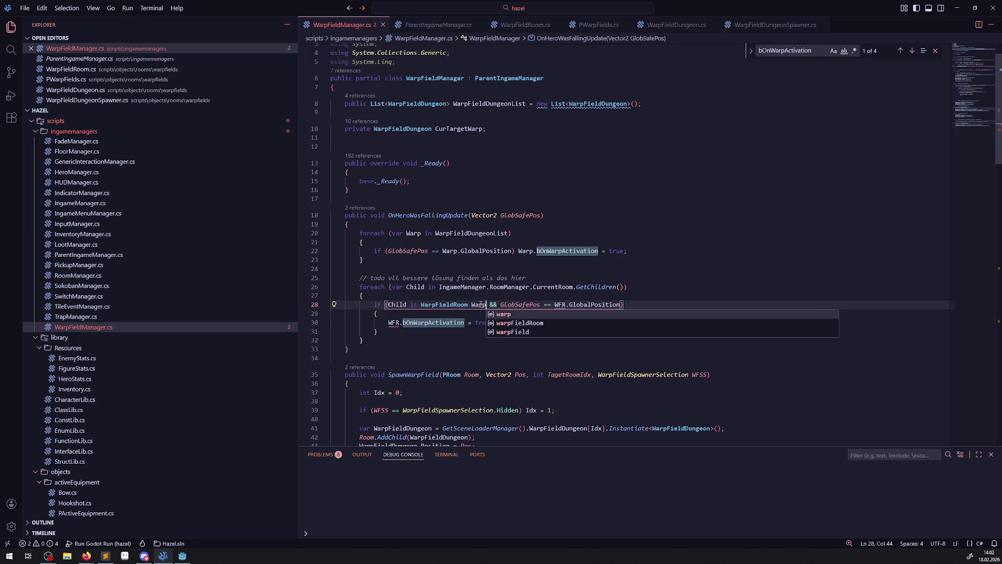
double_click(480, 305)
double_click(393, 323)
key(ctrl+v)
double_click(559, 304)
key(ctrl+v)
Step: Add break; after the Warp.bOnWarpActivation assignment and save the script
click(506, 323)
key(Return)
text(break;)
key(ctrl+s)
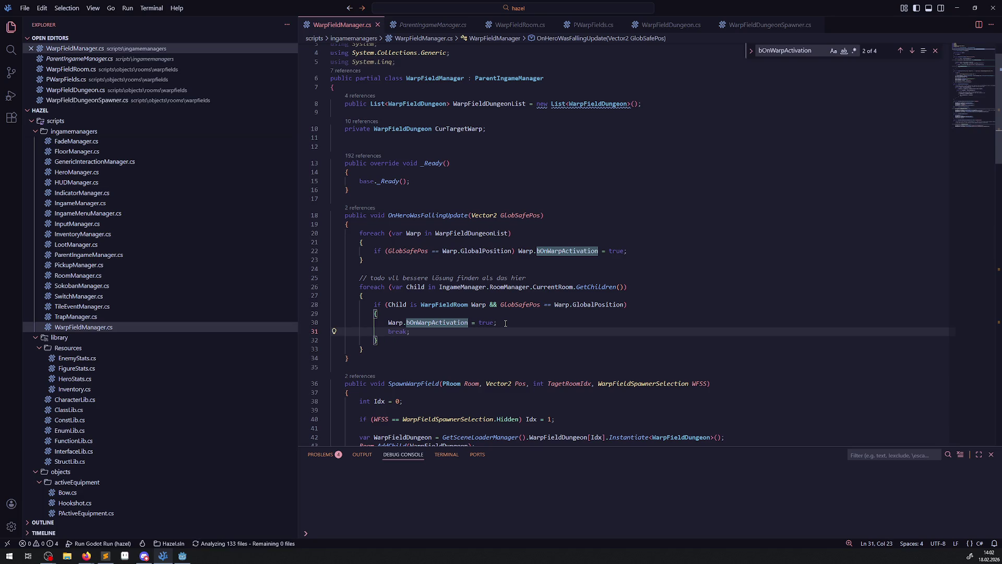
Step: Run the project from Godot and walk the hero through the corridor and rooms past the crystal switch
click(180, 557)
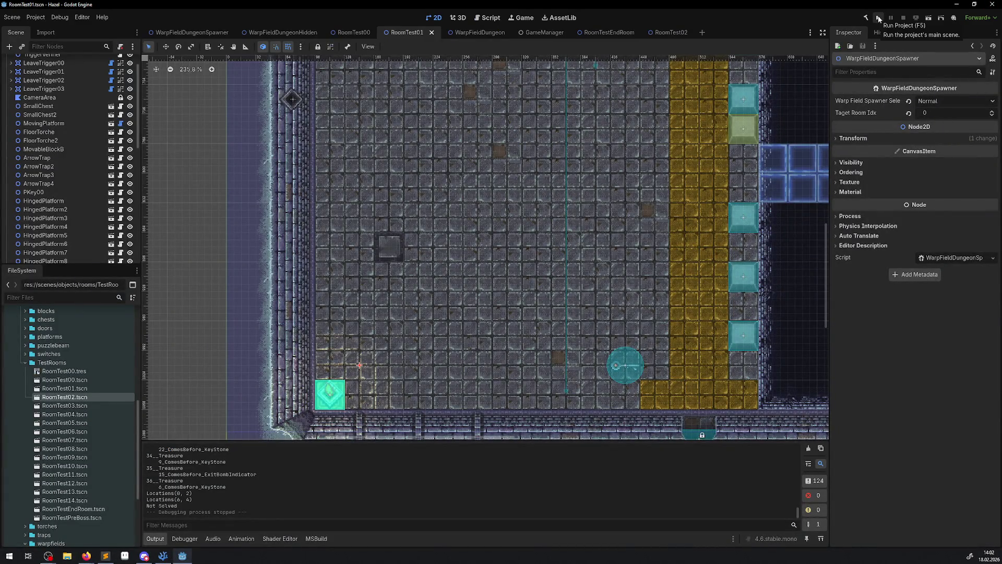
click(878, 18)
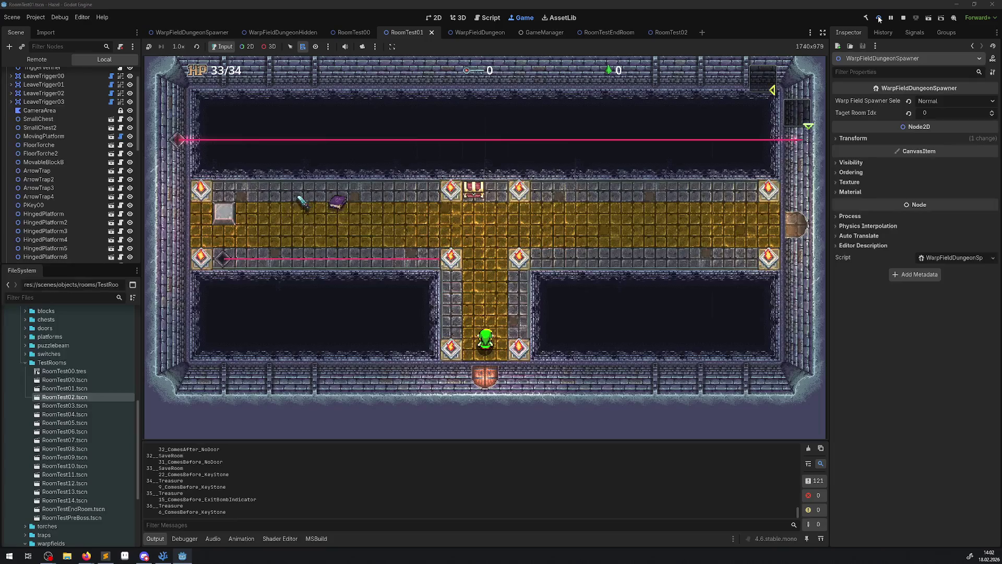
key(Up)
key(Left)
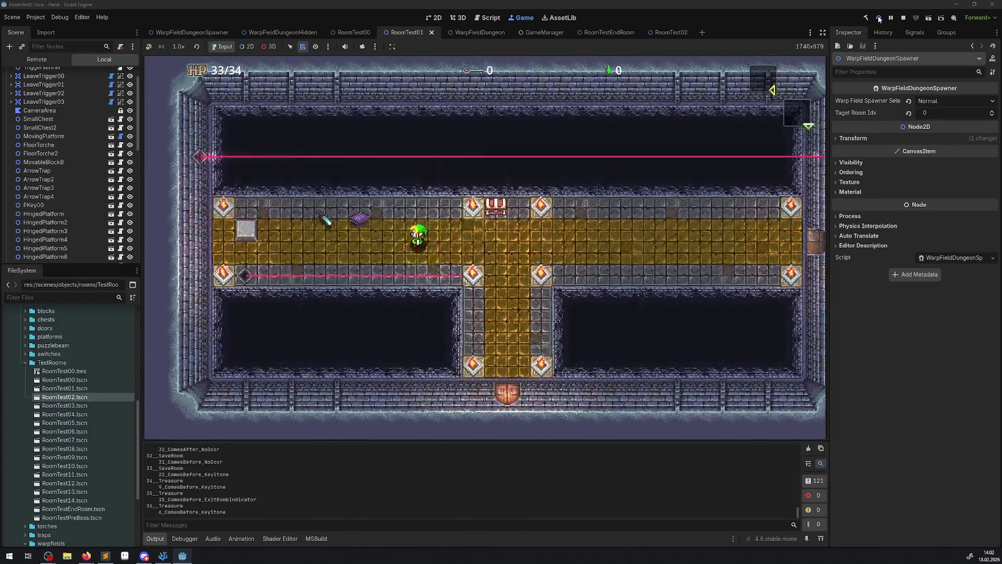
key(Right)
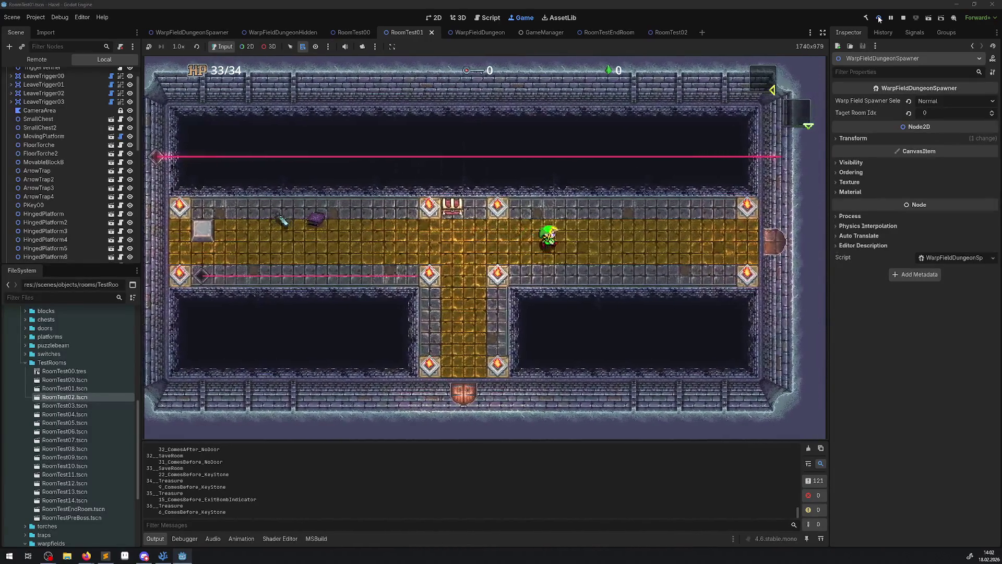
key(Right)
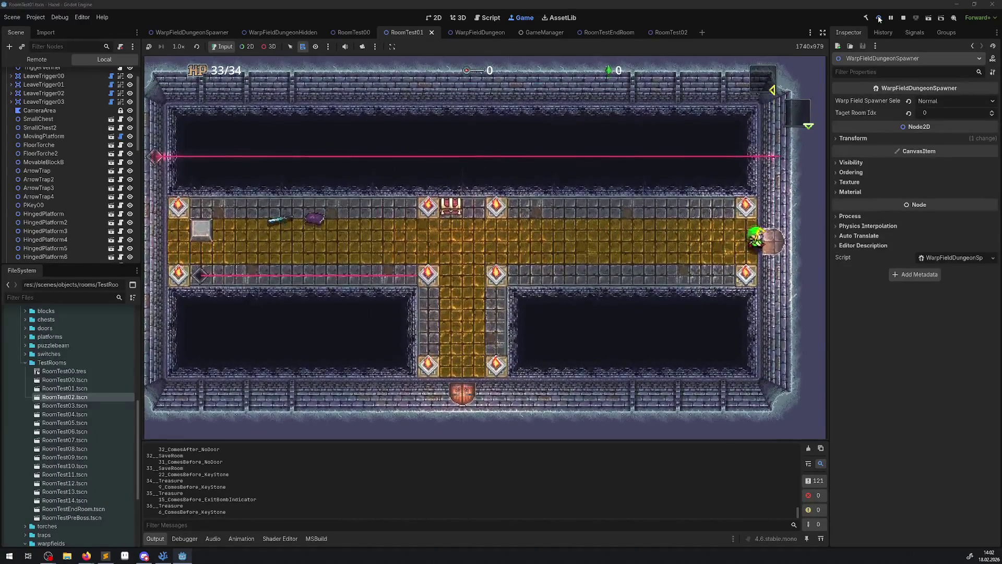
key(Right)
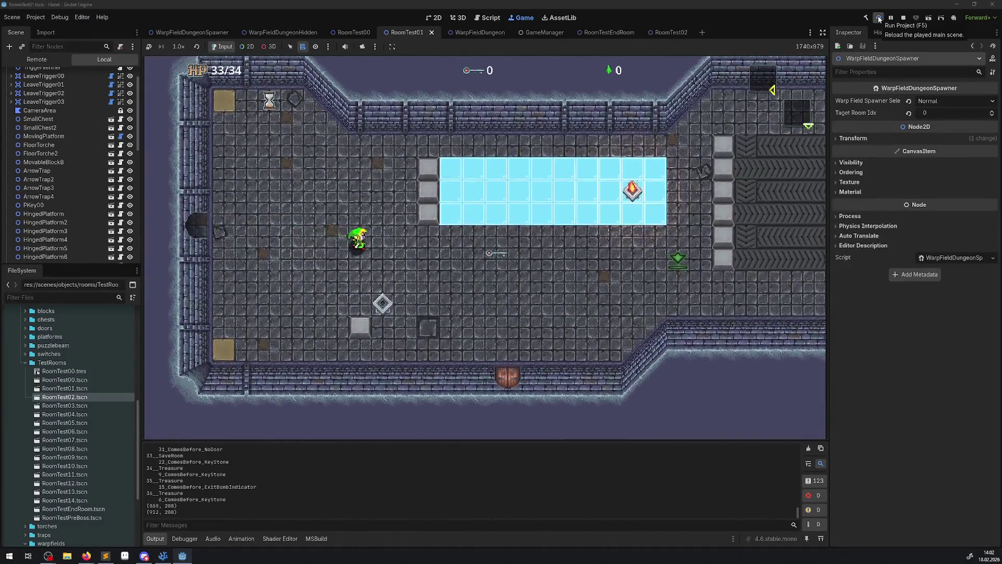
key(Right)
key(Down)
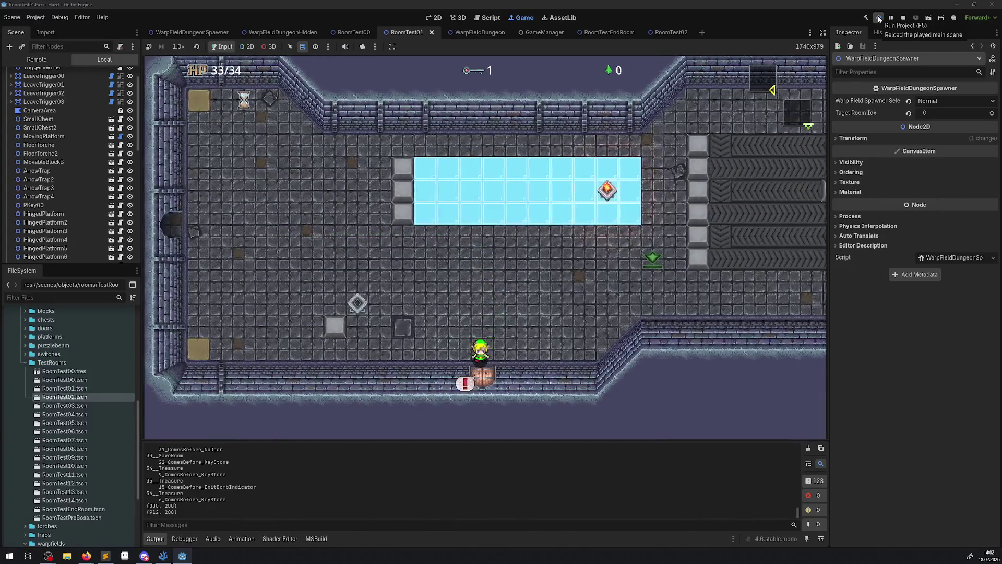
key(Down)
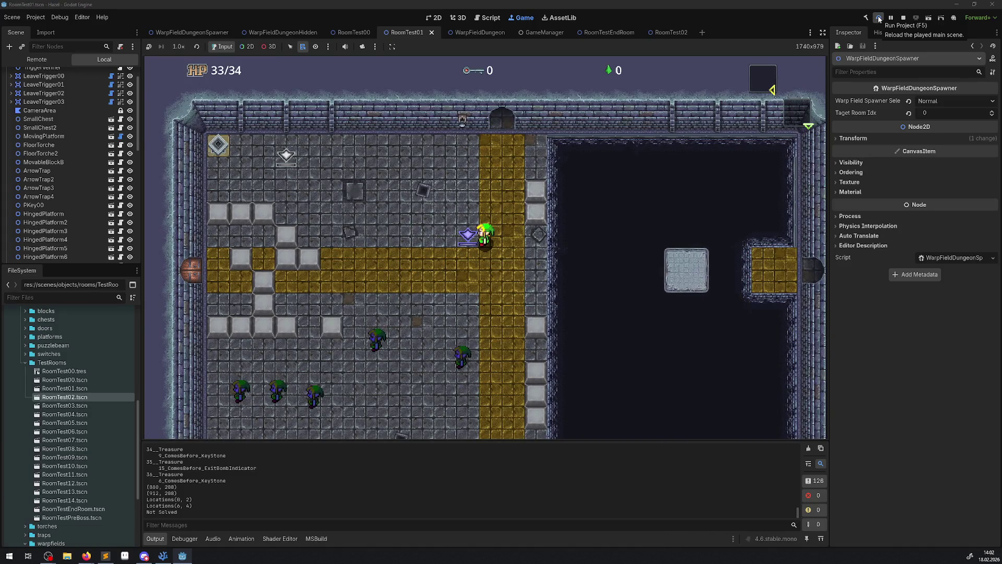
key(Up)
key(Right)
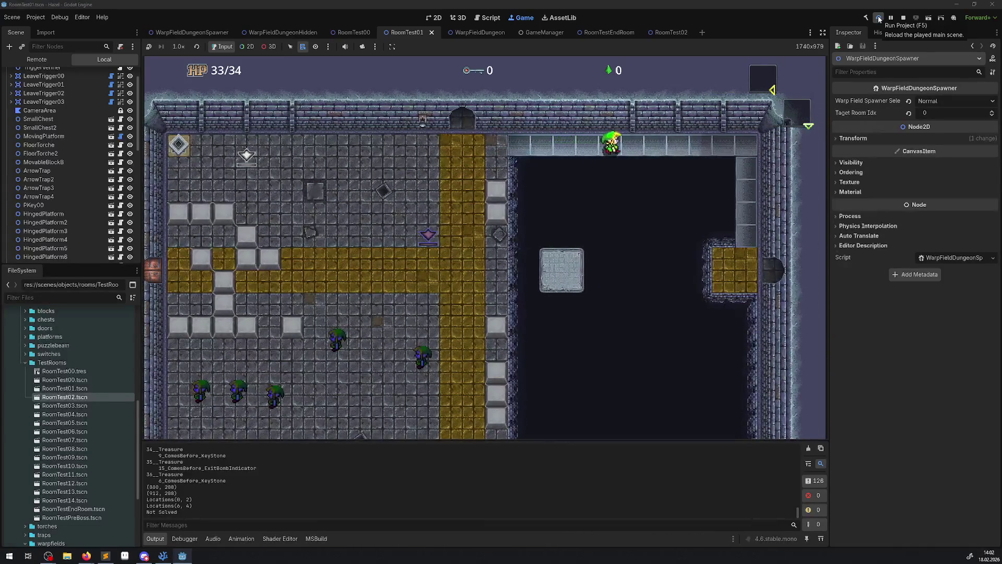
key(Right)
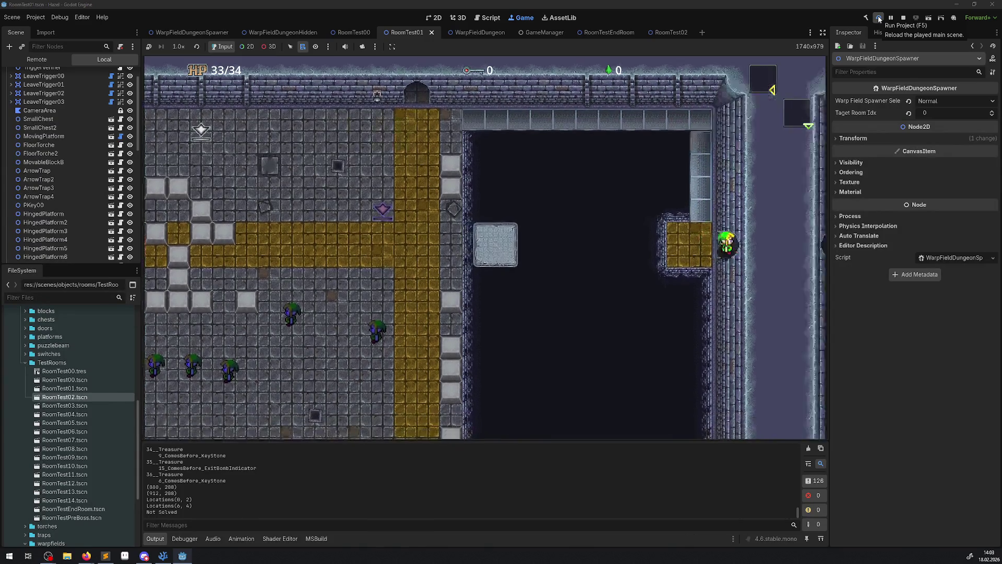
Step: Step onto the purple warp pad, then walk off and back onto it several times
key(Up)
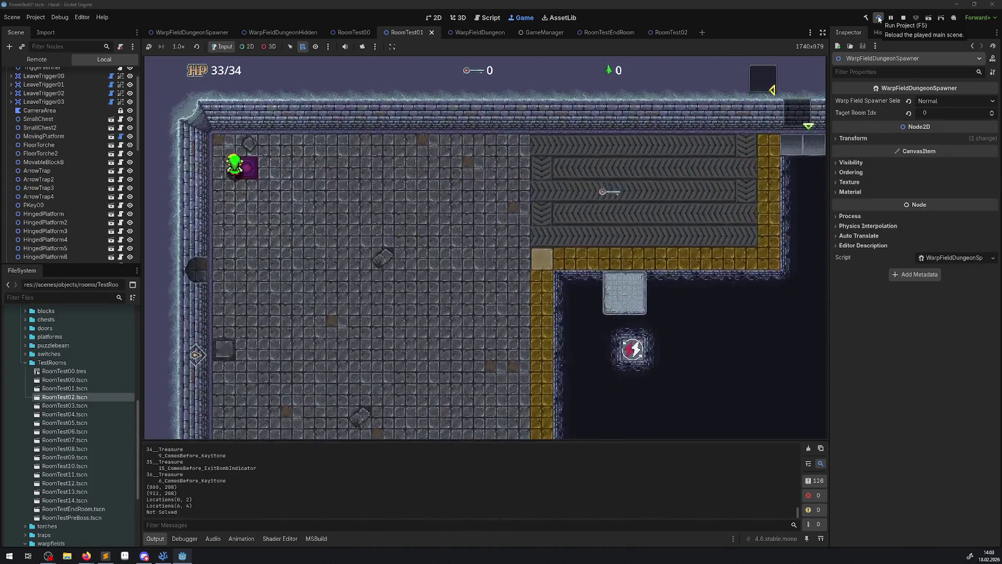
key(Up)
key(Left)
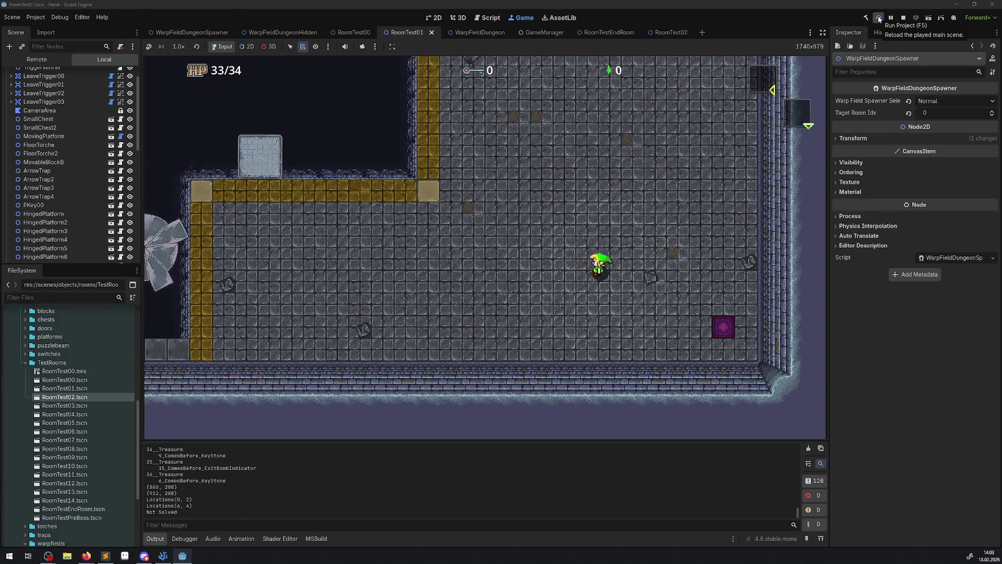
key(Left)
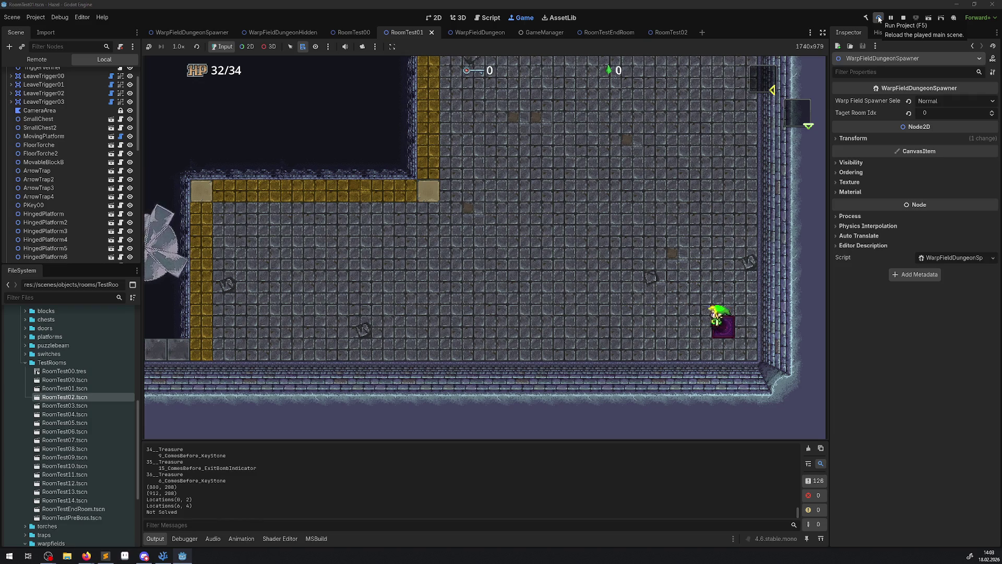
key(Right)
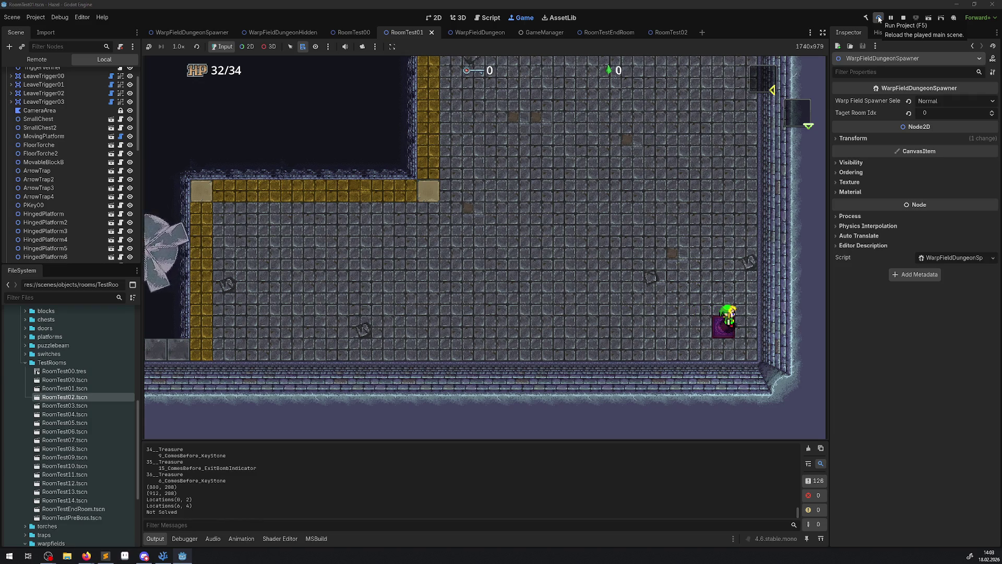
key(Left)
key(Right)
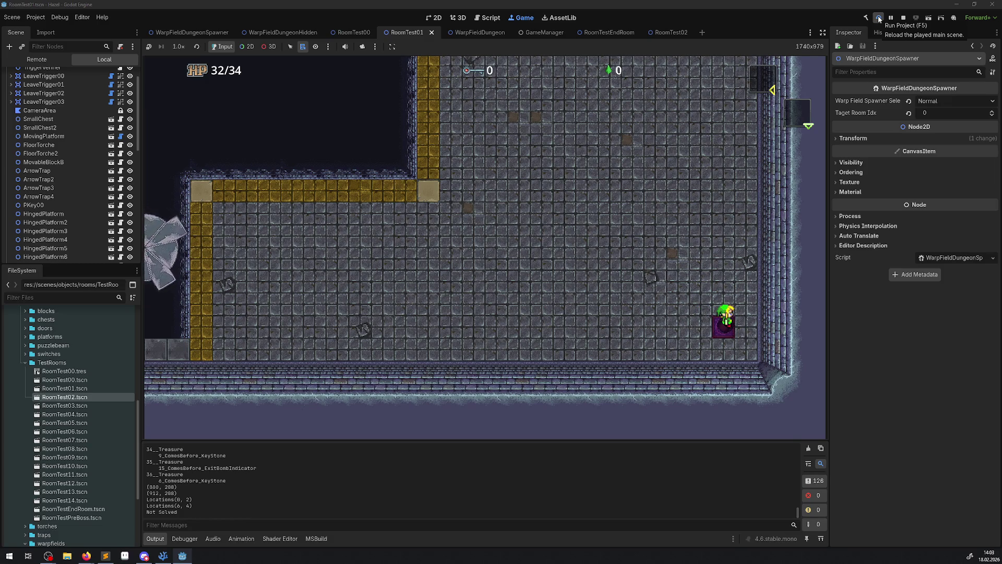
key(Left)
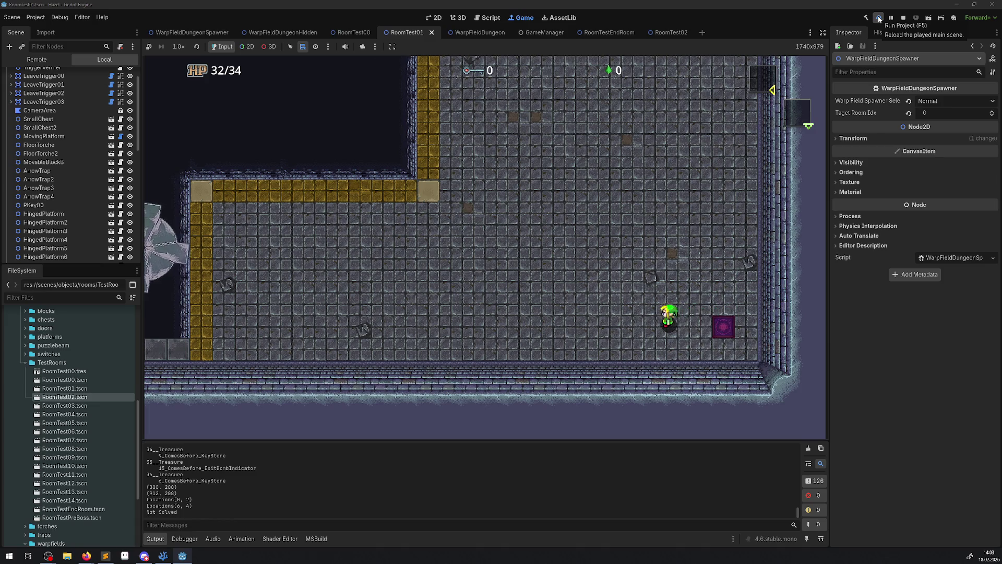
key(Right)
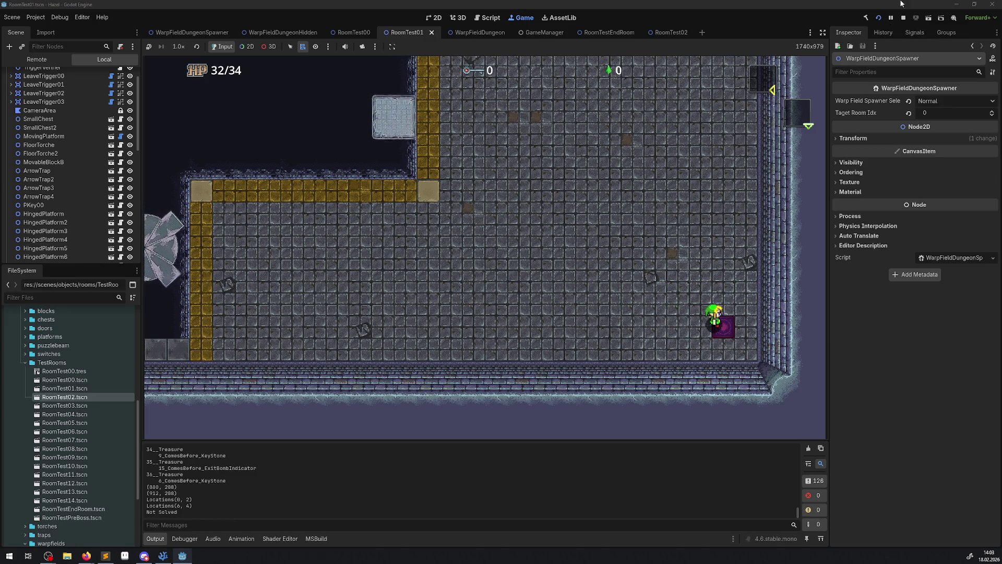
Step: Stop the playtest, return to VS Code and bring up the WarpFieldRoom.cs script
click(902, 19)
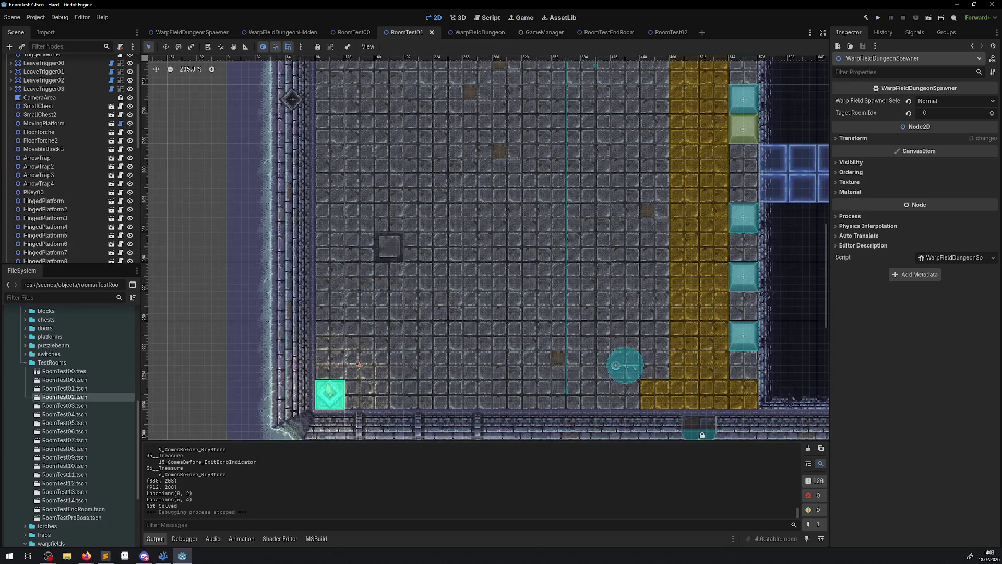
click(163, 555)
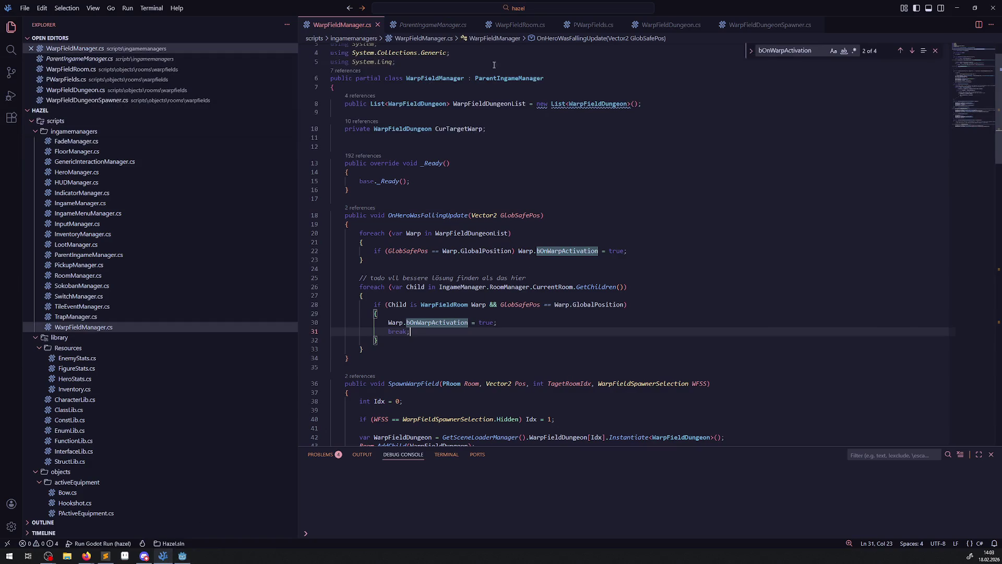
double_click(452, 322)
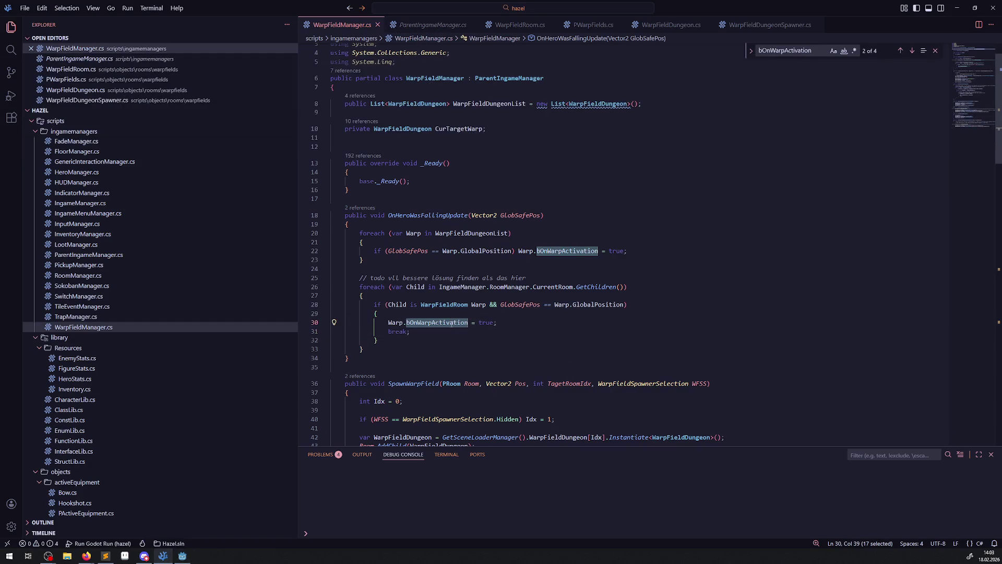
click(537, 31)
scroll(532, 313, down, 10)
scroll(532, 313, up, 10)
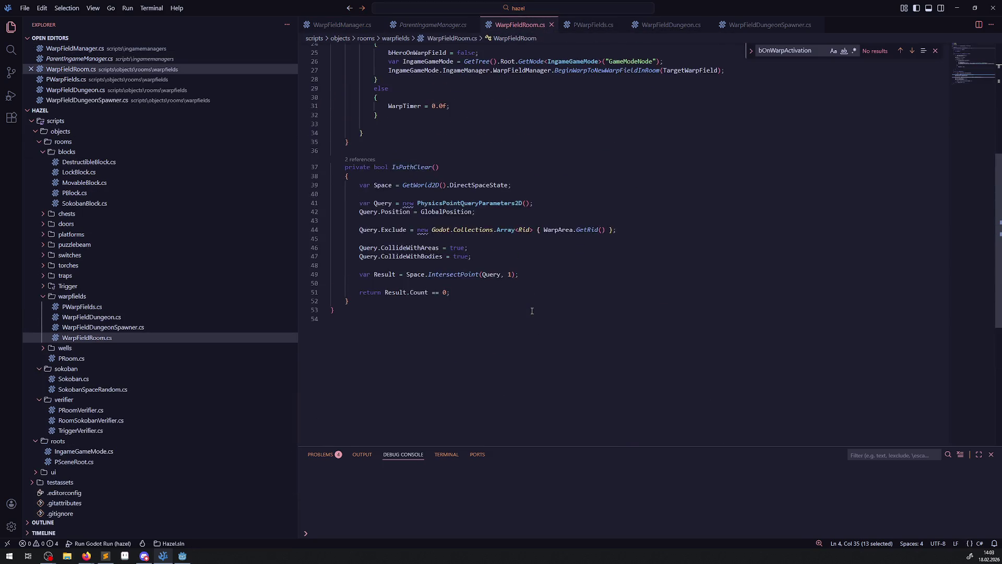
Step: Select the BeginWarpToNewWarpFieldInRoom call and view its code actions without choosing one
mouse_move(532, 313)
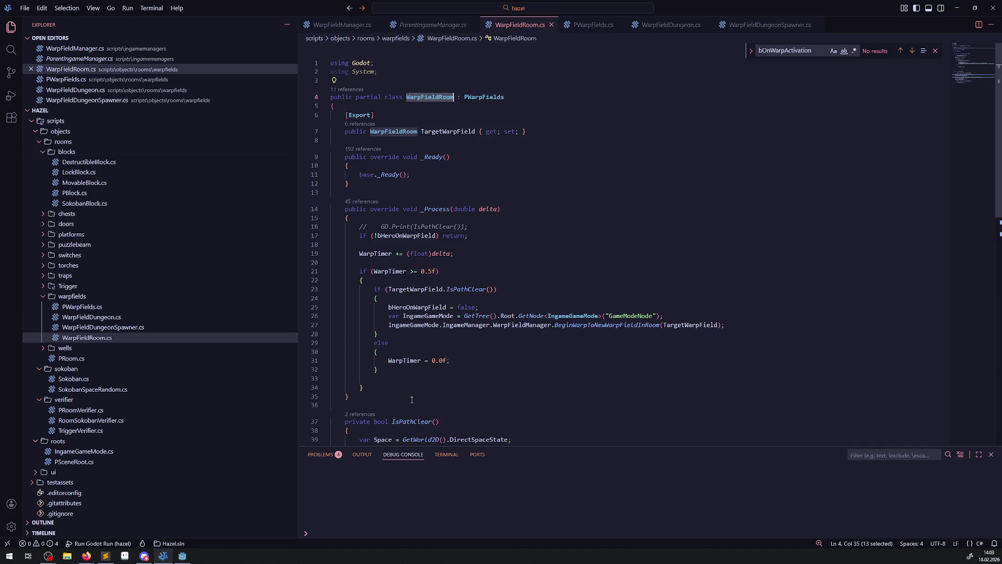
double_click(607, 325)
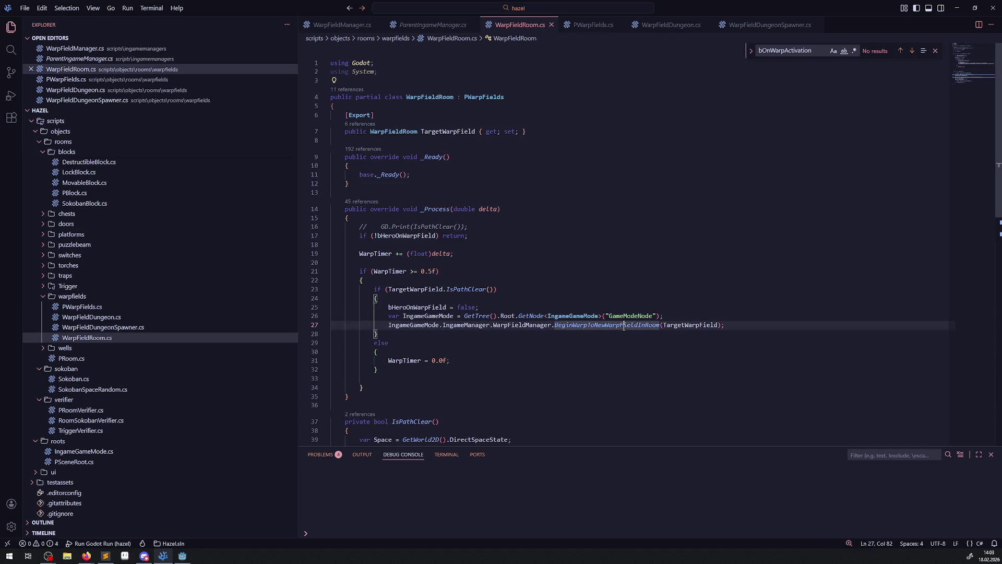
right_click(595, 326)
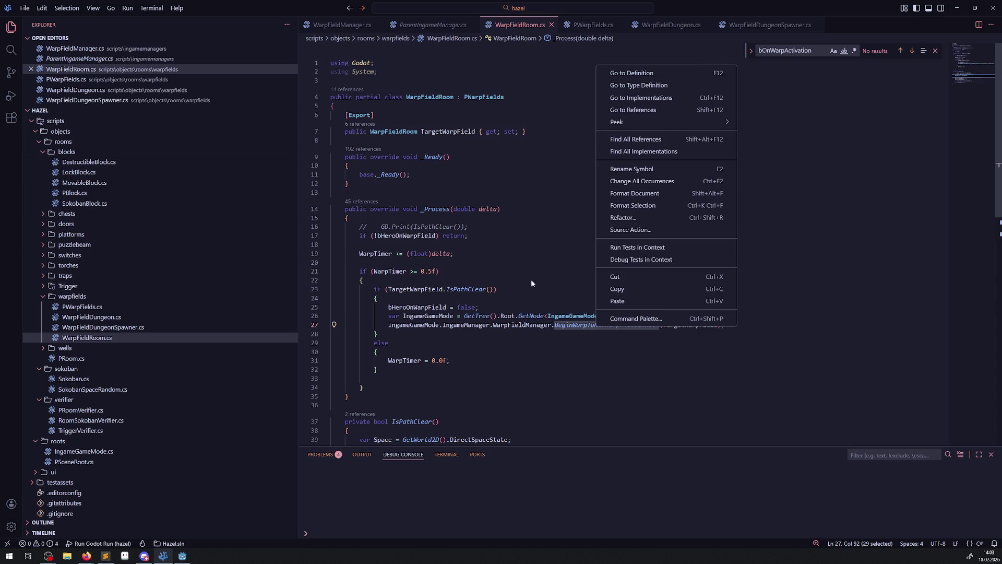
key(Escape)
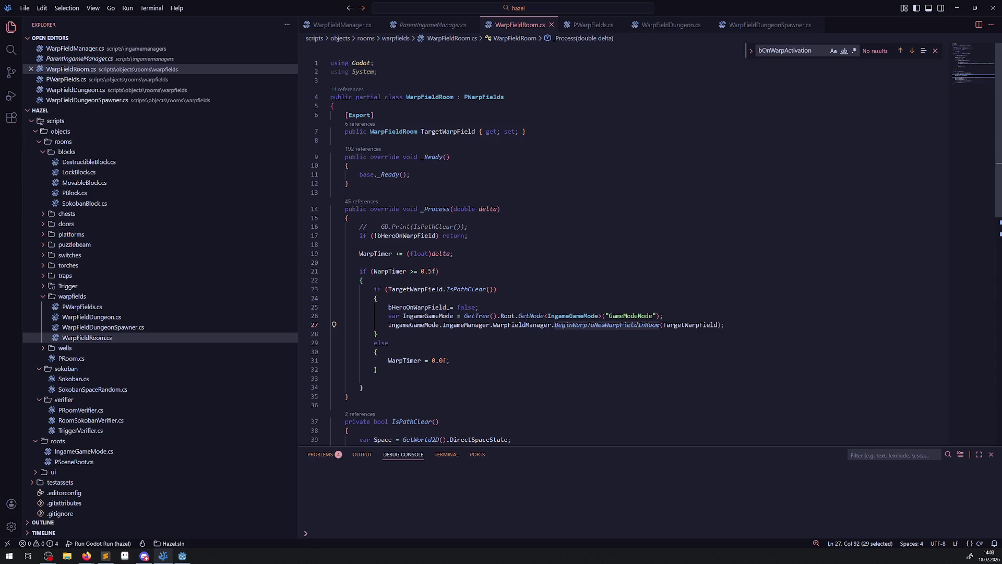
Step: Highlight the uses of bHeroOnWarpField, then switch to the WarpFieldDungeon.cs script
mouse_move(466, 292)
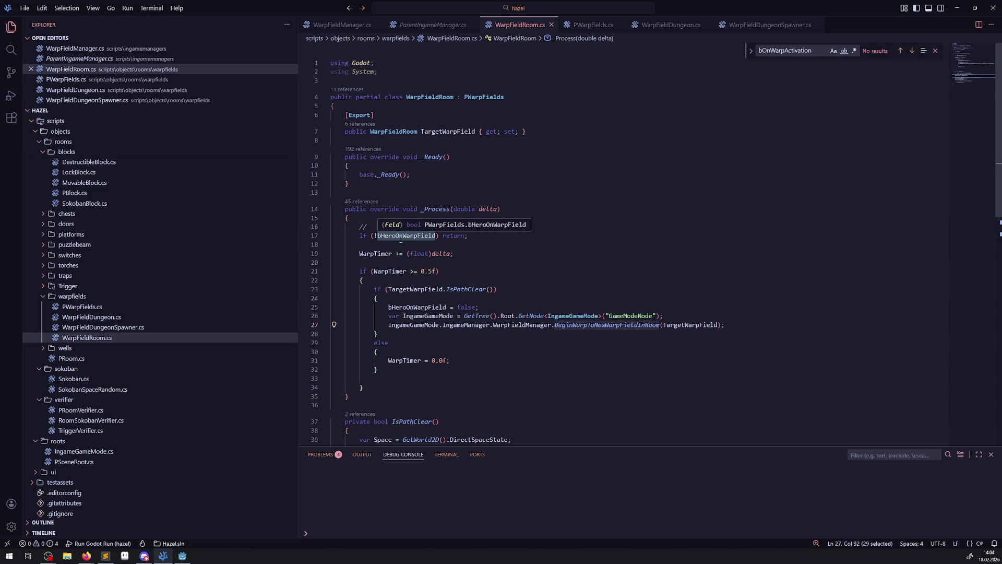
double_click(402, 238)
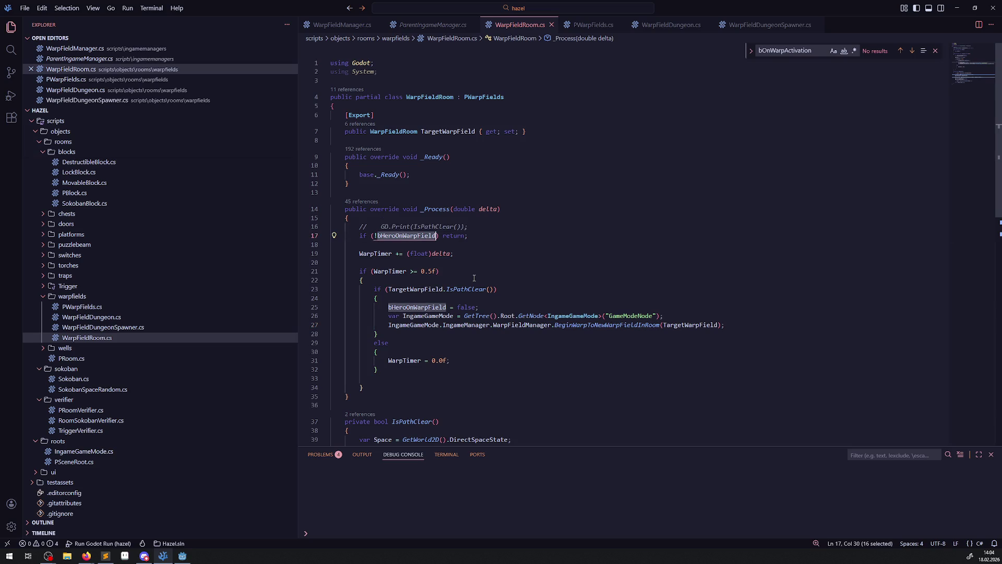
mouse_move(423, 311)
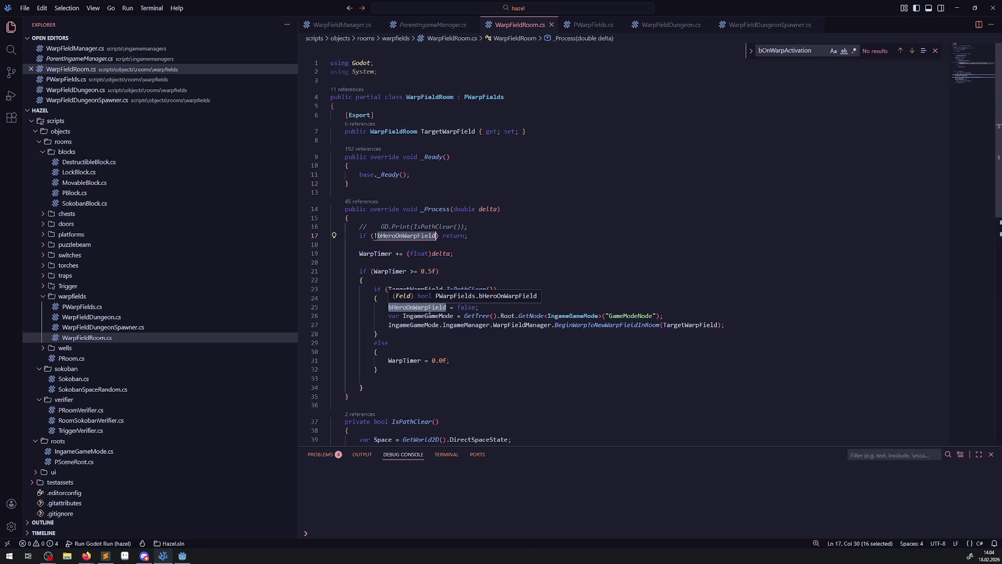
scroll(429, 311, down, 3)
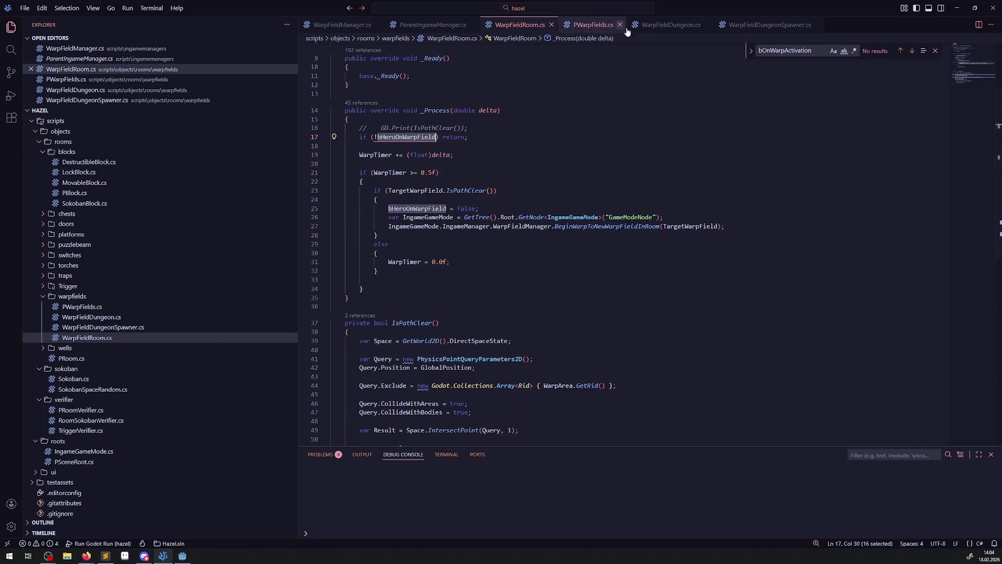
click(671, 25)
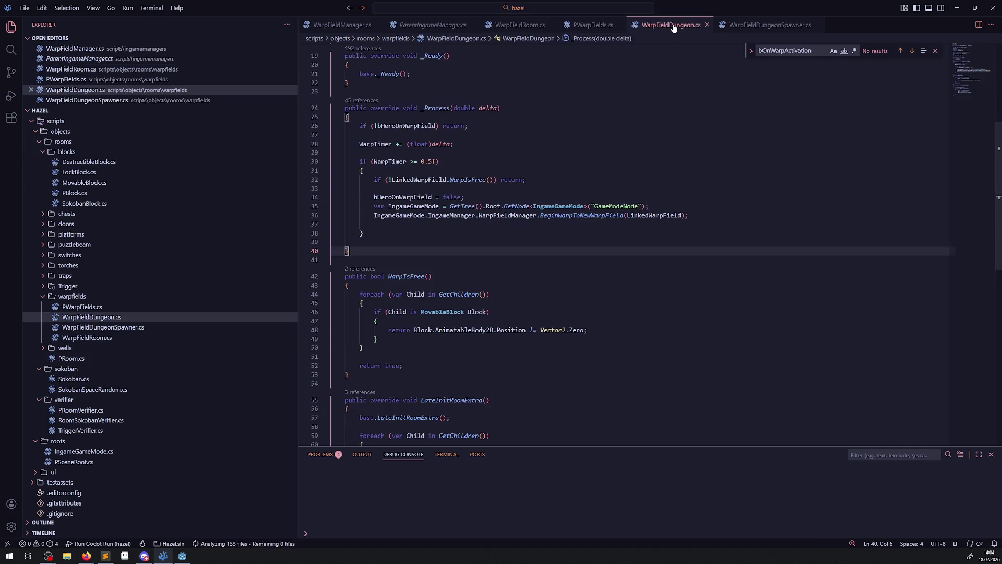
Step: Jump from the dungeon's BeginWarpToNewWarpField call to its definition in WarpFieldManager.cs and read through it
double_click(409, 196)
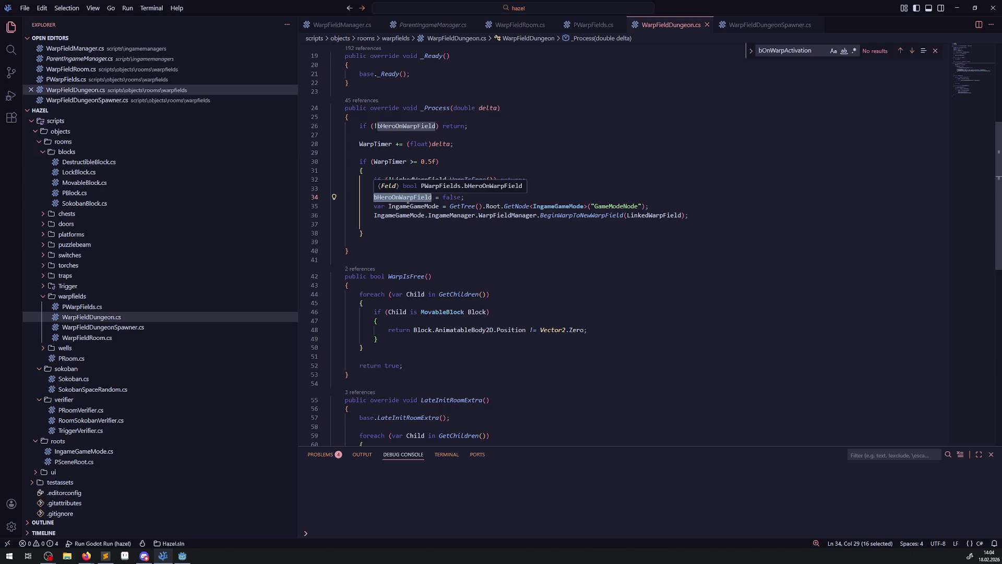
scroll(470, 225, down, 2)
scroll(495, 237, up, 1)
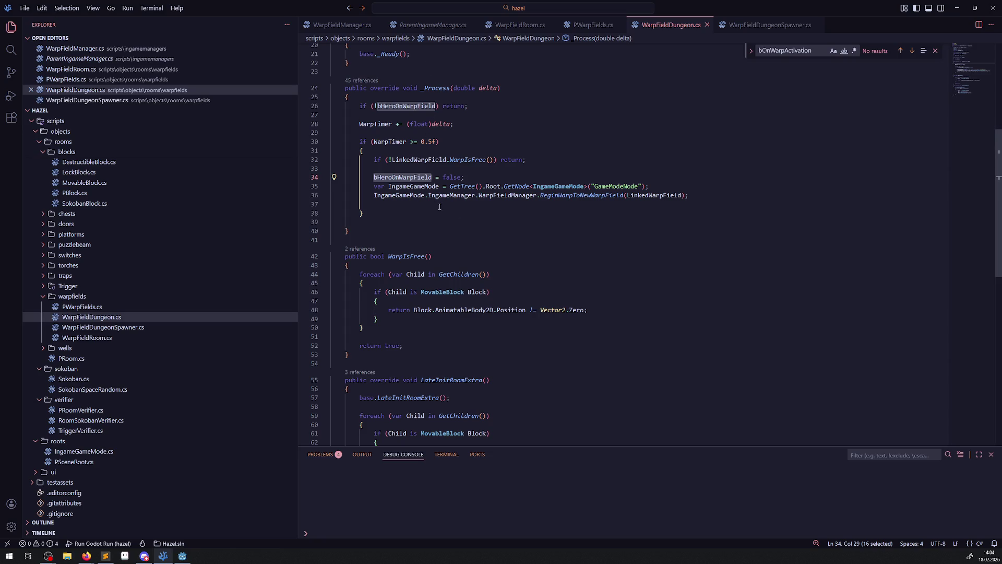
scroll(419, 196, down, 1)
right_click(587, 176)
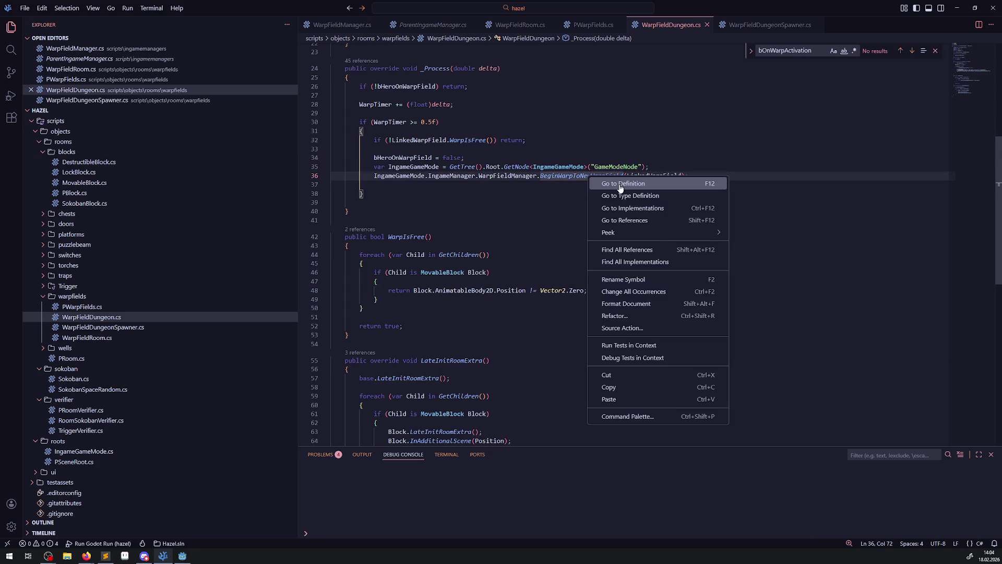
click(620, 187)
scroll(497, 261, down, 2)
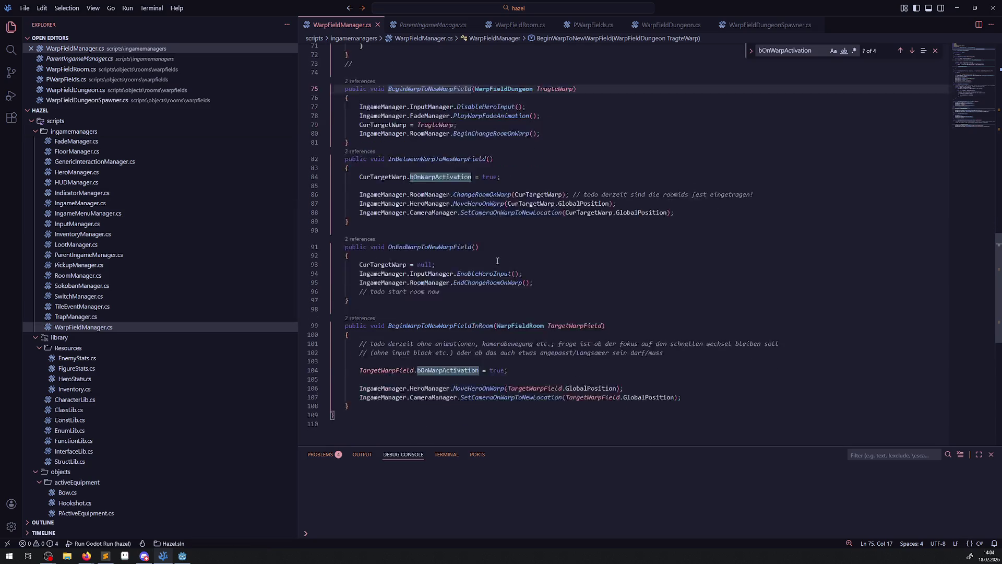
scroll(498, 261, down, 2)
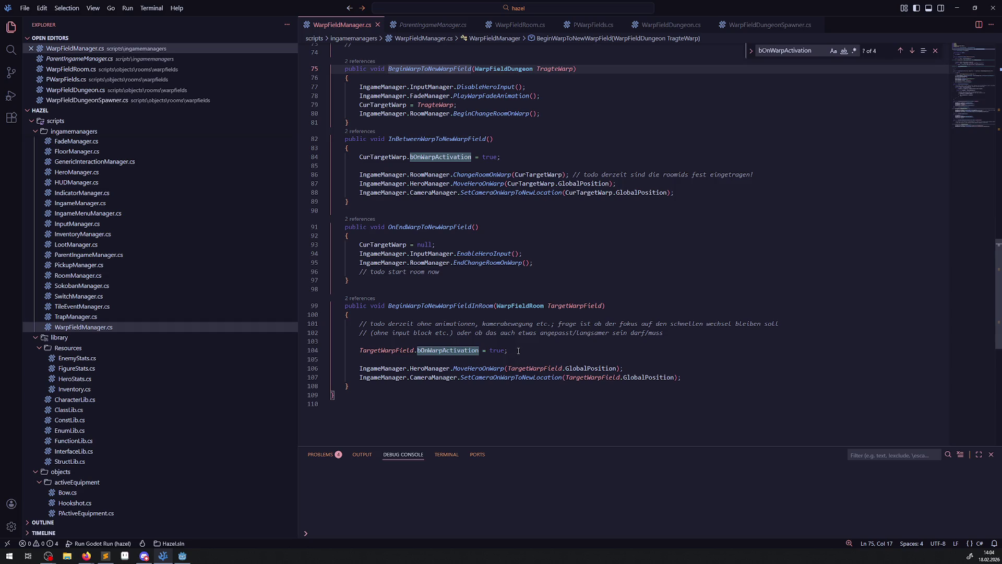
scroll(518, 350, up, 7)
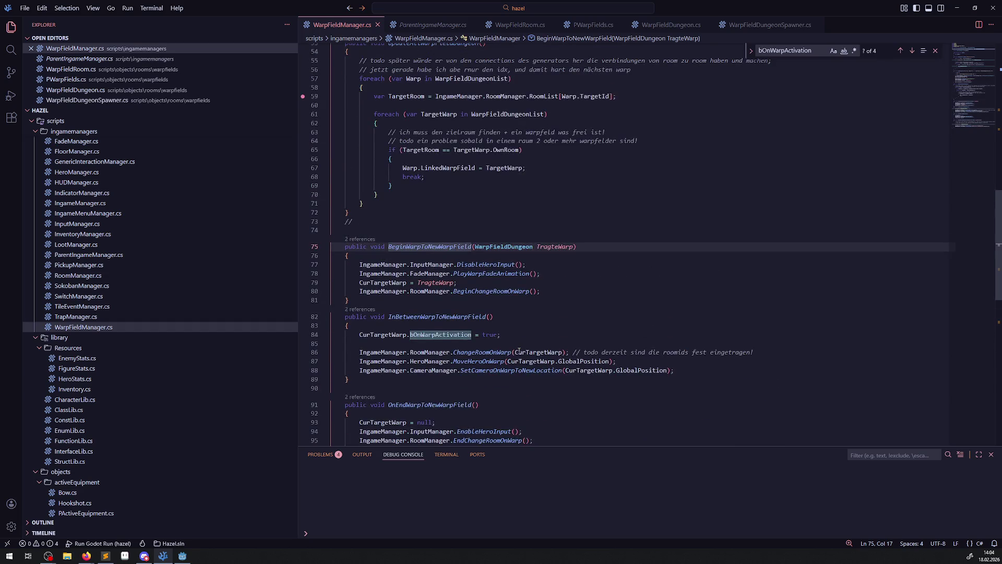
scroll(518, 351, down, 3)
scroll(519, 351, down, 2)
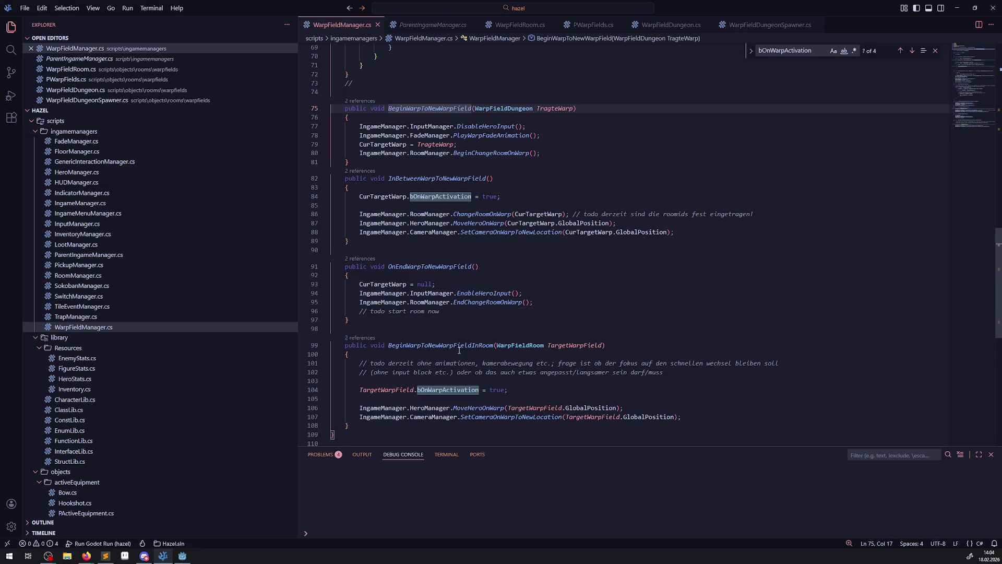
mouse_move(484, 391)
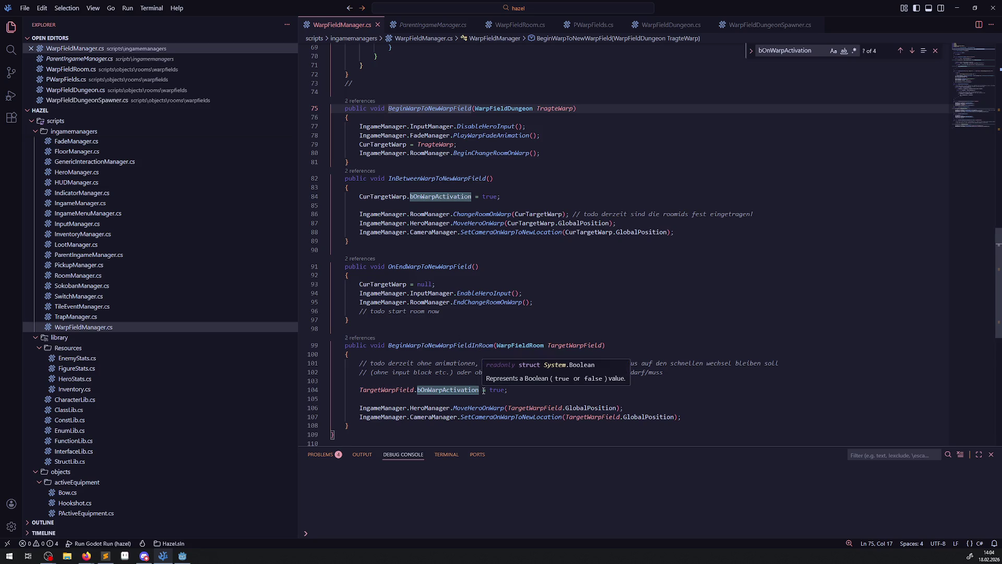
Step: Glance over ParentIngameManager.cs and WarpFieldRoom.cs, then bring up PWarpFields.cs
click(423, 31)
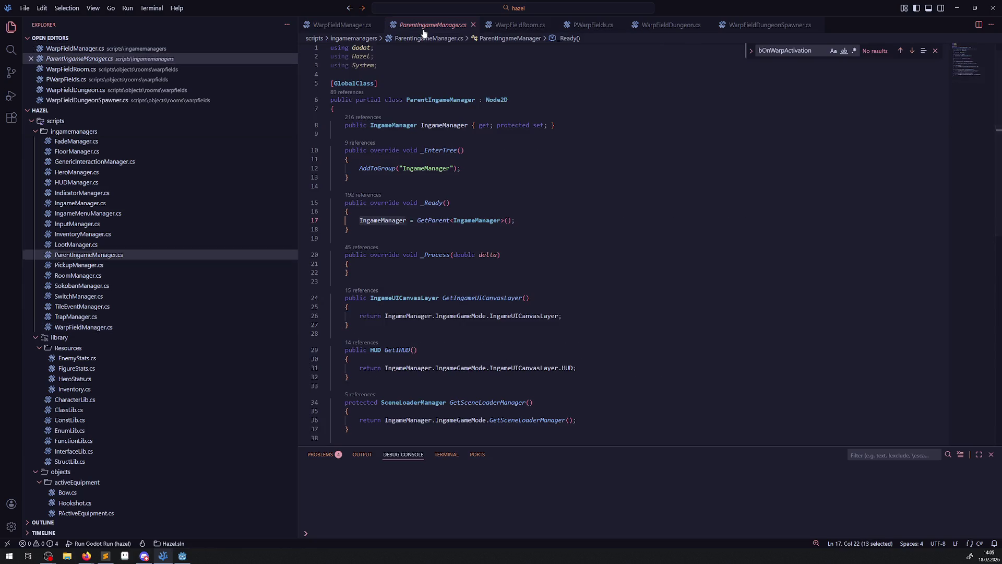
click(523, 26)
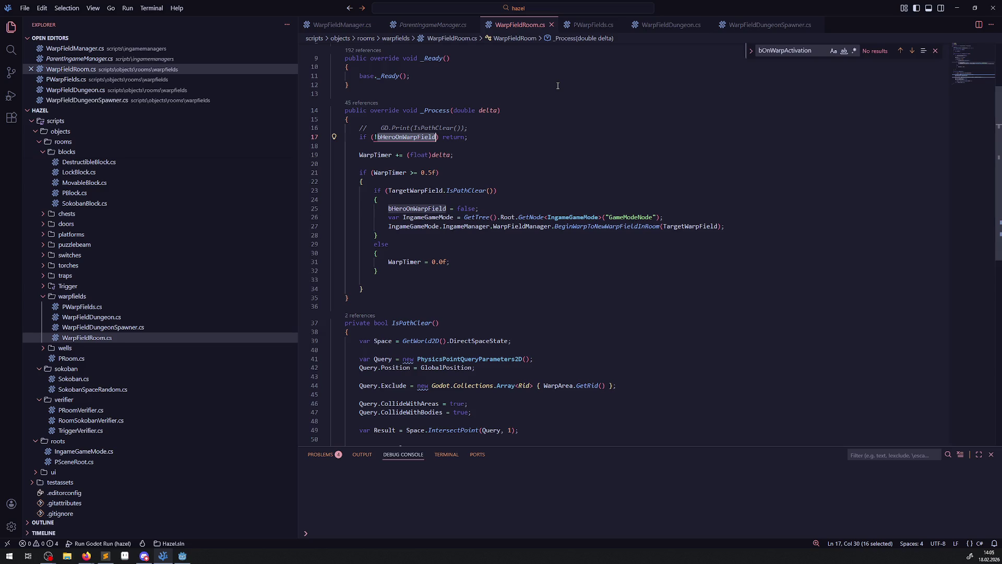
scroll(454, 92, up, 1)
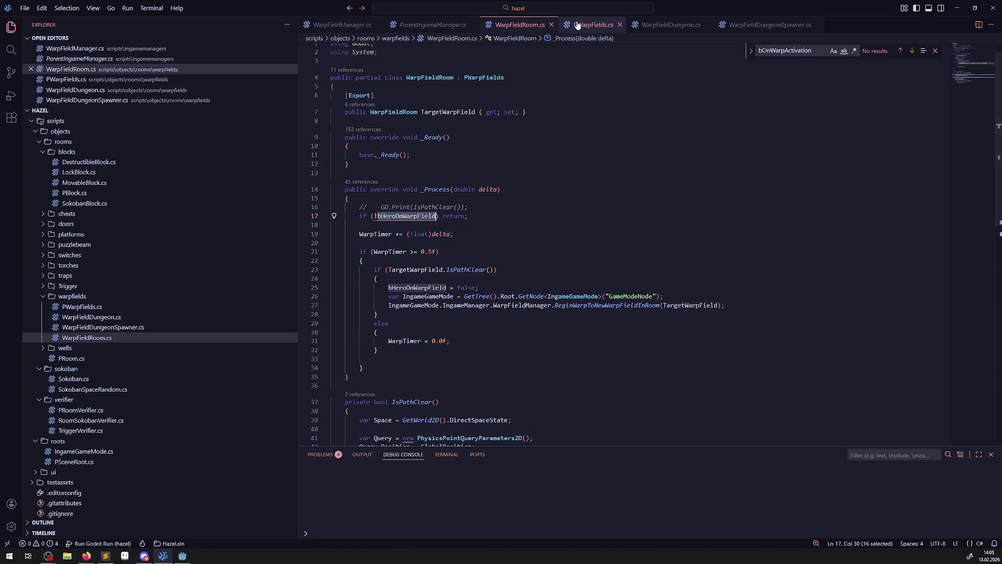
click(593, 25)
scroll(409, 208, up, 5)
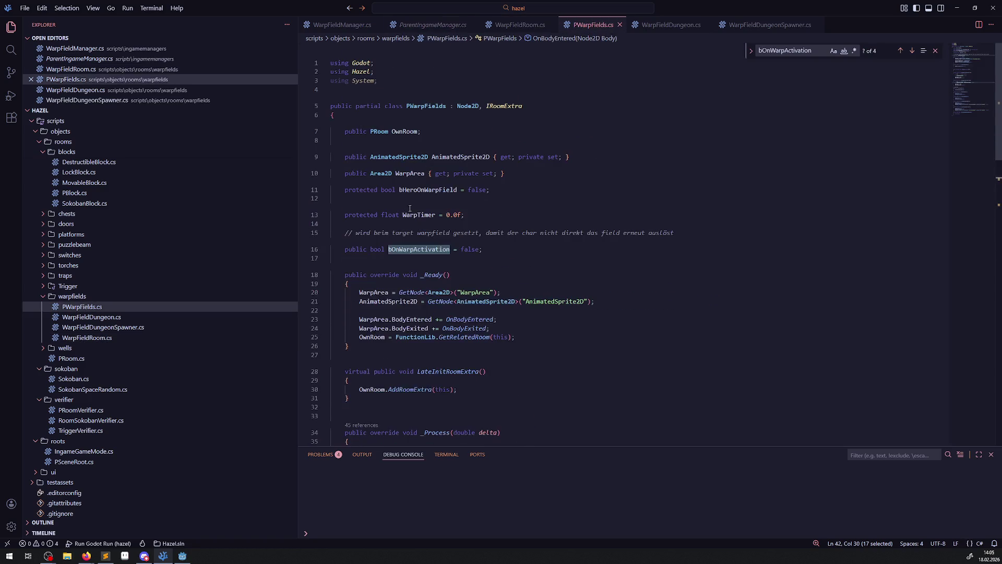
Step: Peek all 11 bOnWarpActivation references and inspect the line 51 reset and line 42 early return
right_click(418, 250)
click(458, 260)
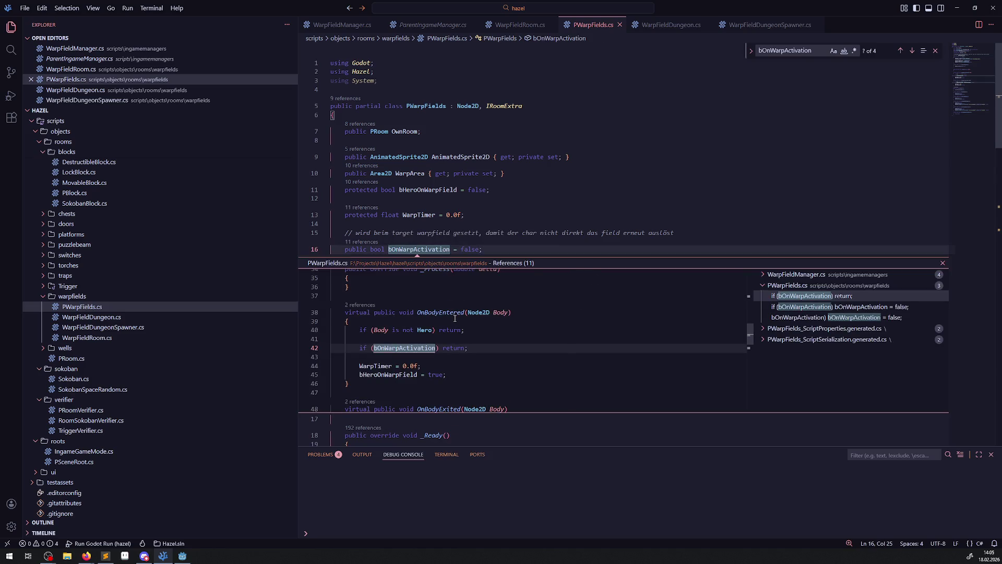
mouse_move(452, 316)
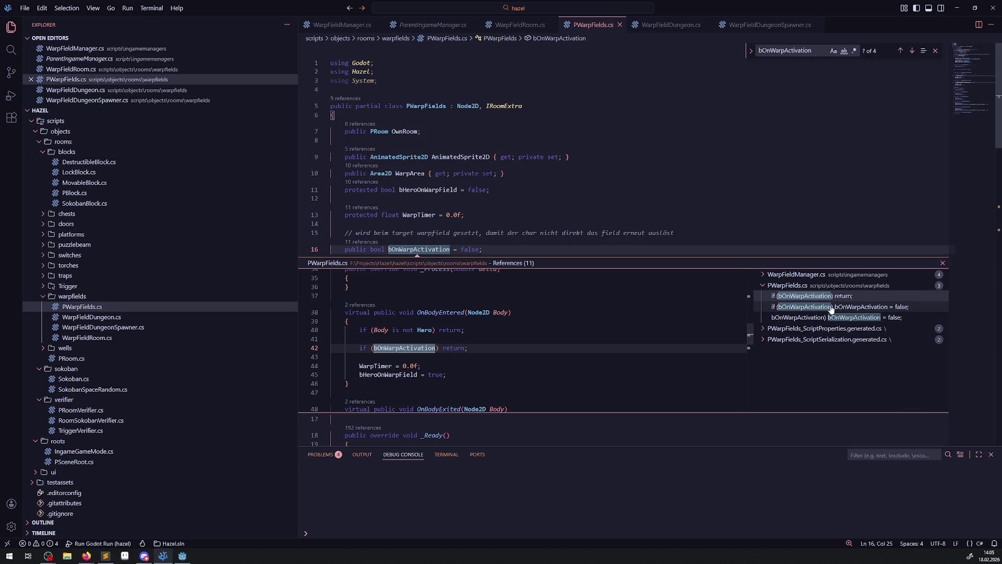
click(802, 307)
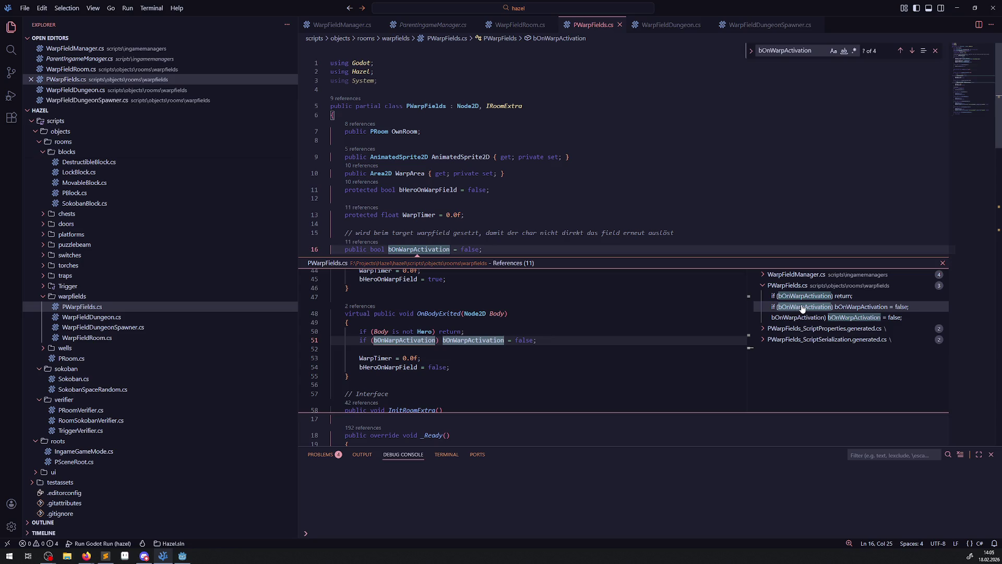
click(812, 298)
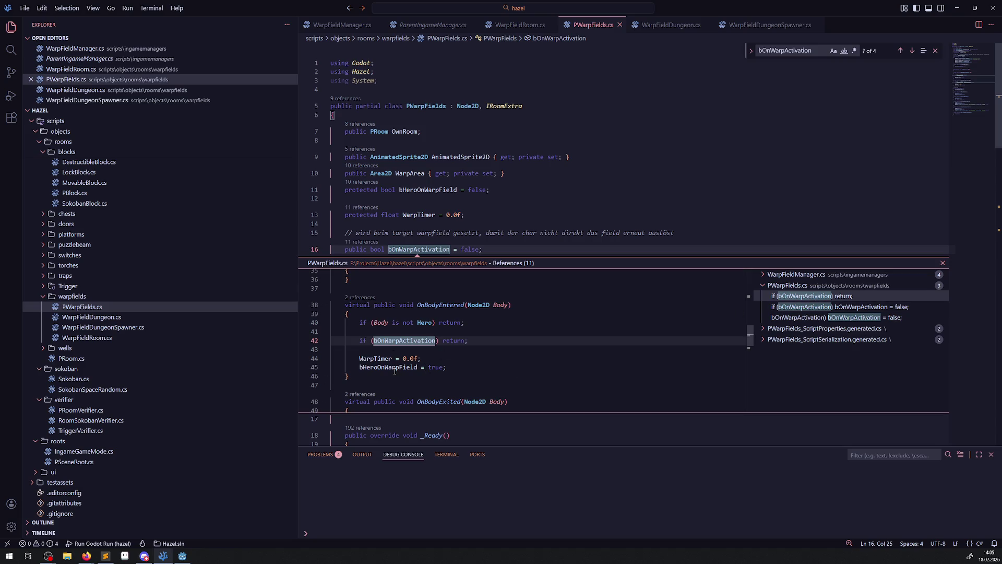
mouse_move(400, 368)
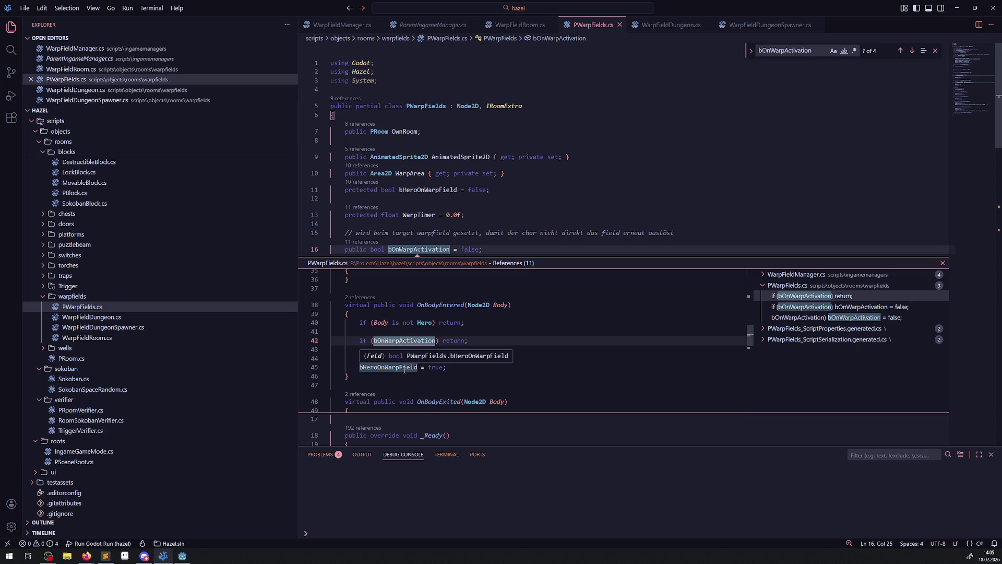
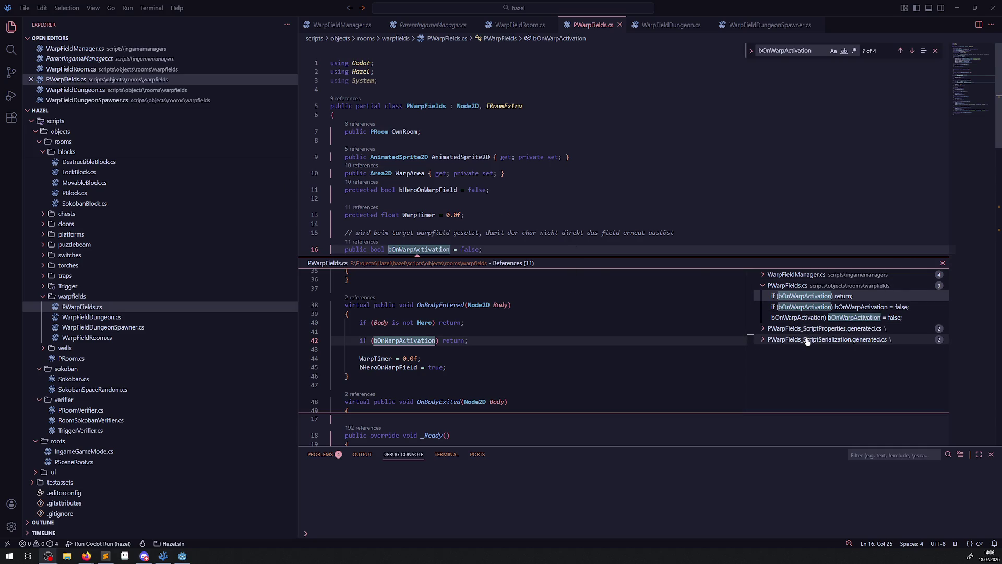
Step: Preview each bOnWarpActivation reference in WarpFieldManager.cs (lines 22, 30, 84) and PWarpFields.cs
click(767, 277)
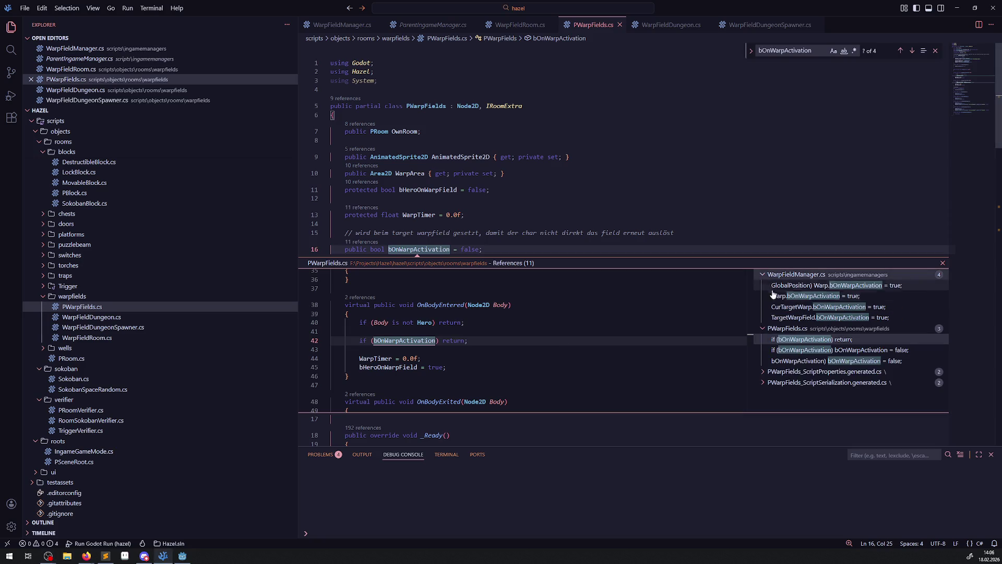
click(810, 318)
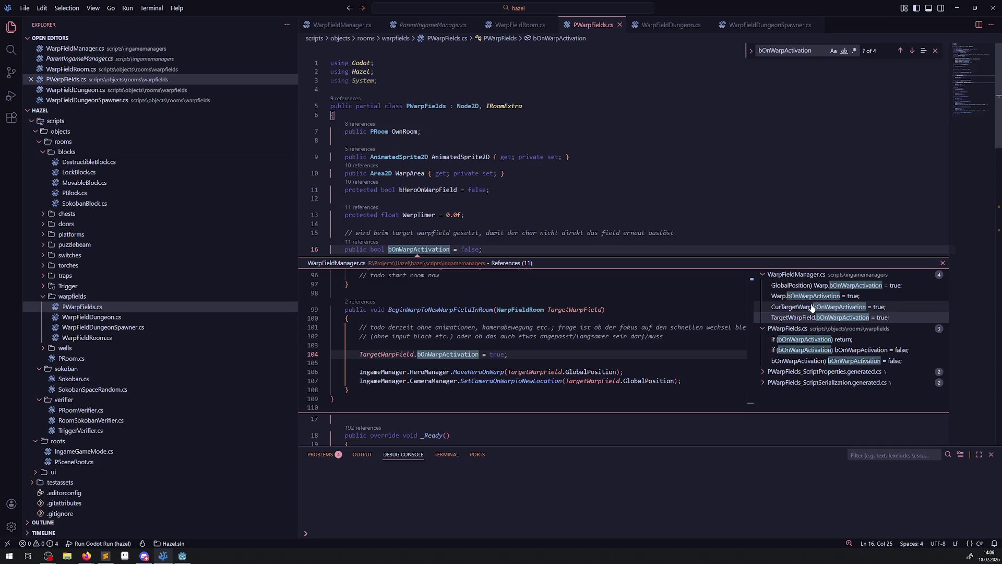
click(811, 306)
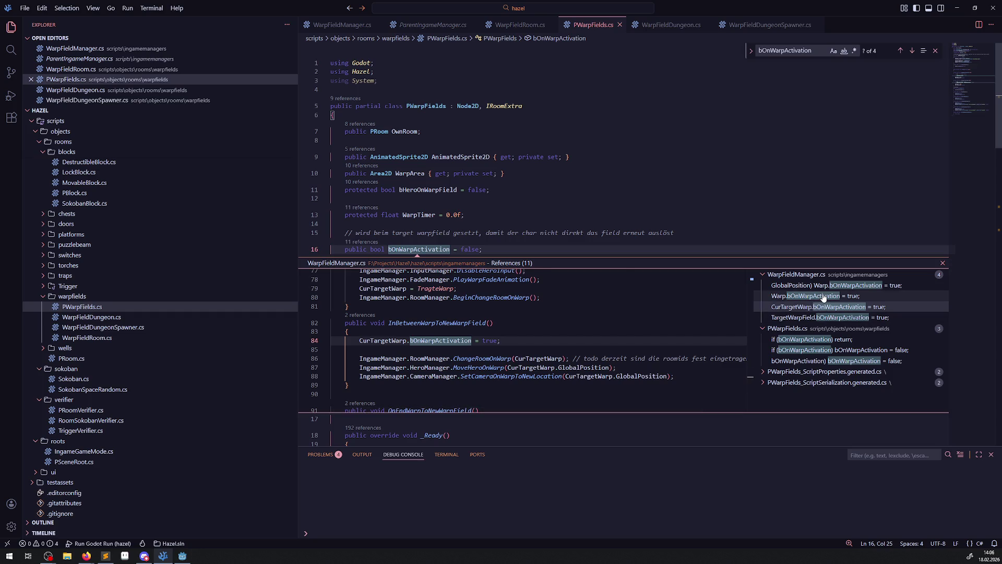
click(823, 296)
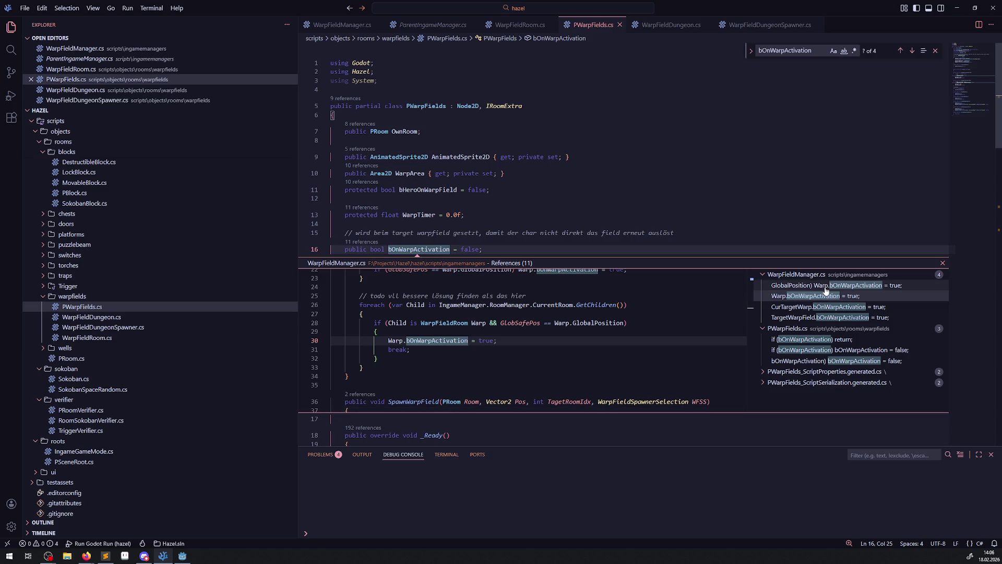
scroll(618, 347, up, 2)
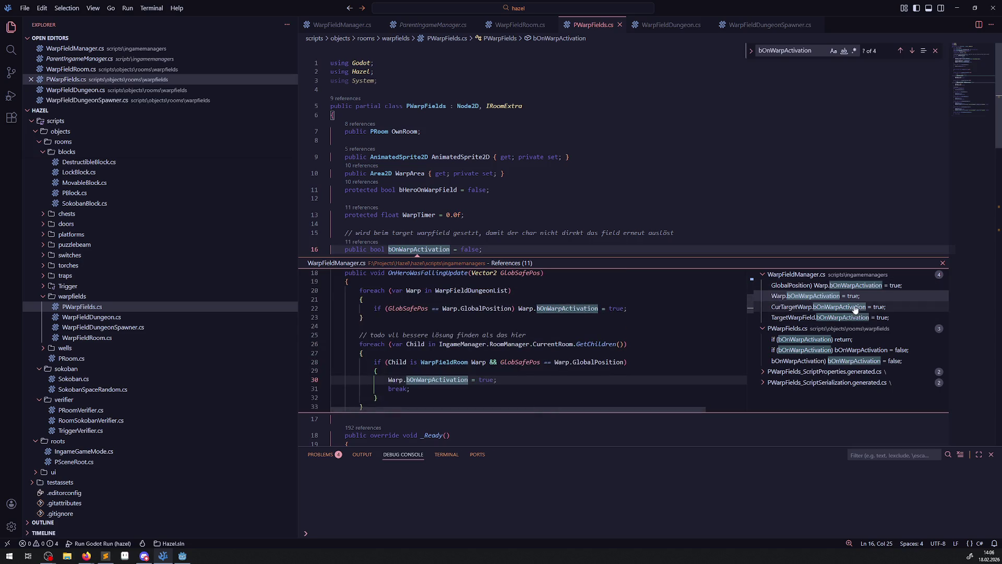
click(820, 286)
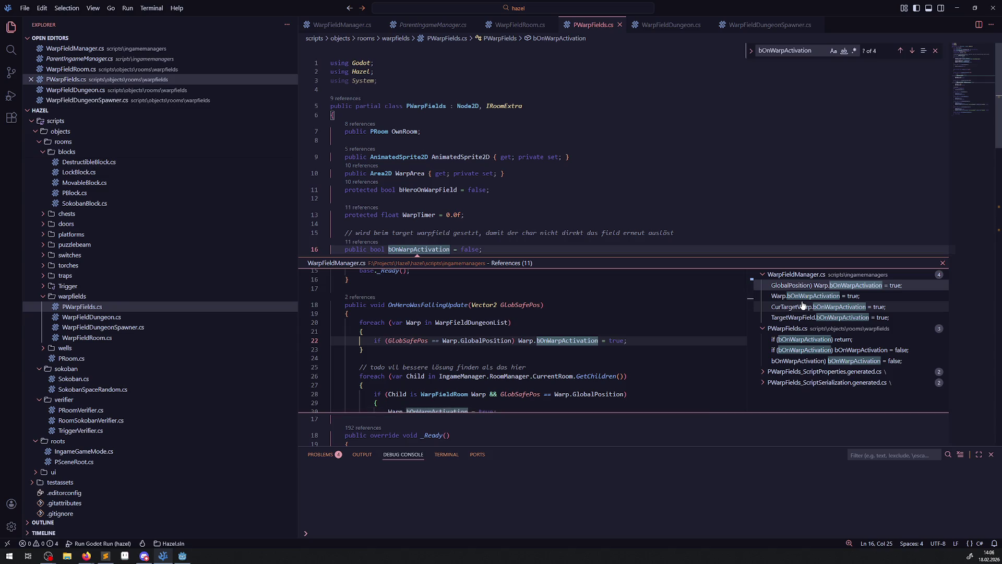
click(818, 342)
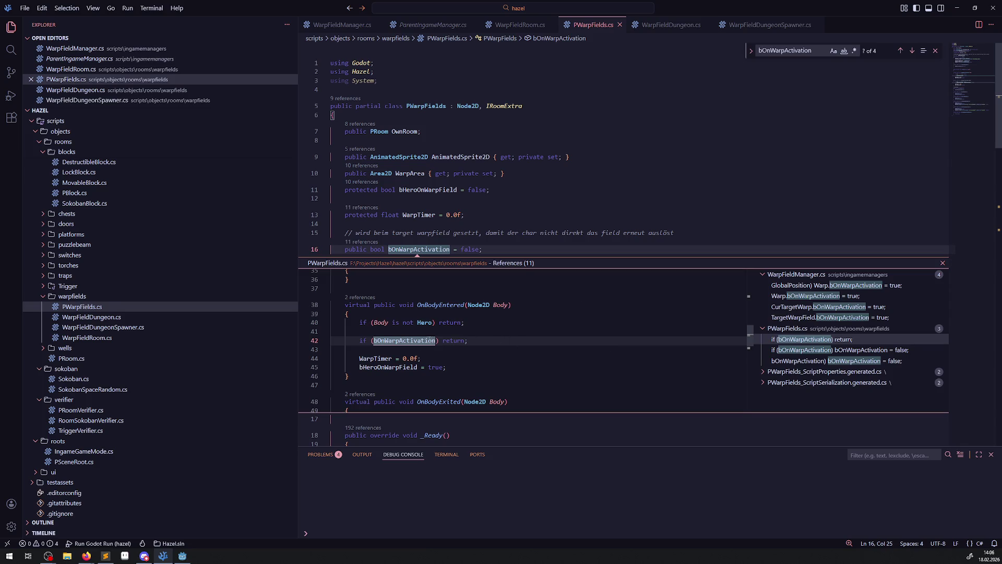
Step: Open PWarpFields.cs at OnBodyEntered, highlight bHeroOnWarpField, then switch back to Godot
double_click(392, 367)
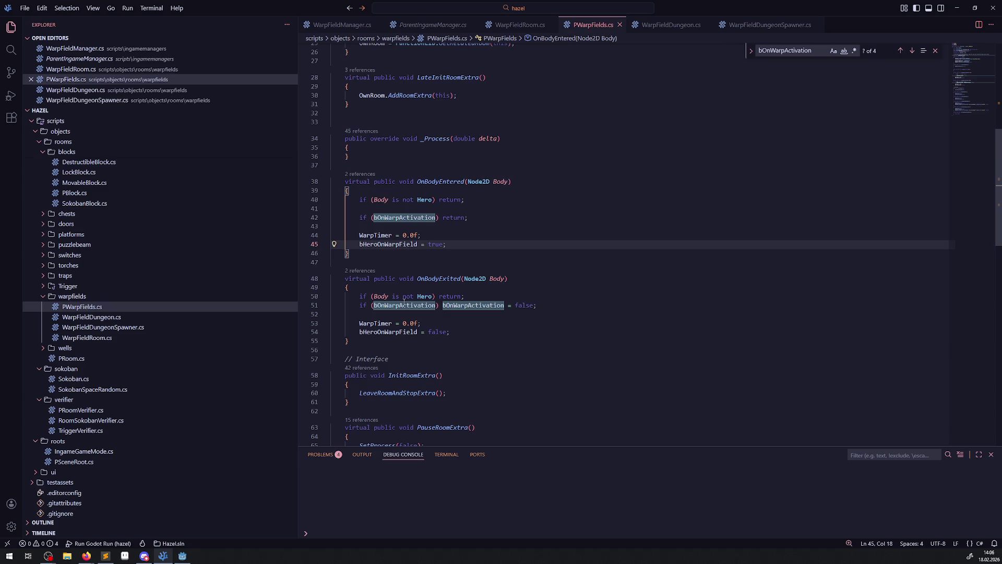
double_click(396, 245)
scroll(485, 377, up, 7)
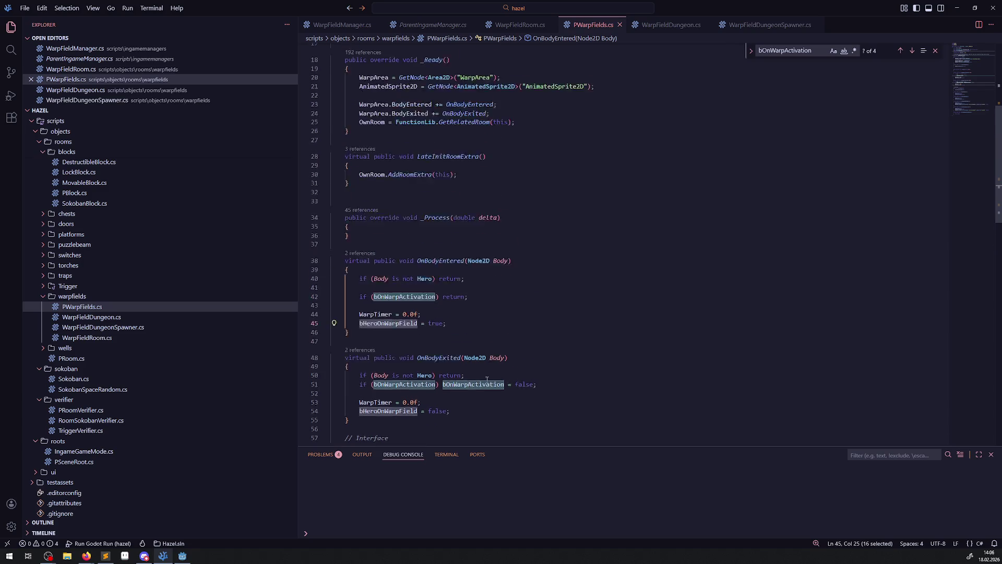
scroll(488, 366, down, 6)
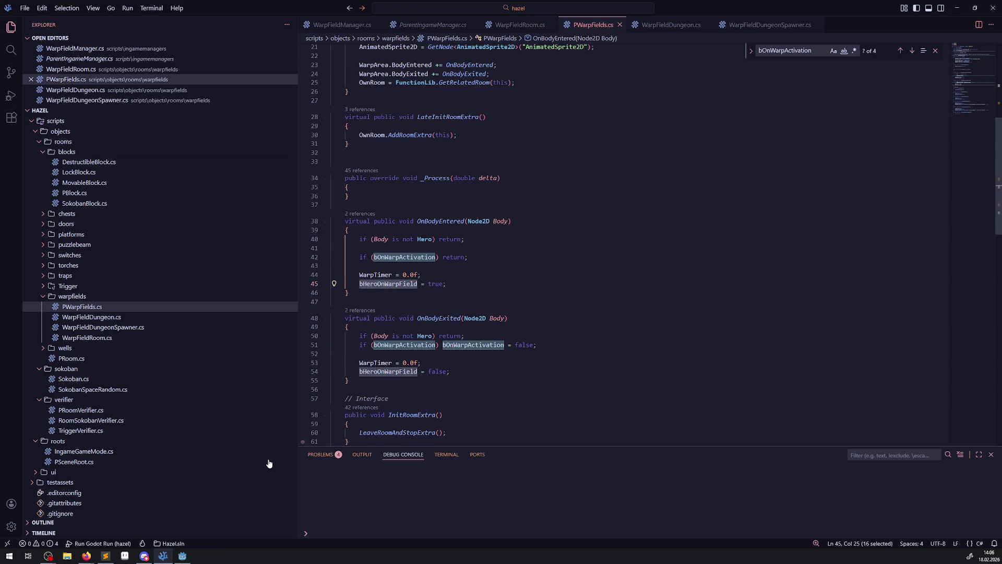
mouse_move(175, 560)
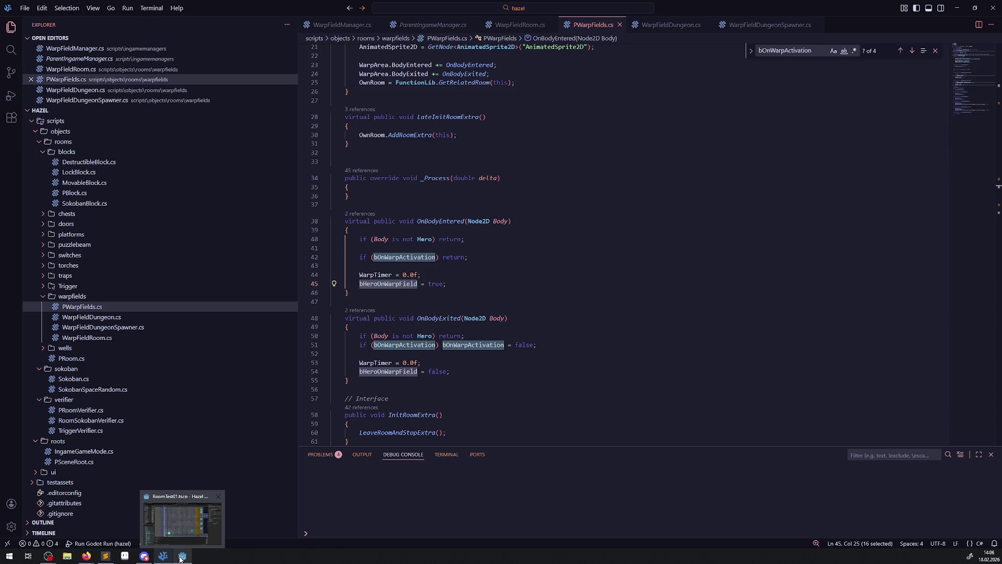
click(180, 557)
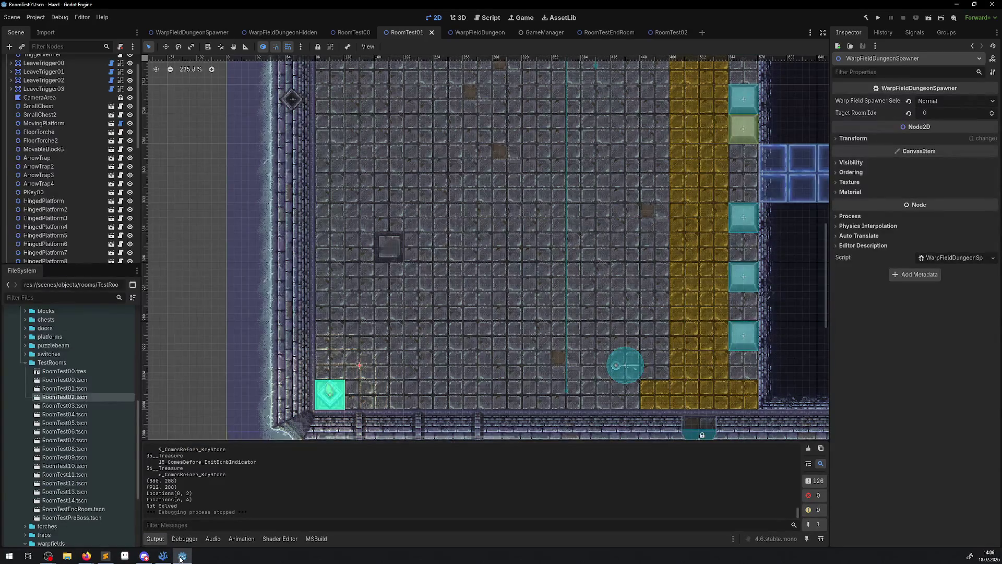
Step: Build and run Hazel, walking the hero over the ice bridge and out the east doorway
click(866, 18)
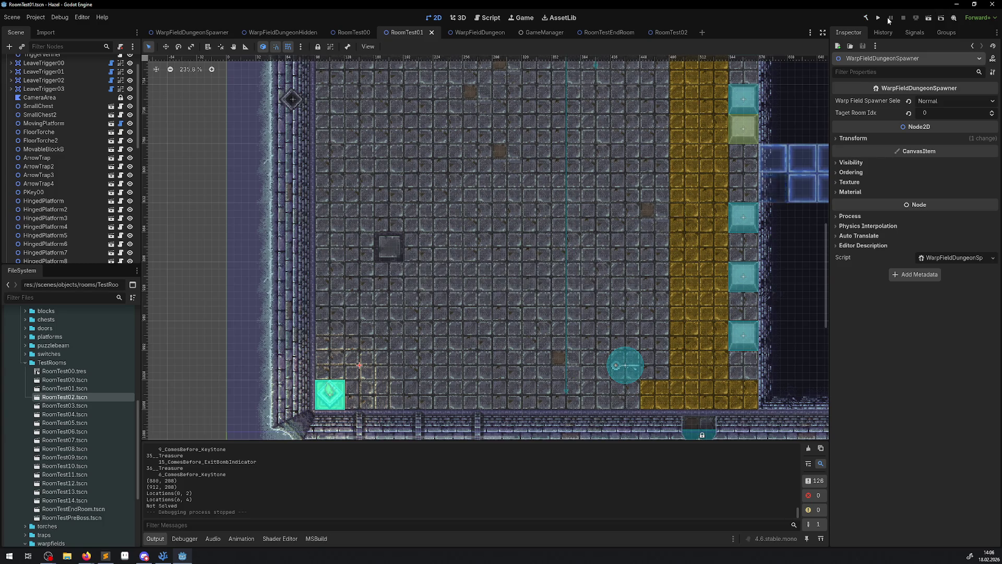
click(879, 18)
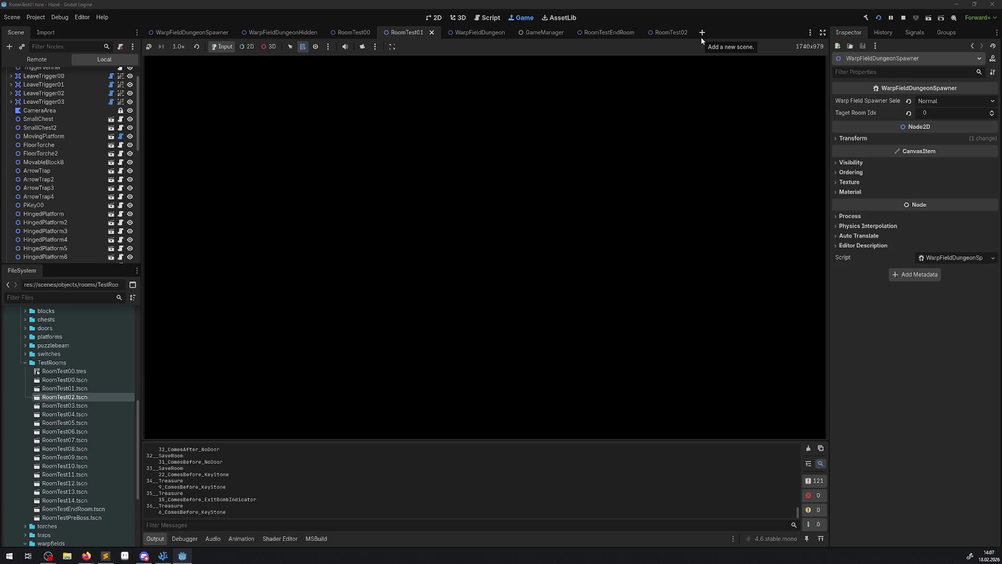
key(Up)
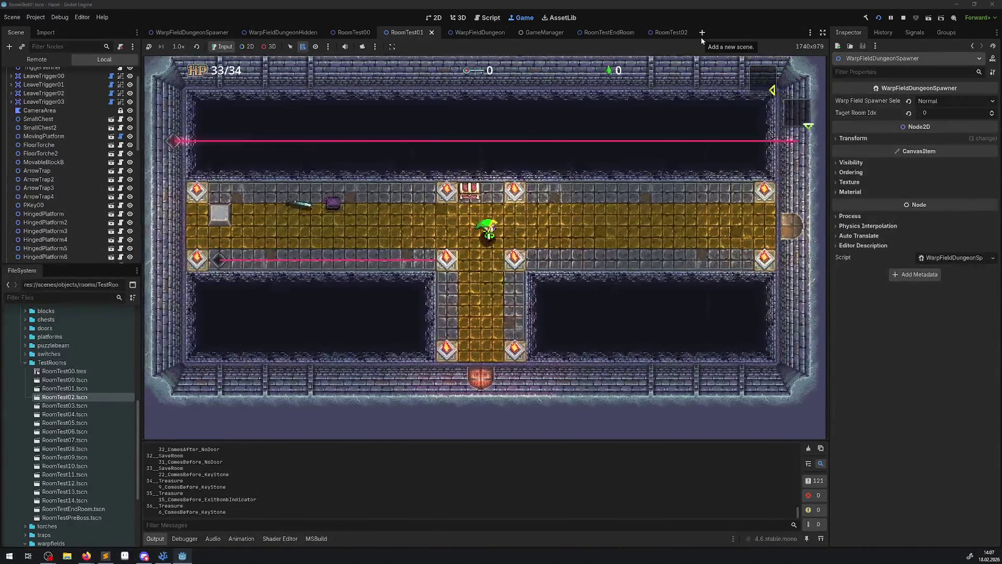
key(Right)
key(Right)
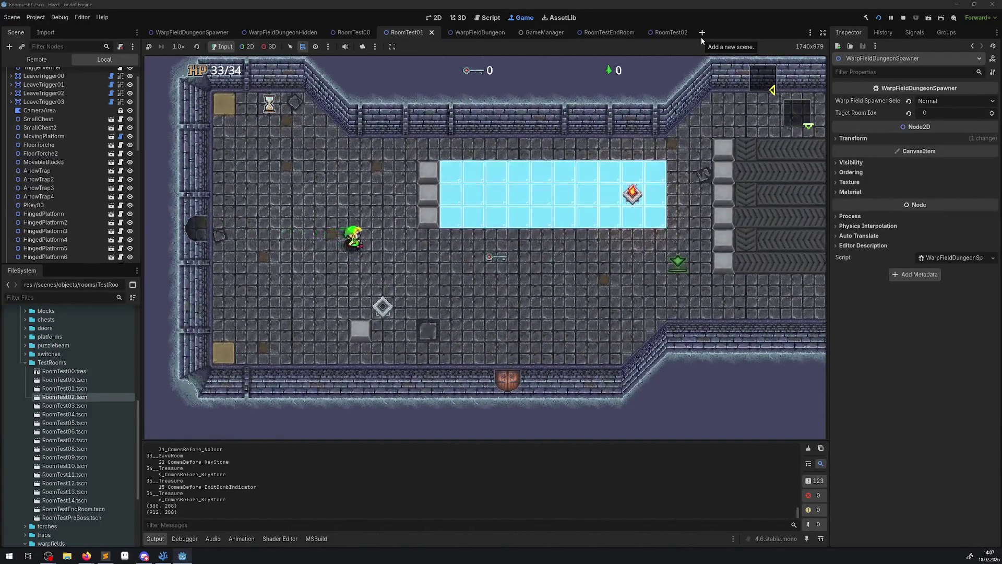
key(Down)
key(Down)
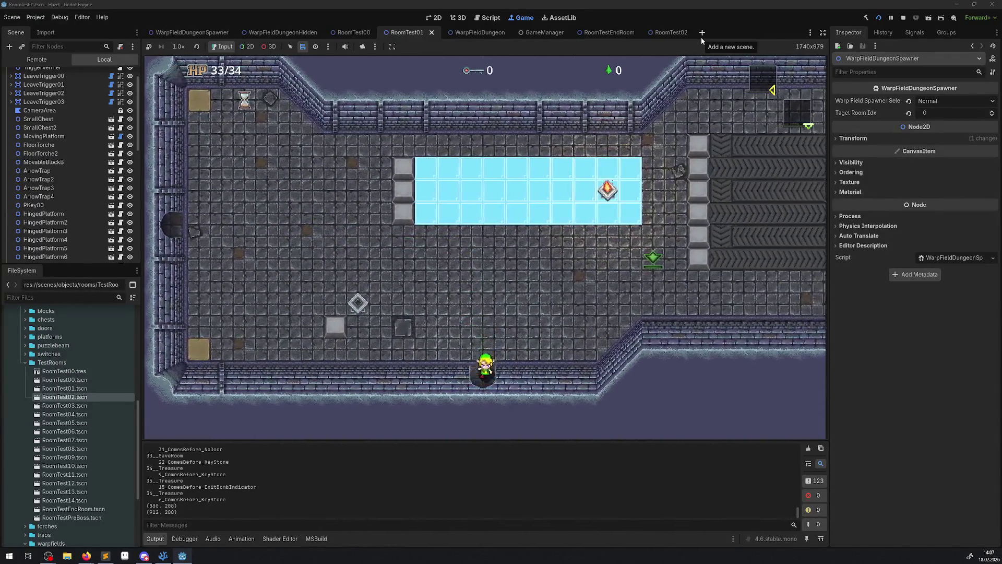
key(Right)
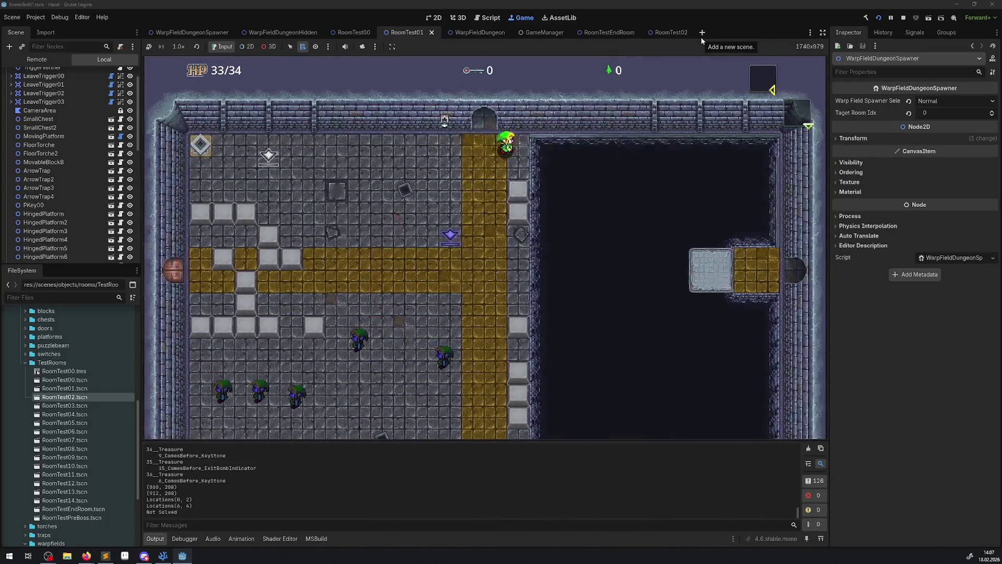
key(Right)
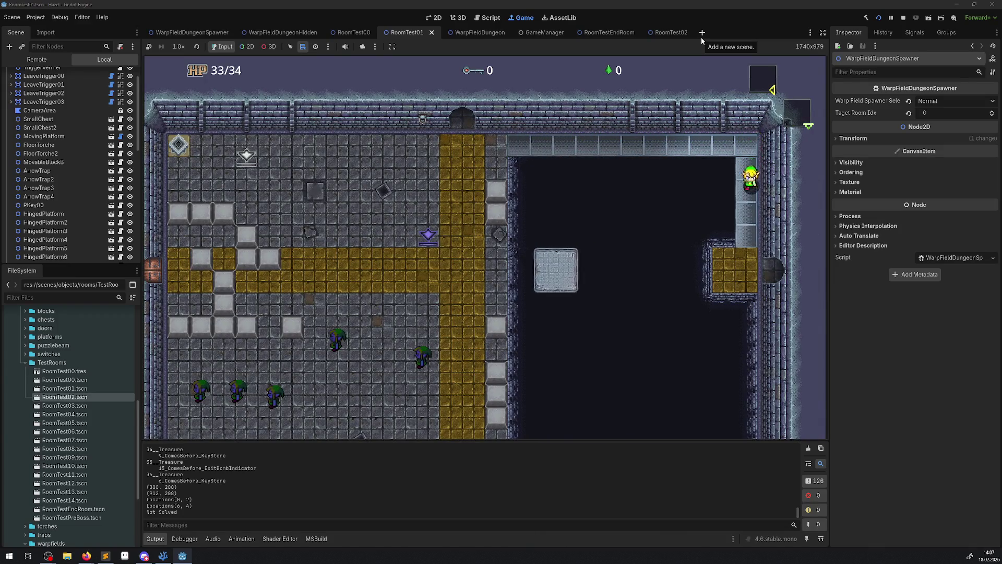
key(Down)
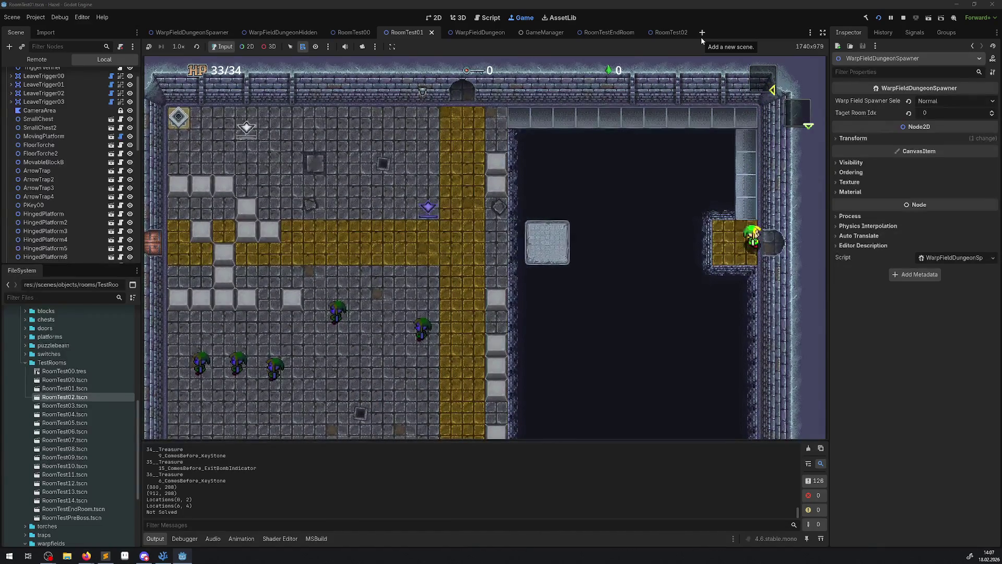
key(Right)
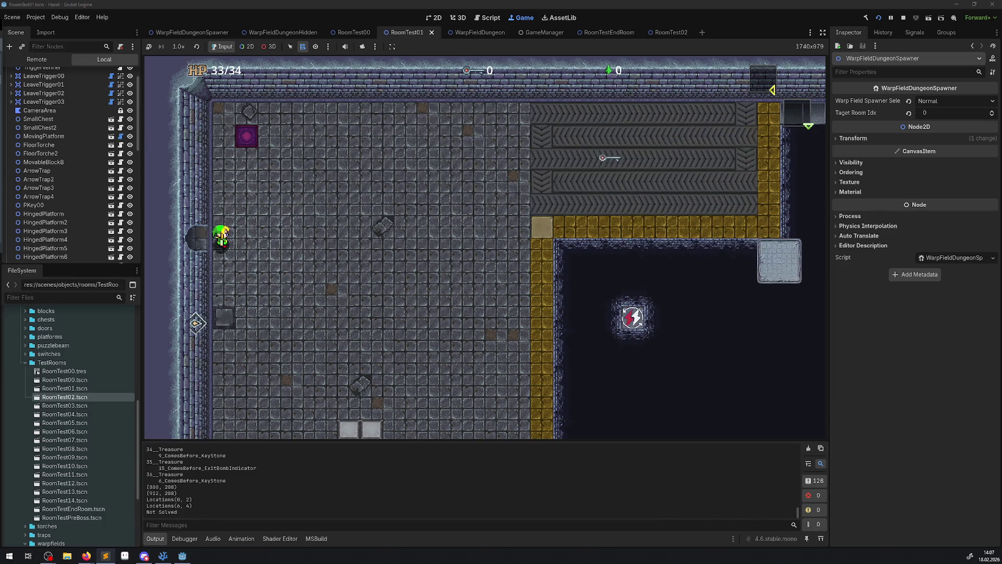
Step: Walk the hero right toward the pit, then back up-left onto the purple warp tile
key(Right)
key(Right)
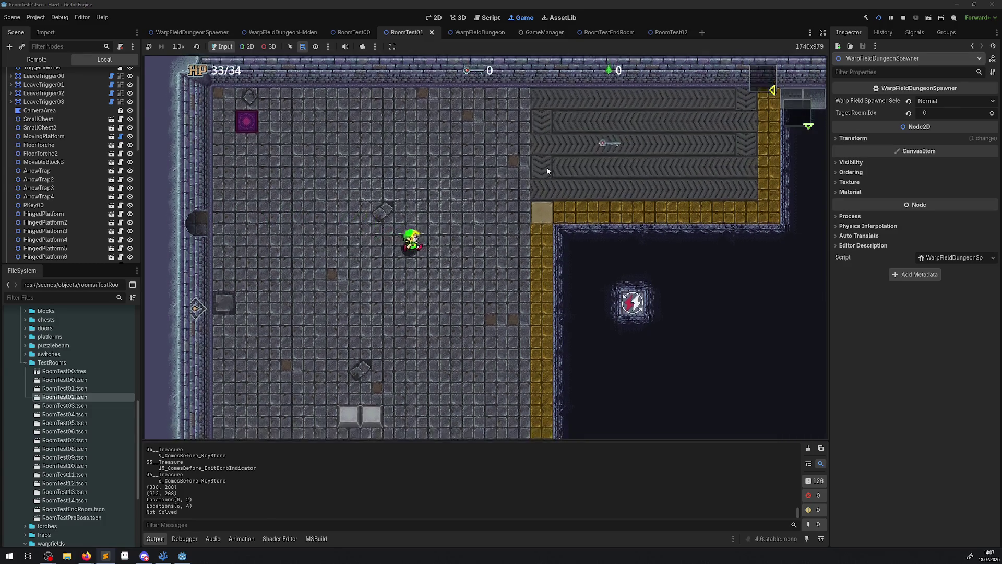
key(Right)
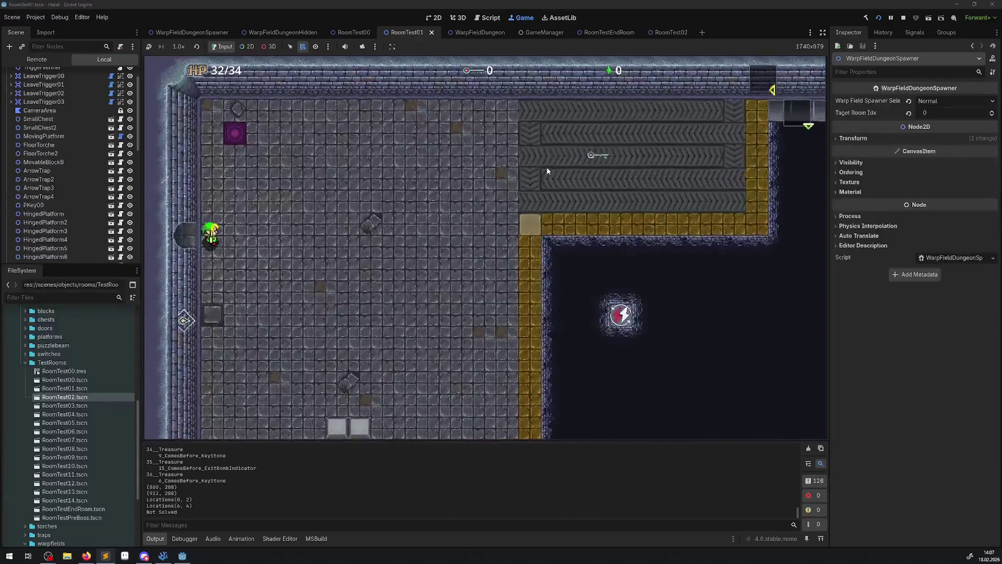
key(Right)
key(Down)
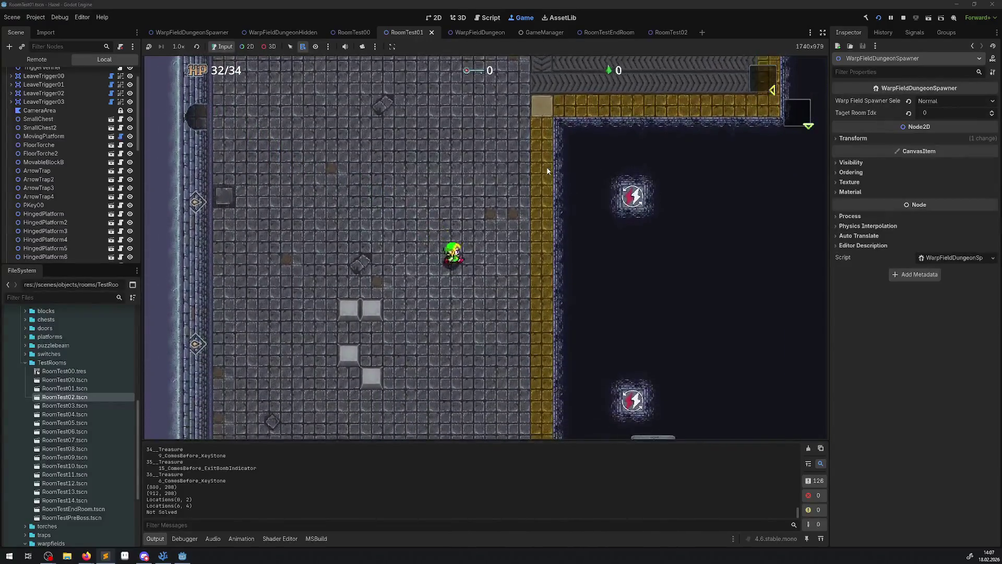
key(Up)
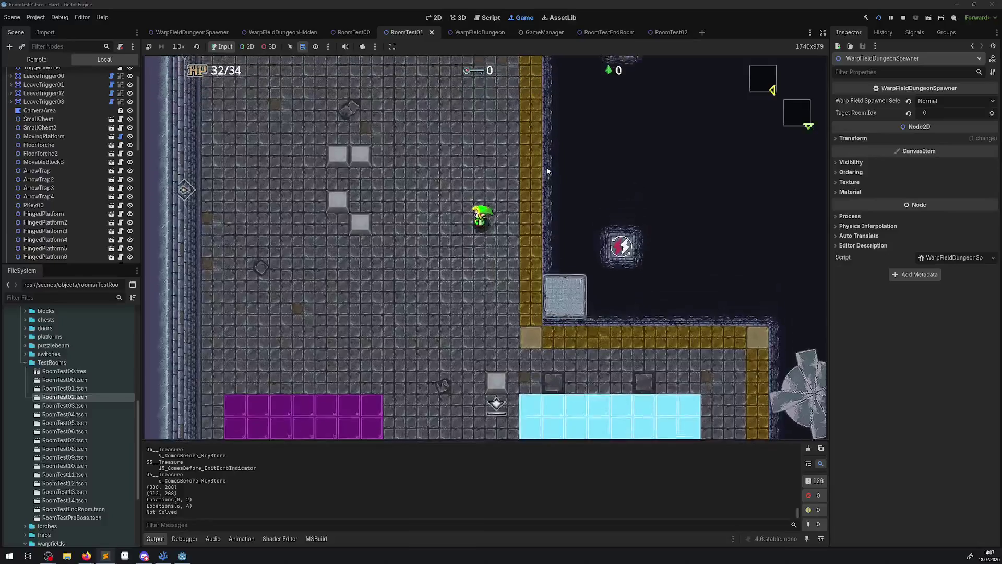
key(Left)
key(Up)
key(Left)
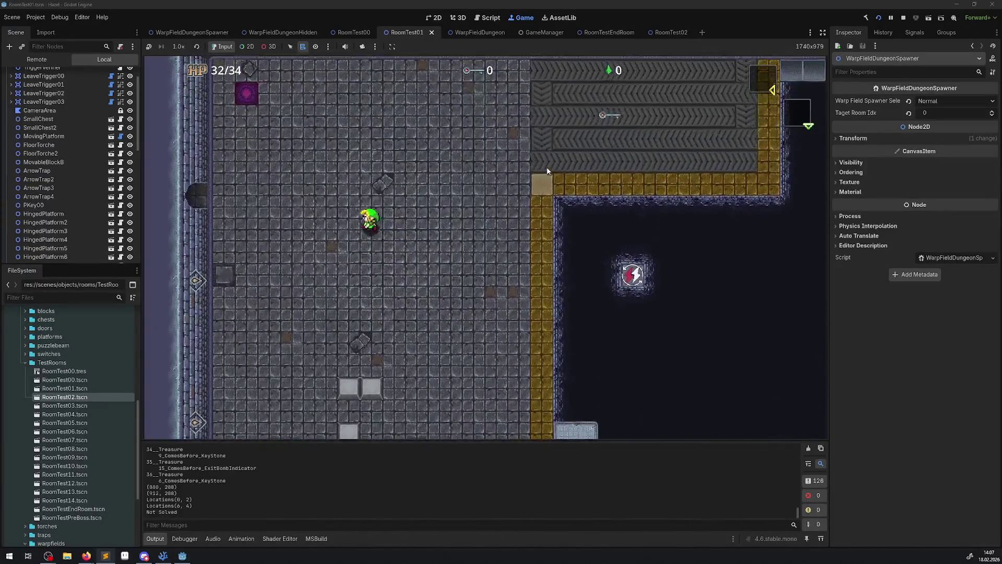
key(Up)
key(Left)
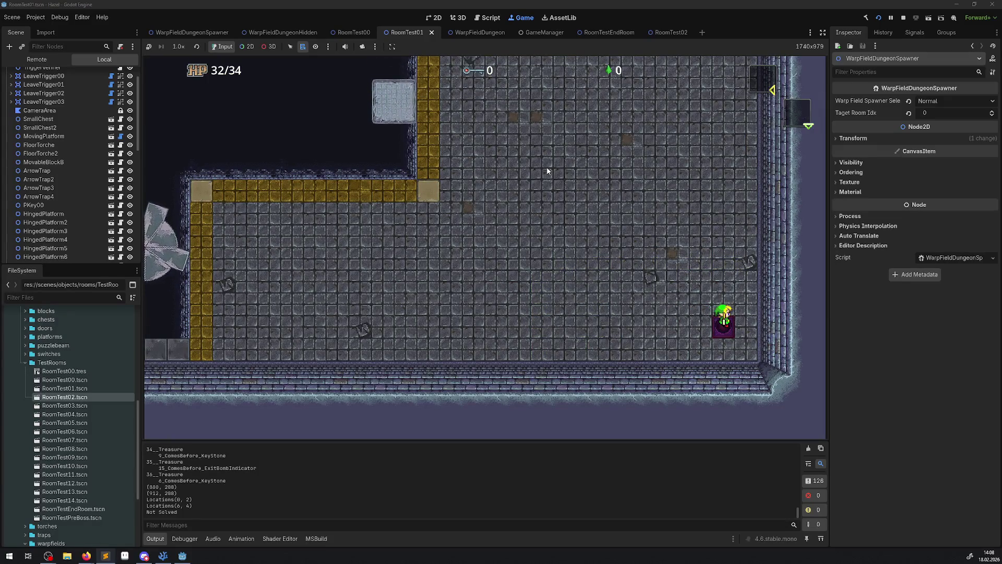
Step: Push the grey block up, then walk down-right onto the bottom-right purple warp tile
key(Up)
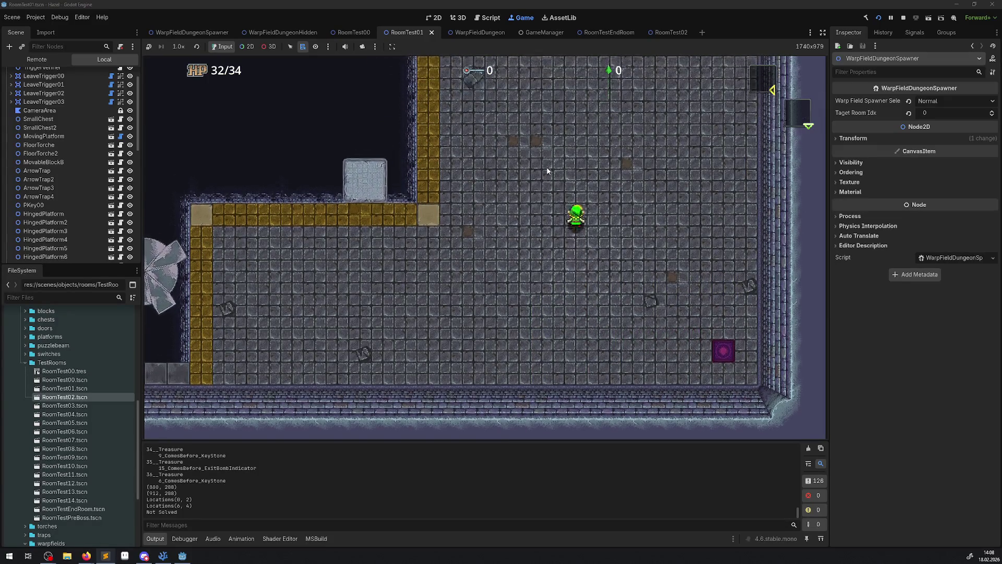
key(Left)
key(Up)
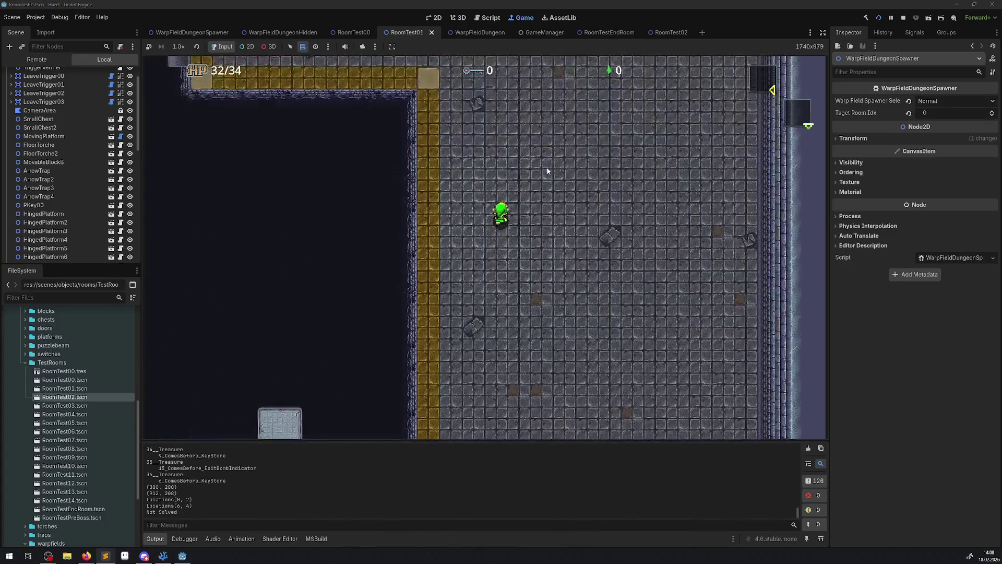
key(Up)
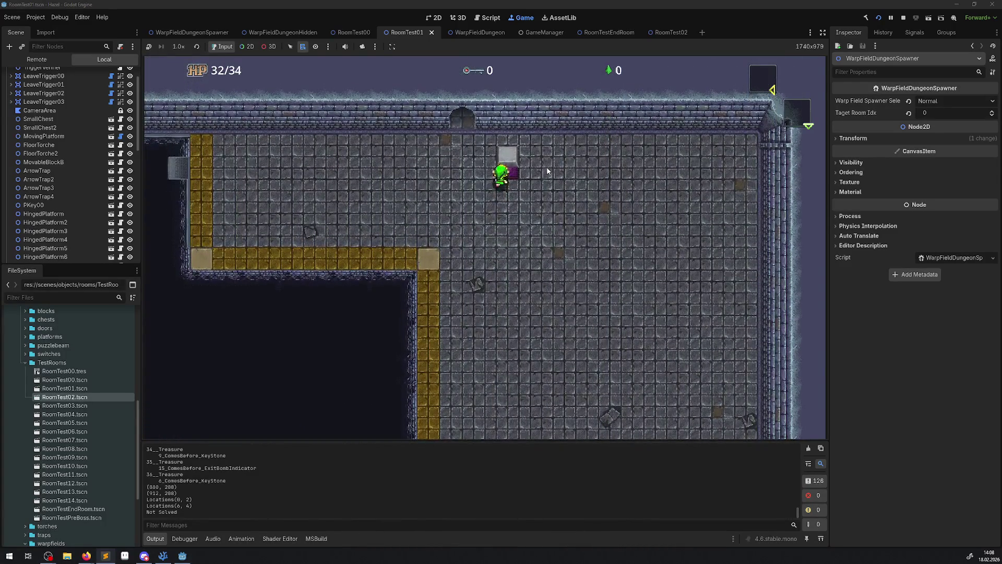
key(Down)
key(Right)
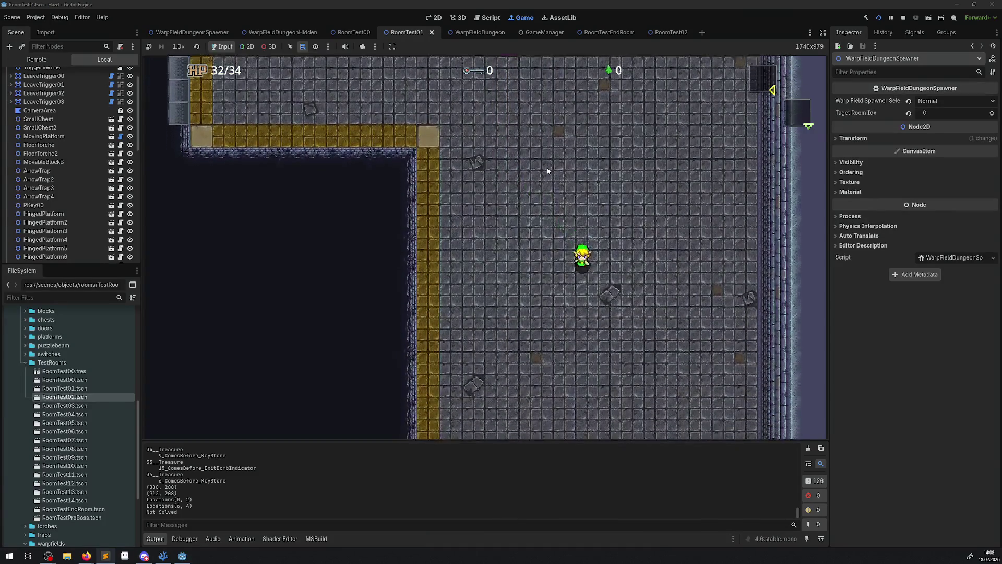
key(Down)
key(Right)
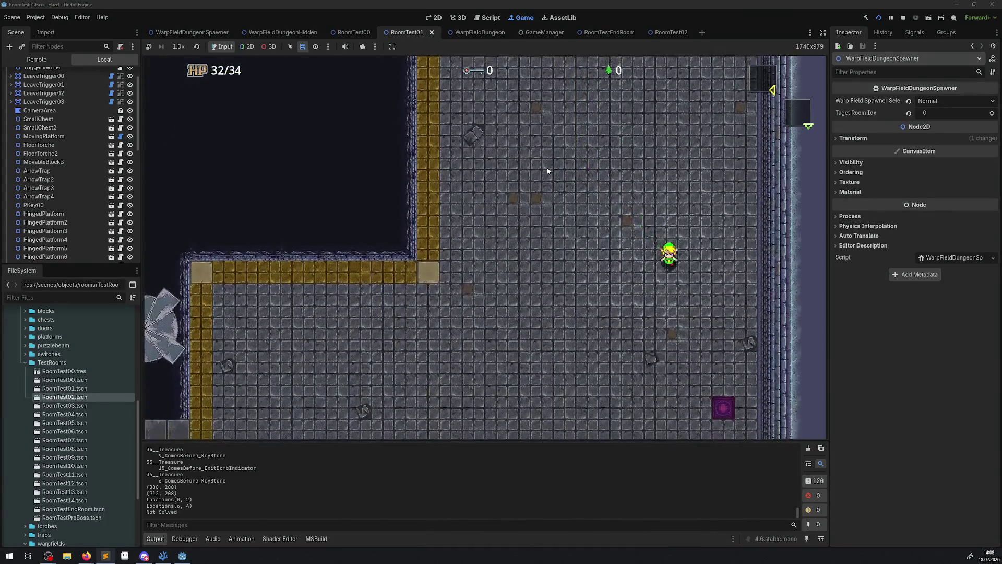
key(Down)
key(Right)
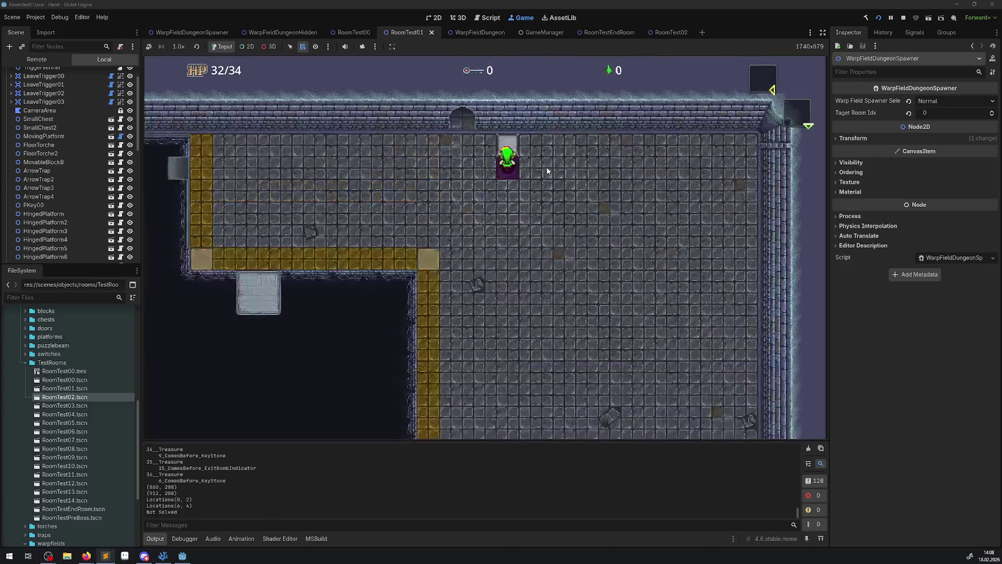
Step: Step off the warp tile to the yellow path and back onto it
key(Left)
key(Down)
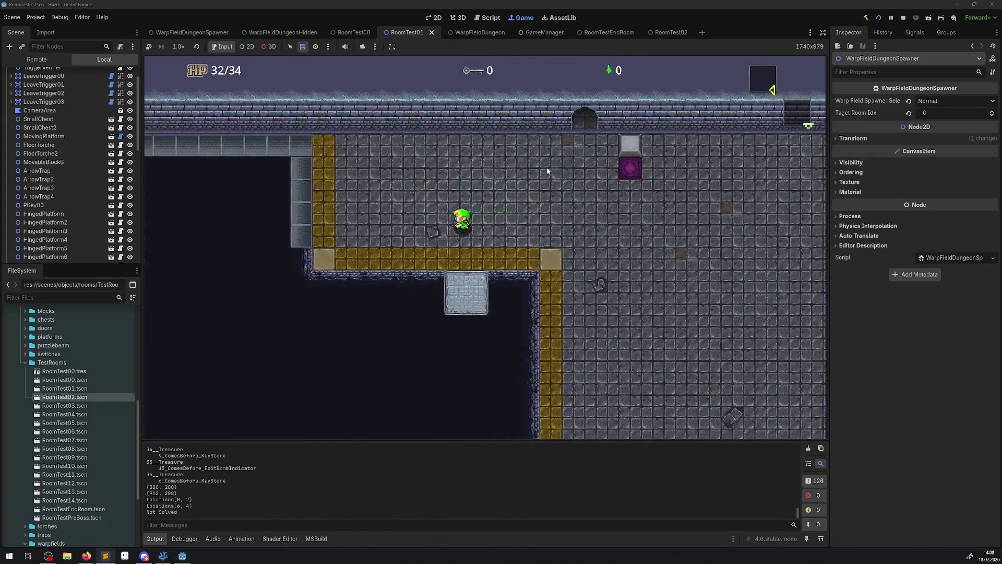
key(Up)
key(Right)
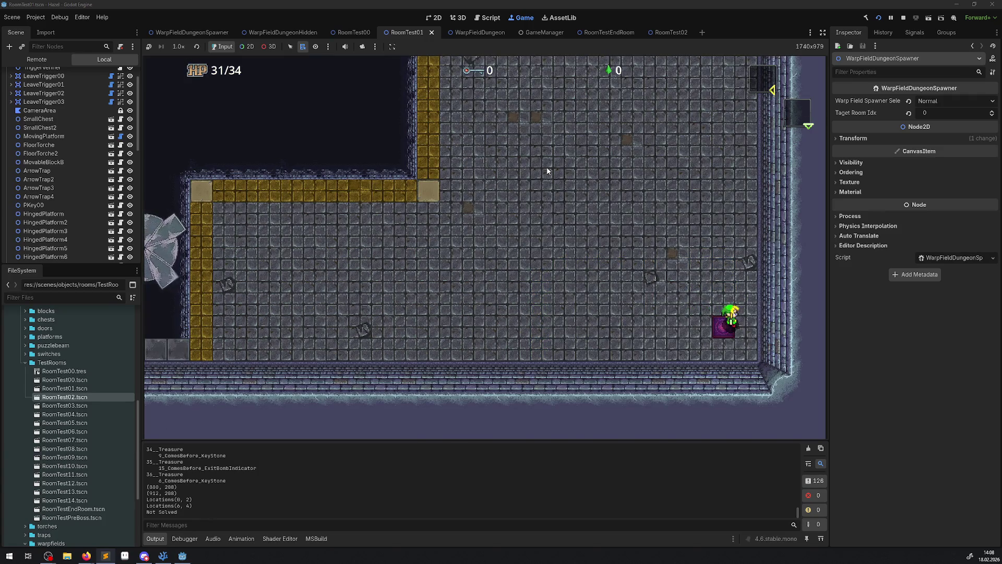
Step: Warp via the magenta tile and pass the spinning blades into the ice-block room
key(Down)
key(Right)
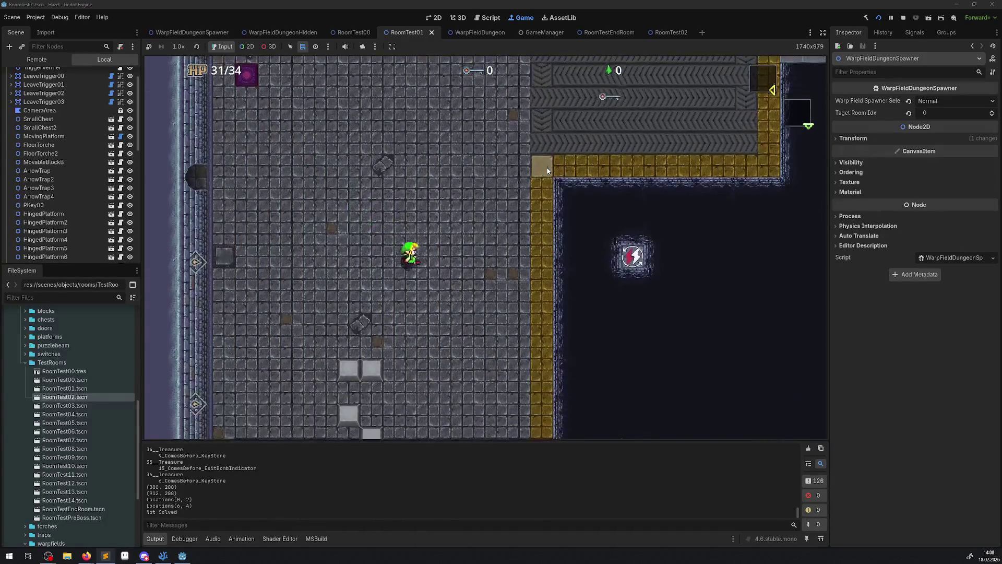
key(Right)
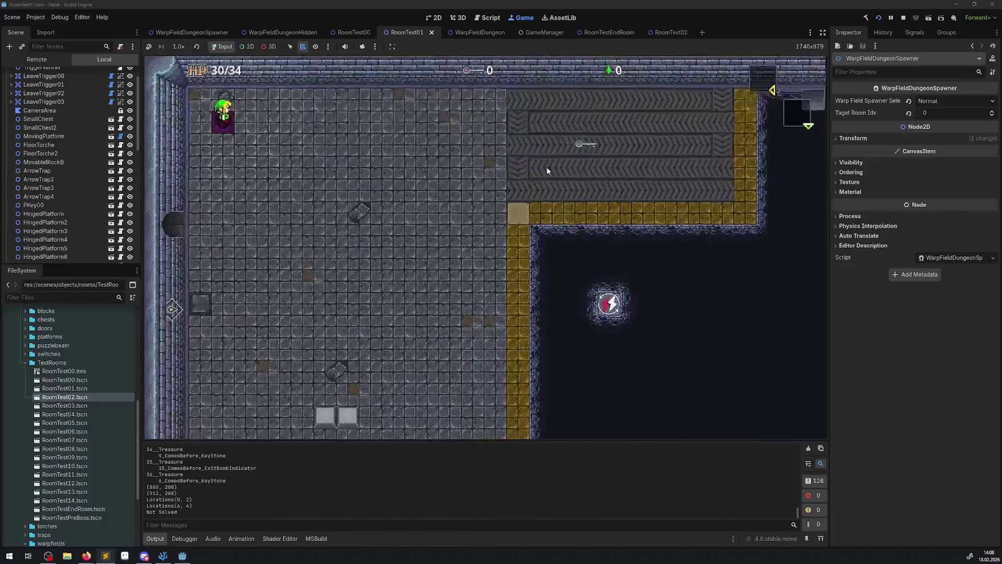
key(Right)
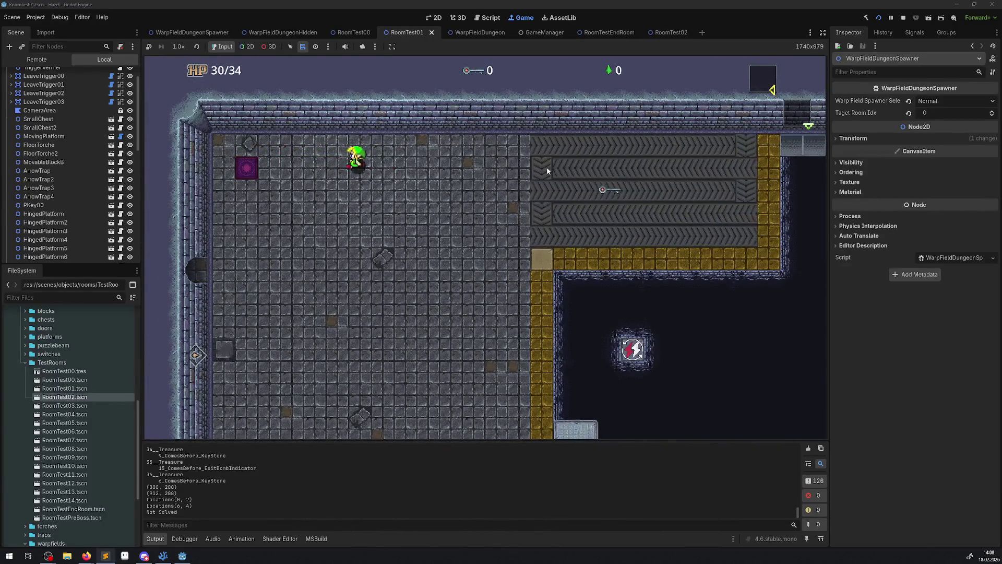
key(Left)
key(Left)
key(Left)
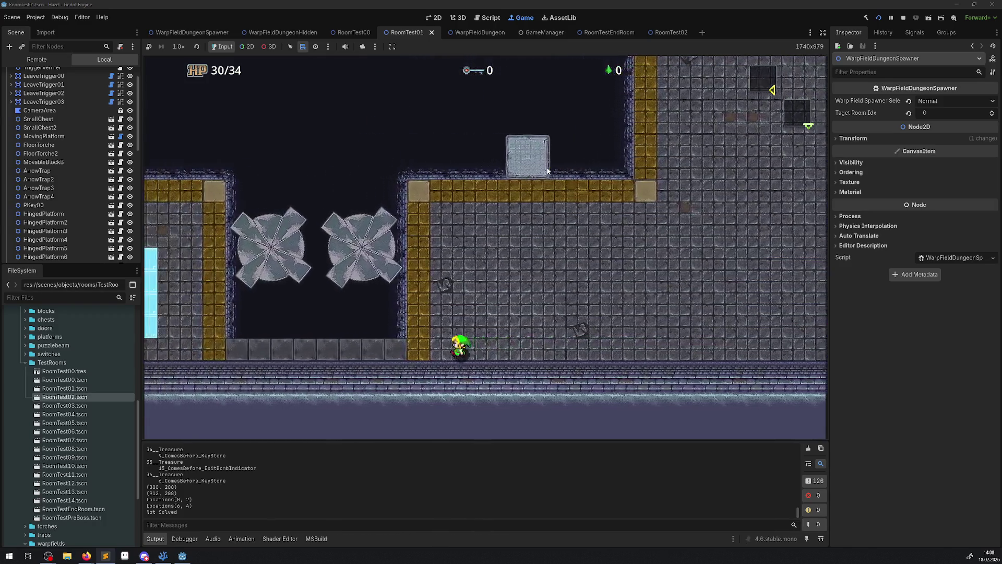
key(Left)
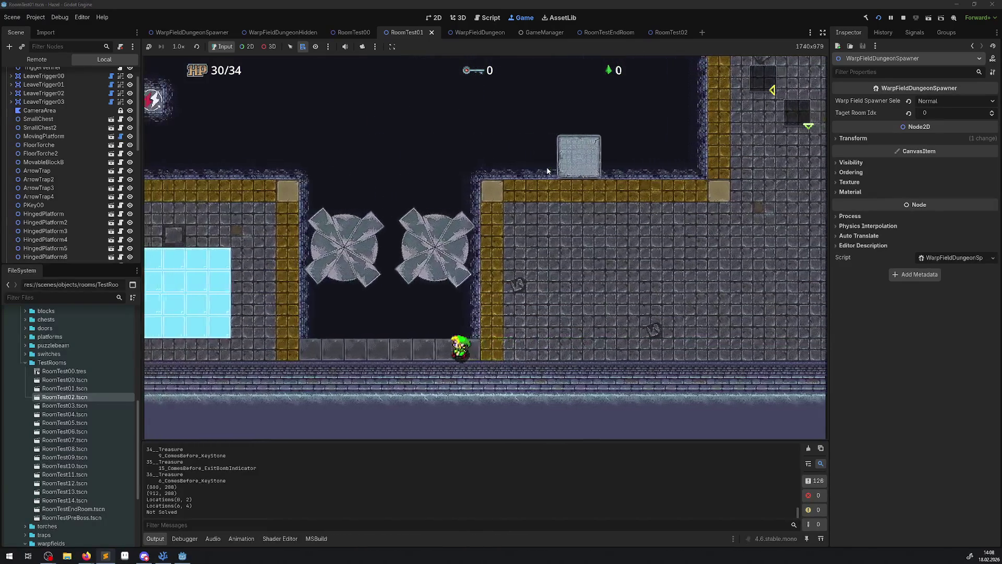
key(Up)
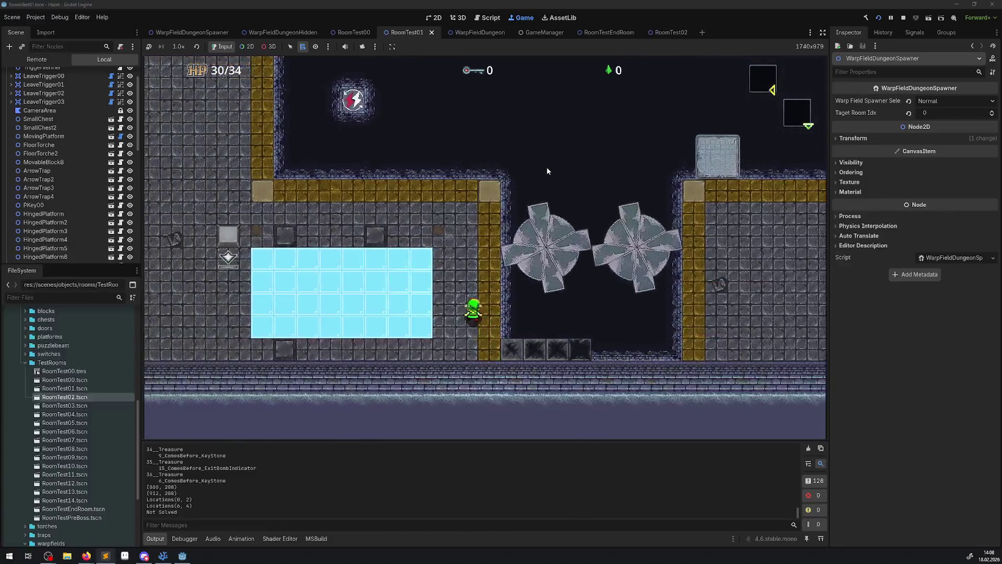
key(Up)
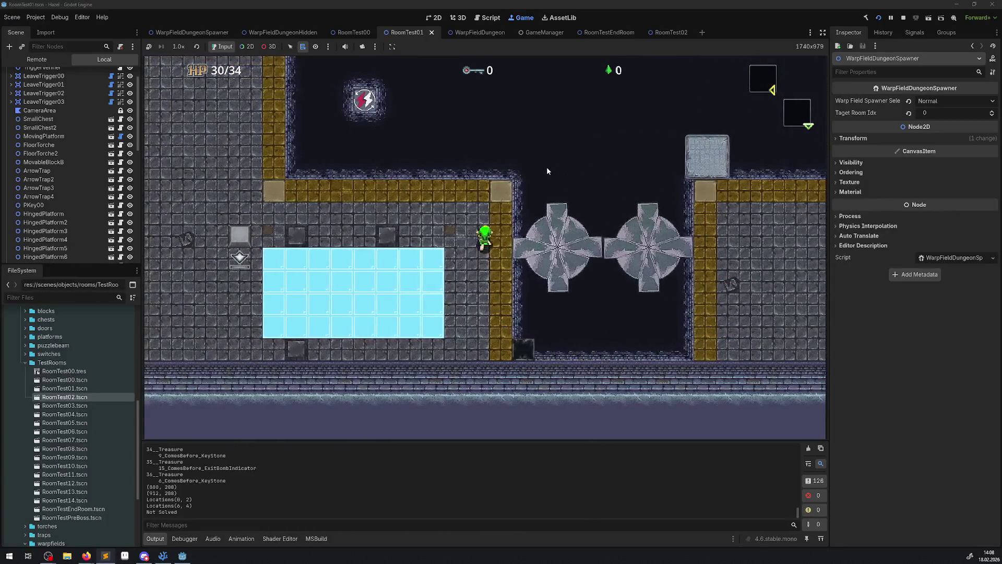
key(Right)
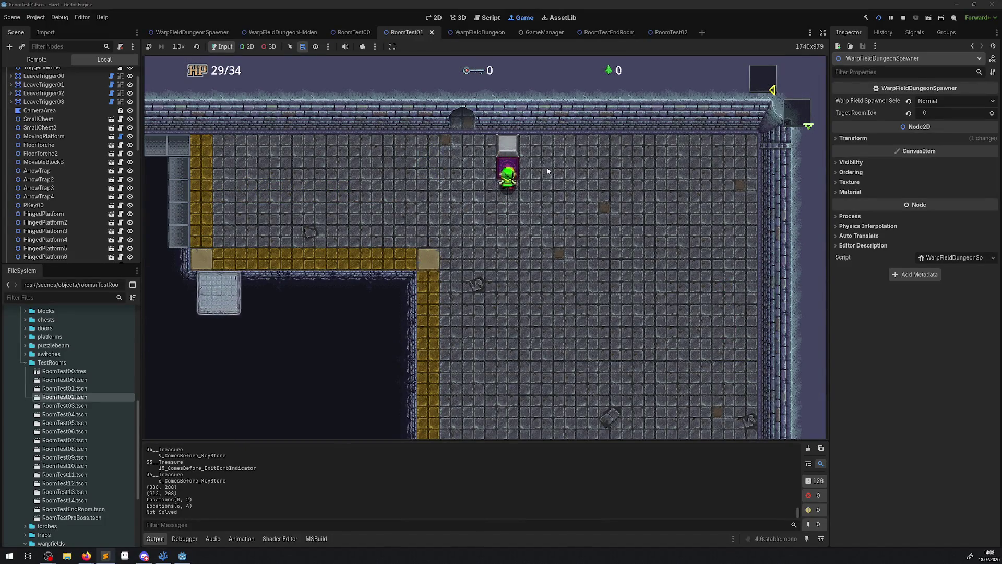
key(Right)
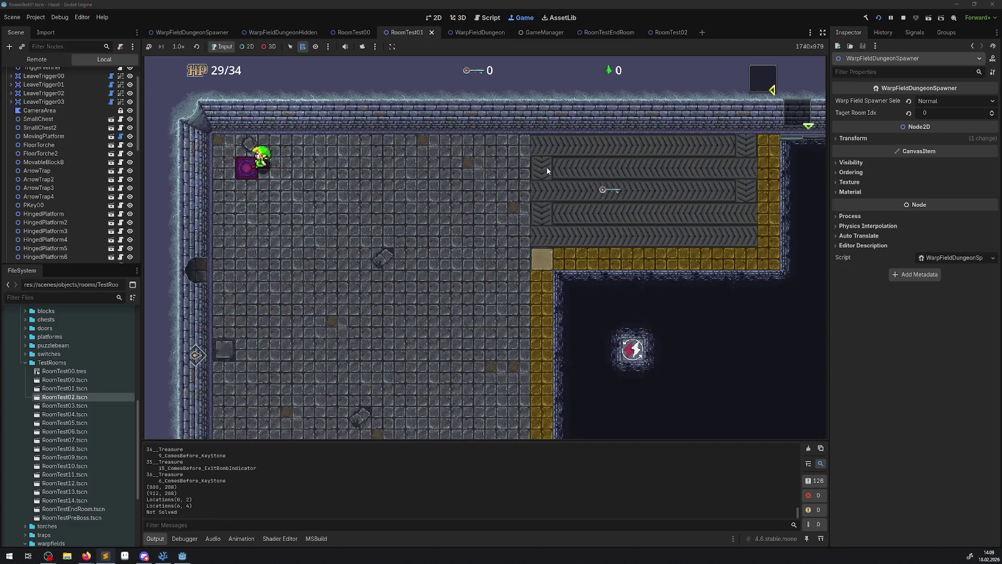
Step: Walk the hero up the room onto the warp tile and toward the blue warp tile
key(Up)
key(Left)
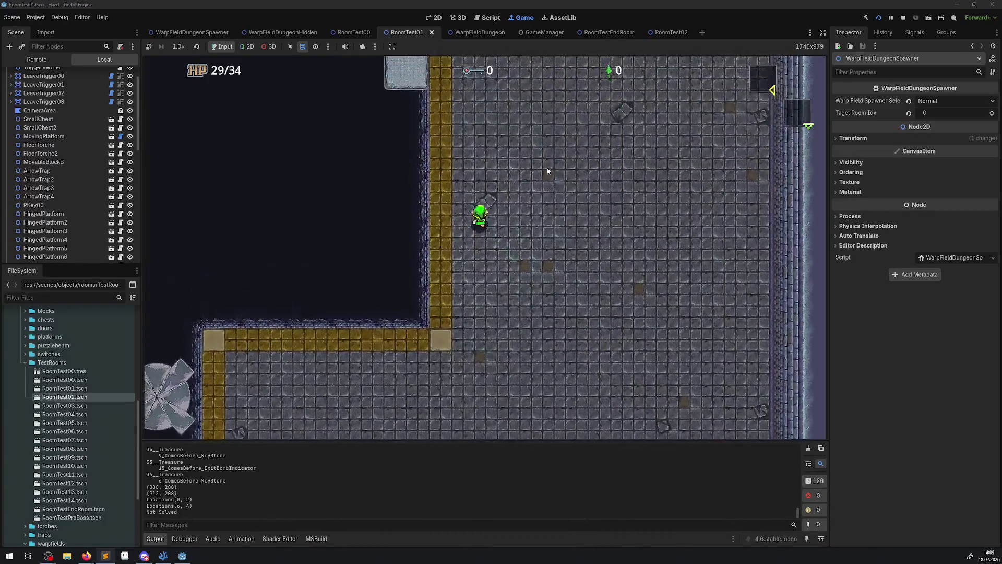
key(Up)
key(Left)
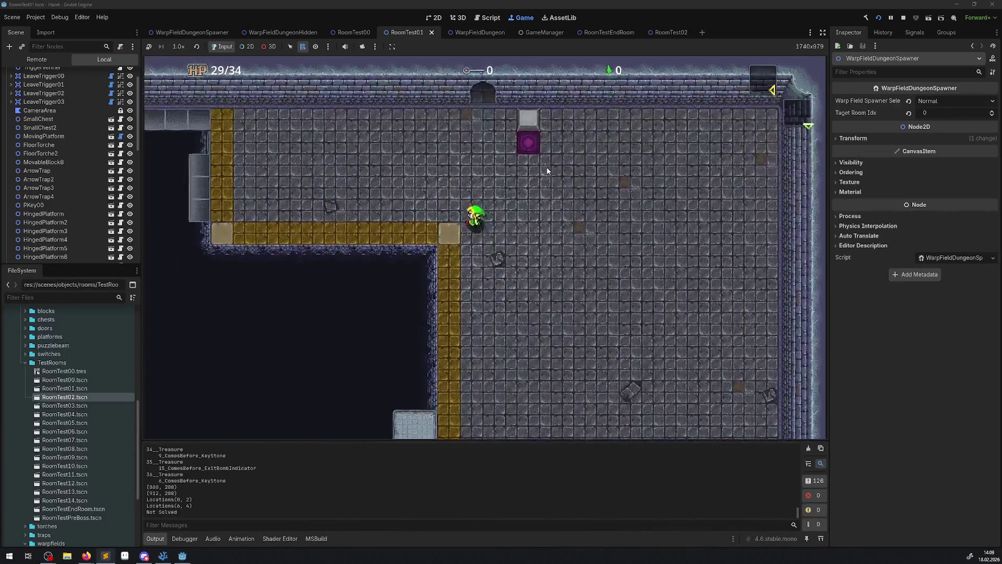
key(Up)
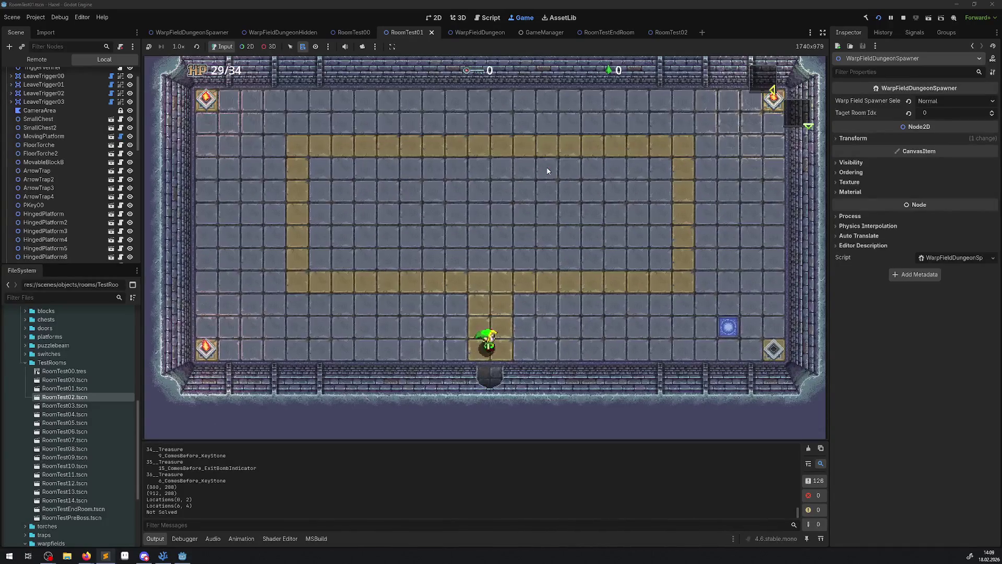
key(Up)
key(Right)
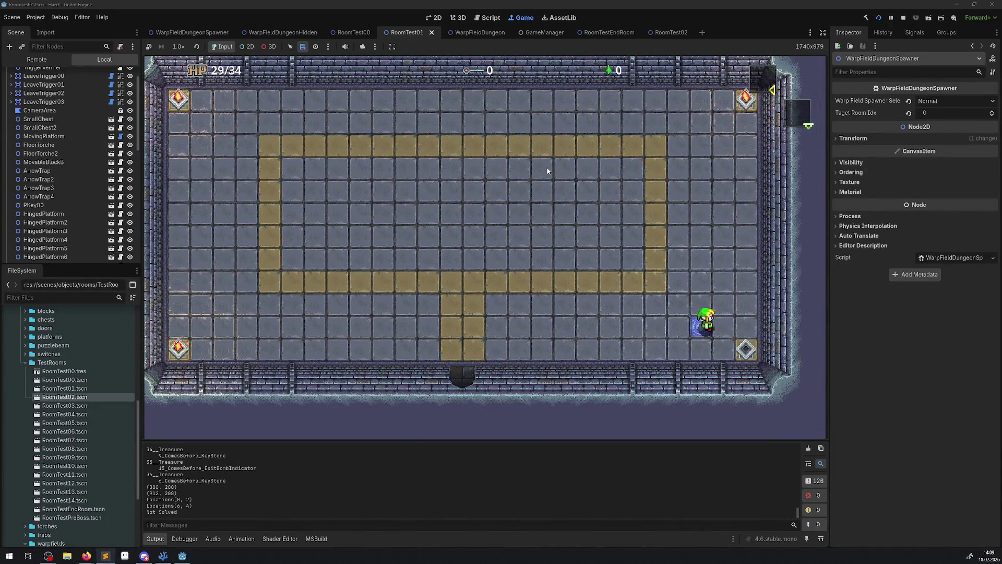
Step: Follow the yellow path up among the enemies, then stop the running game
key(Right)
key(Up)
key(Right)
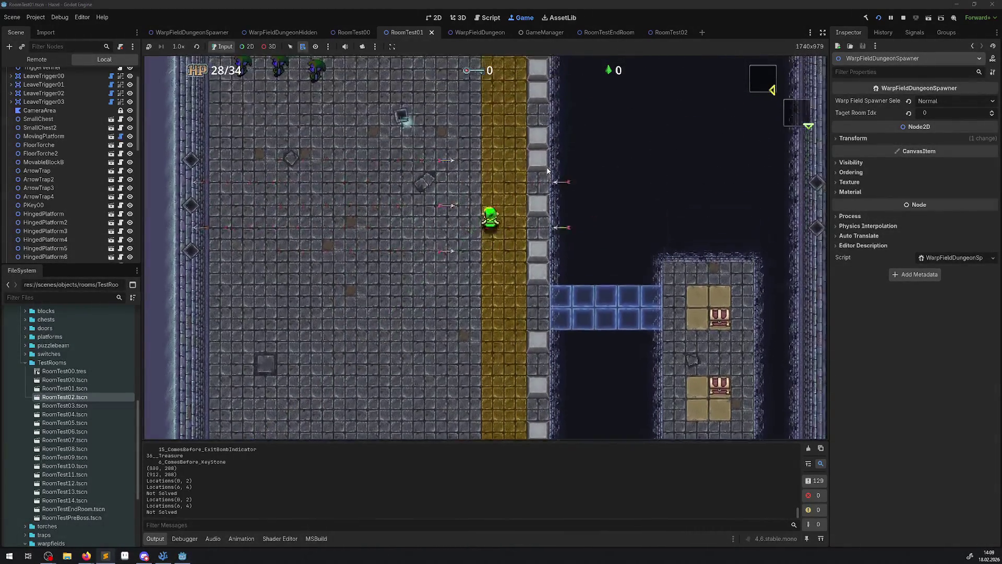
key(Up)
key(Left)
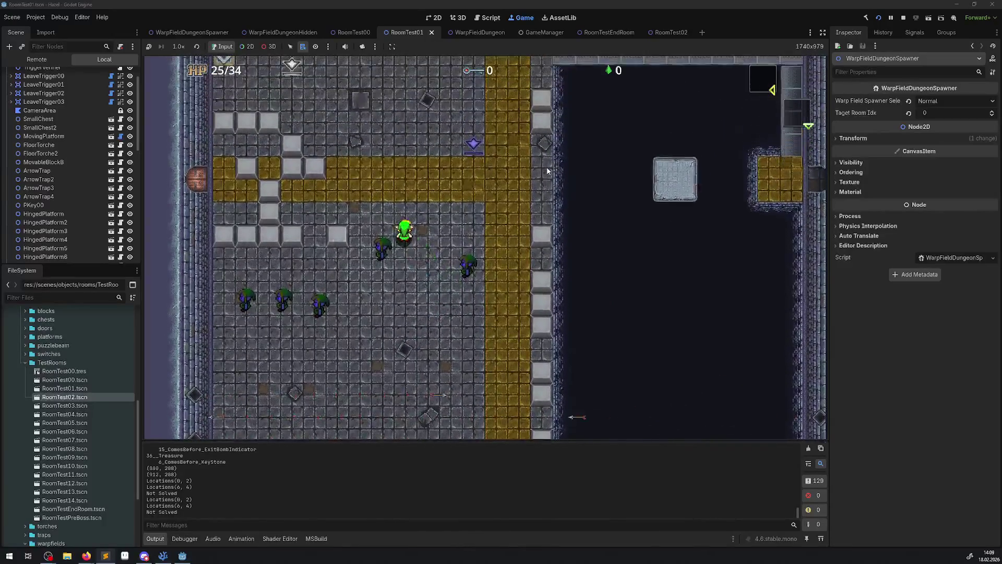
key(Up)
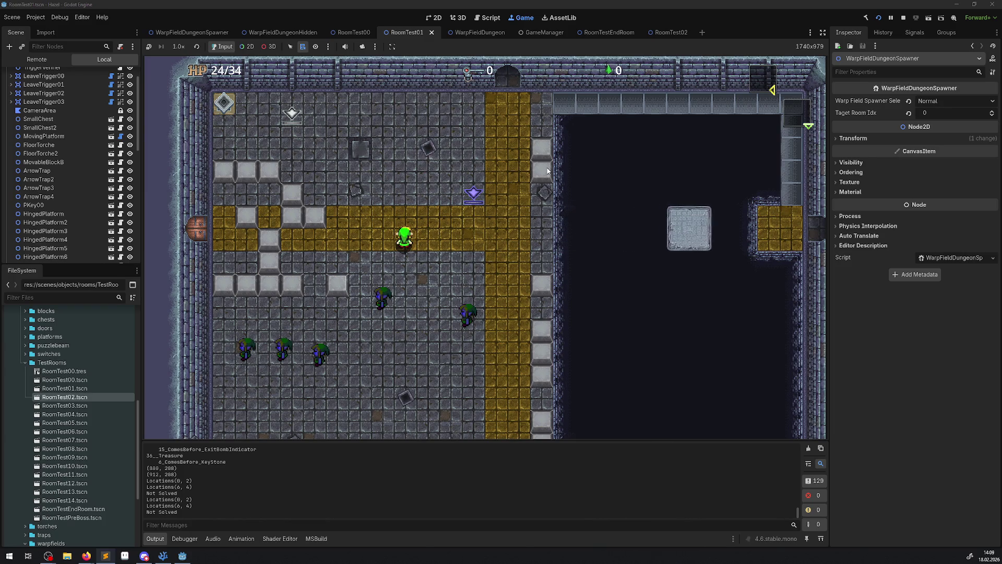
click(903, 18)
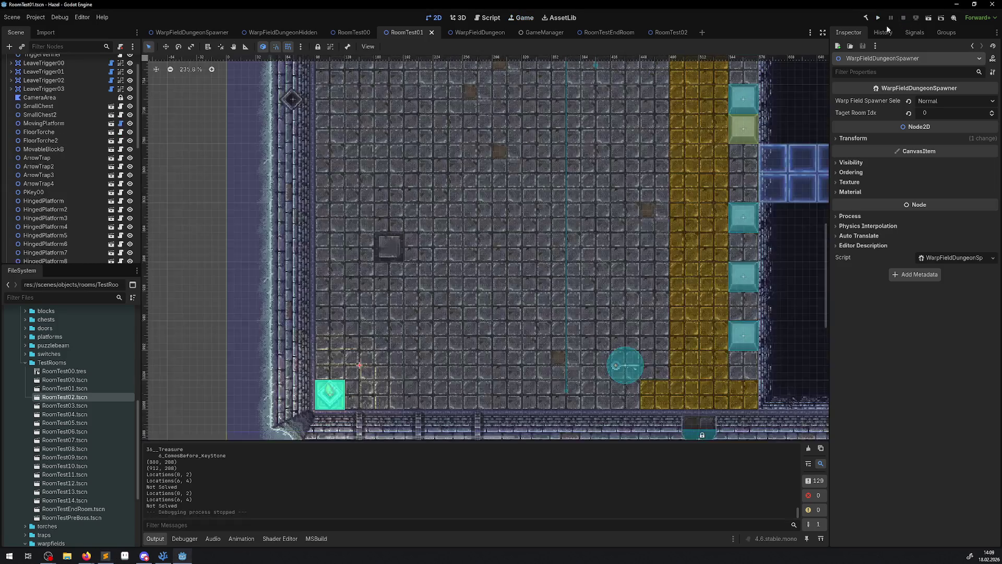
Step: Relaunch the game, walk the hero left and up into the enemy area, then stop it
click(877, 18)
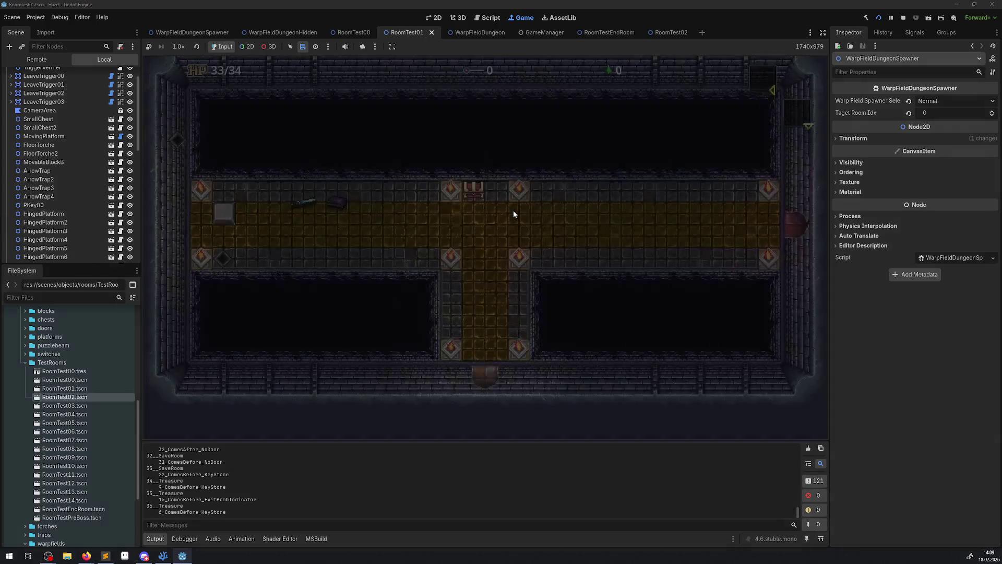
key(Left)
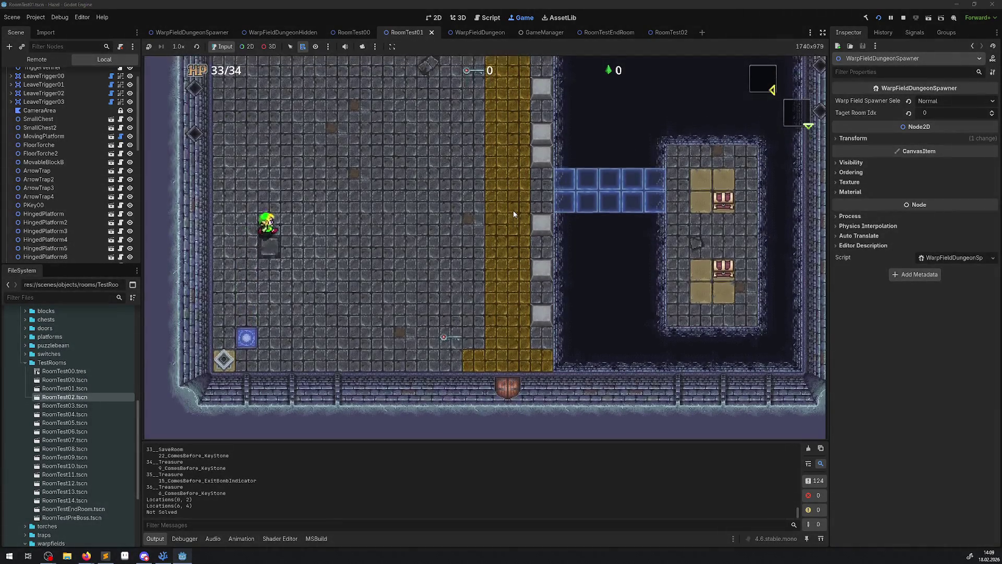
key(Up)
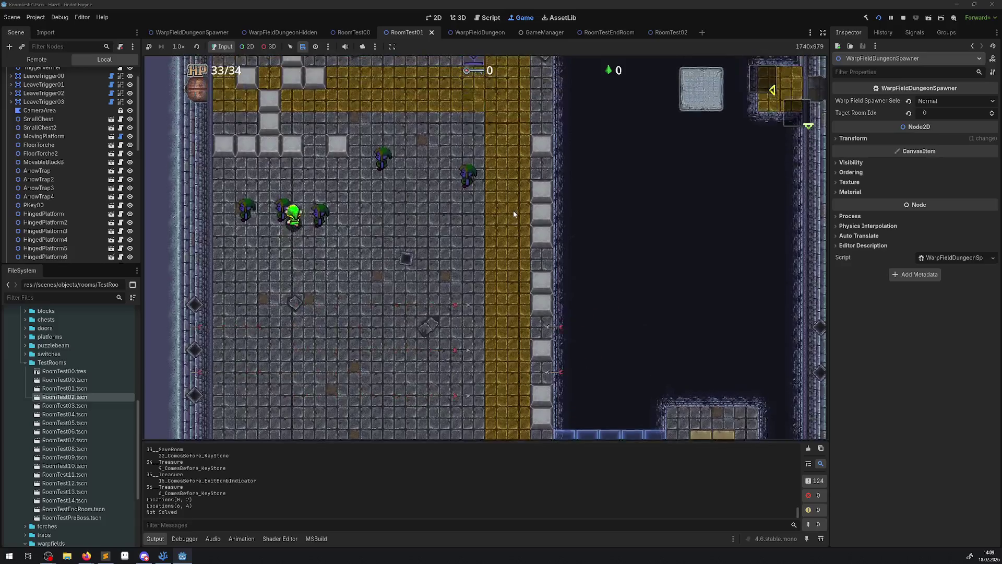
key(Right)
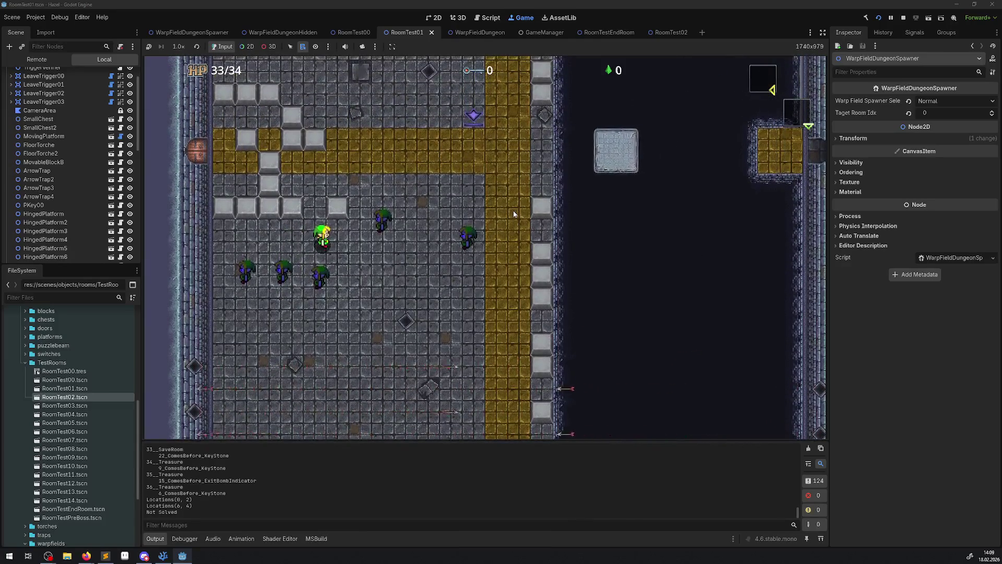
click(901, 19)
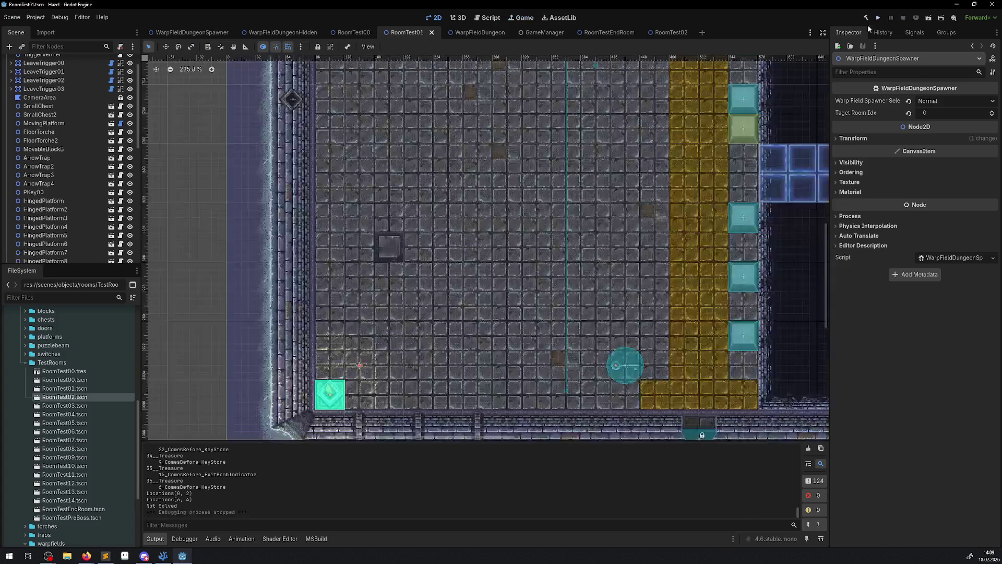
Step: Relaunch, walk out the room's left edge up into the next enemy area, stop, and relaunch
click(880, 19)
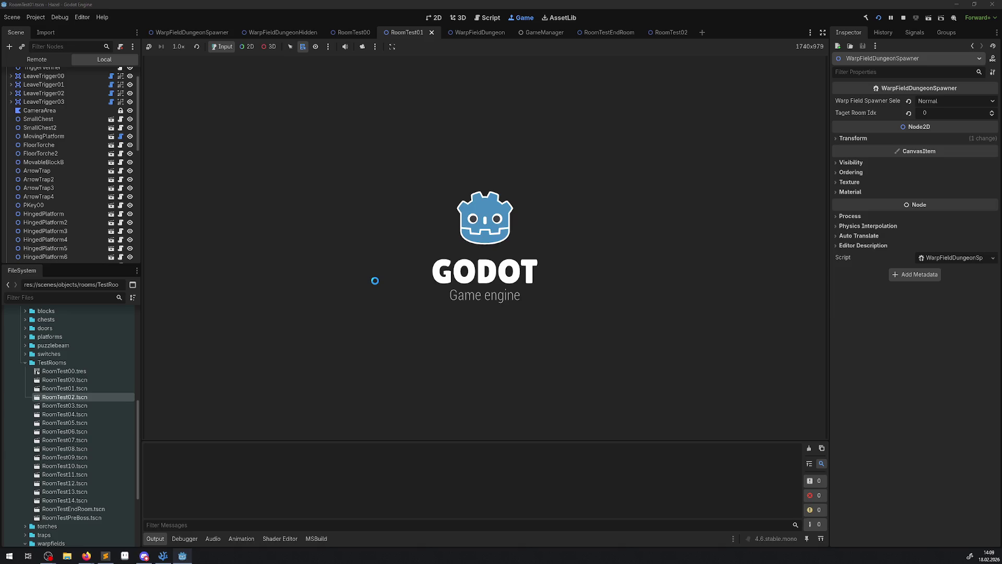
key(Up)
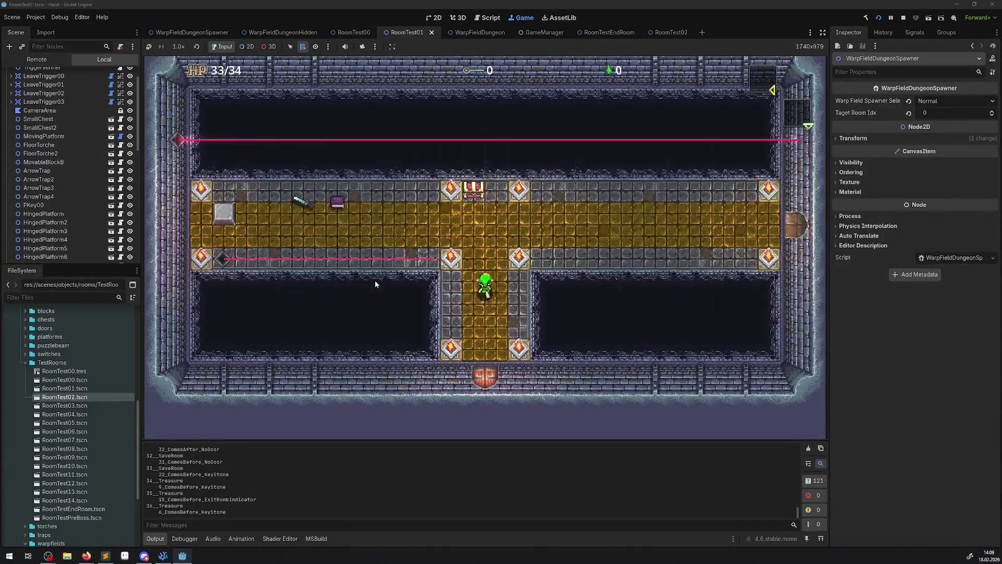
key(Left)
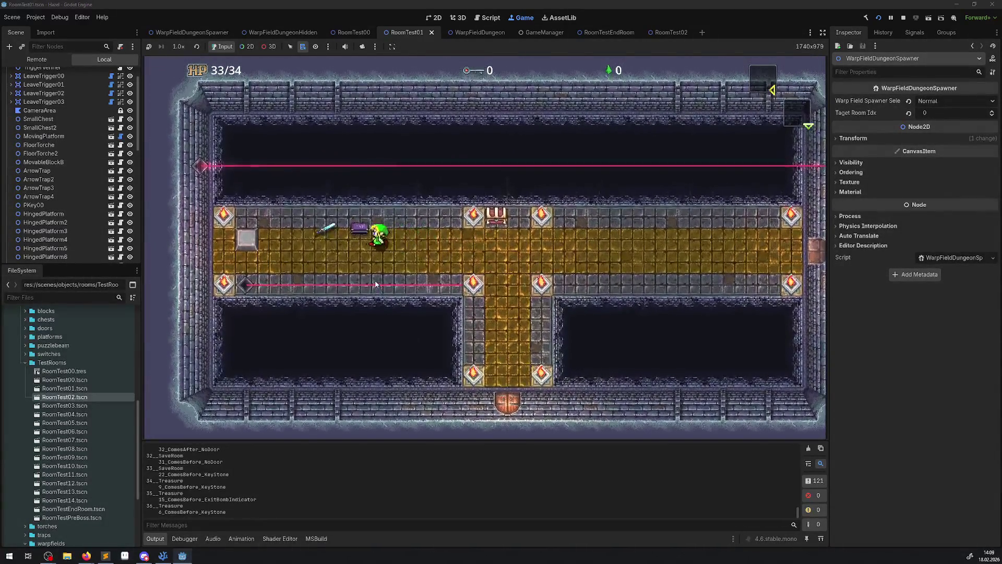
key(Left)
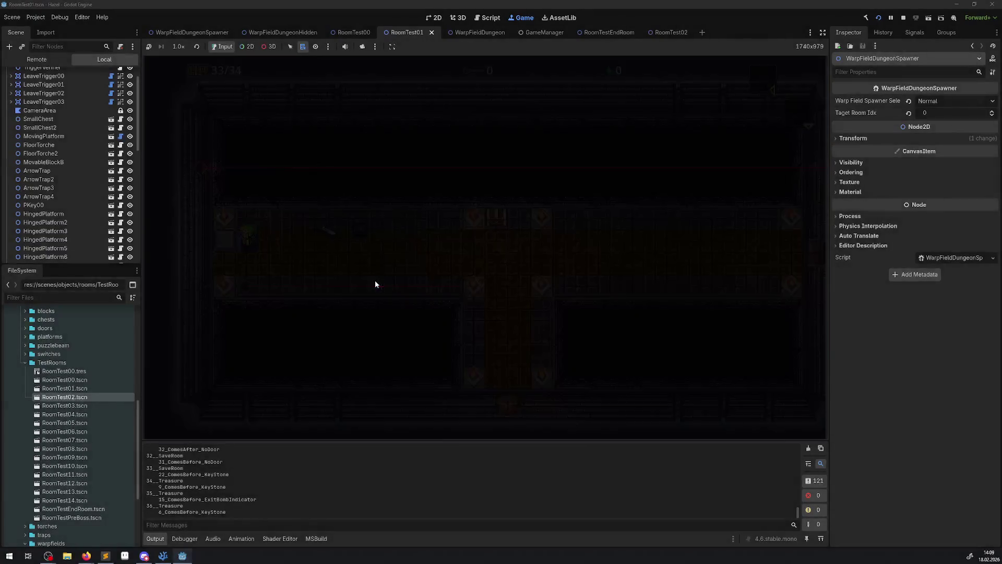
key(Up)
key(Right)
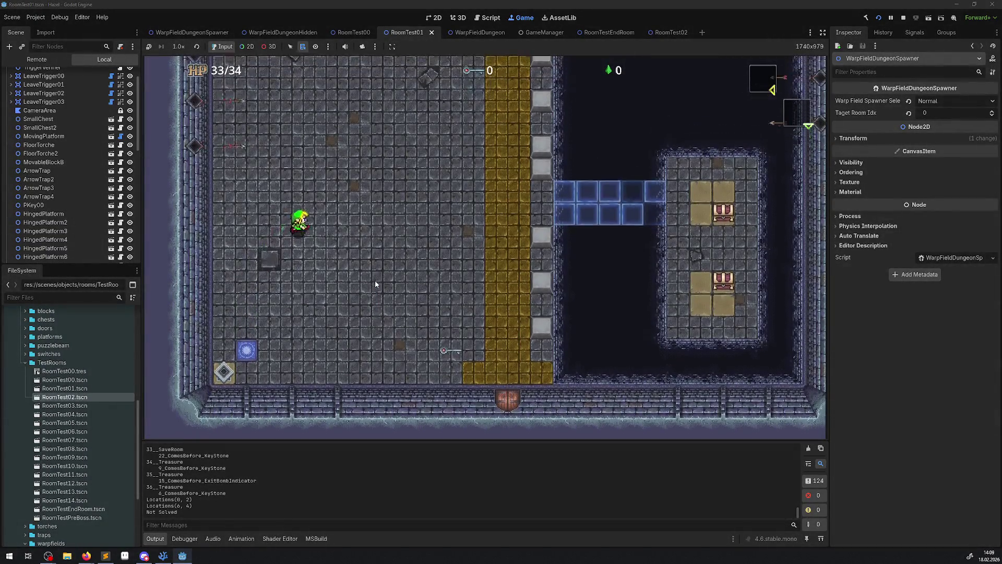
key(Up)
key(Right)
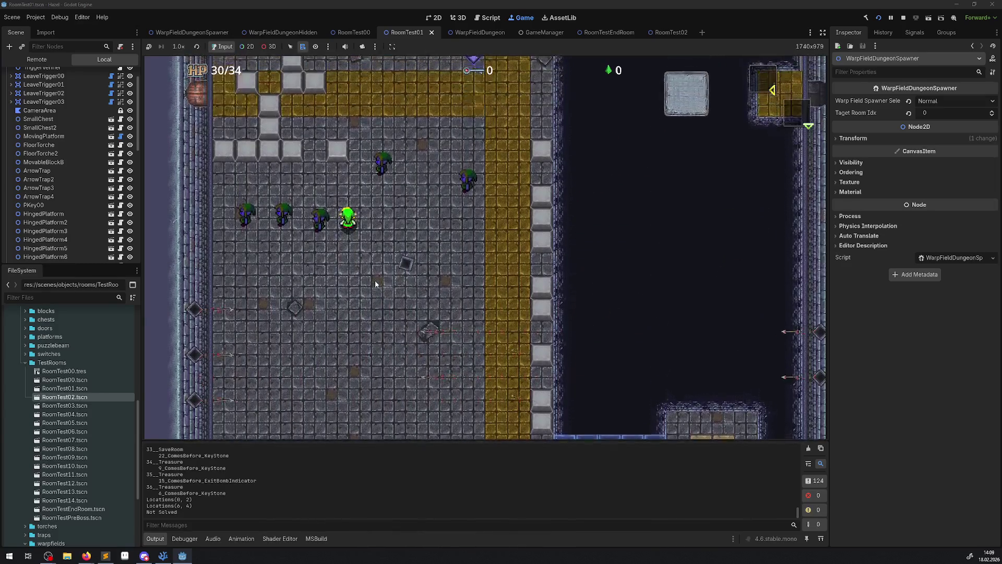
click(903, 17)
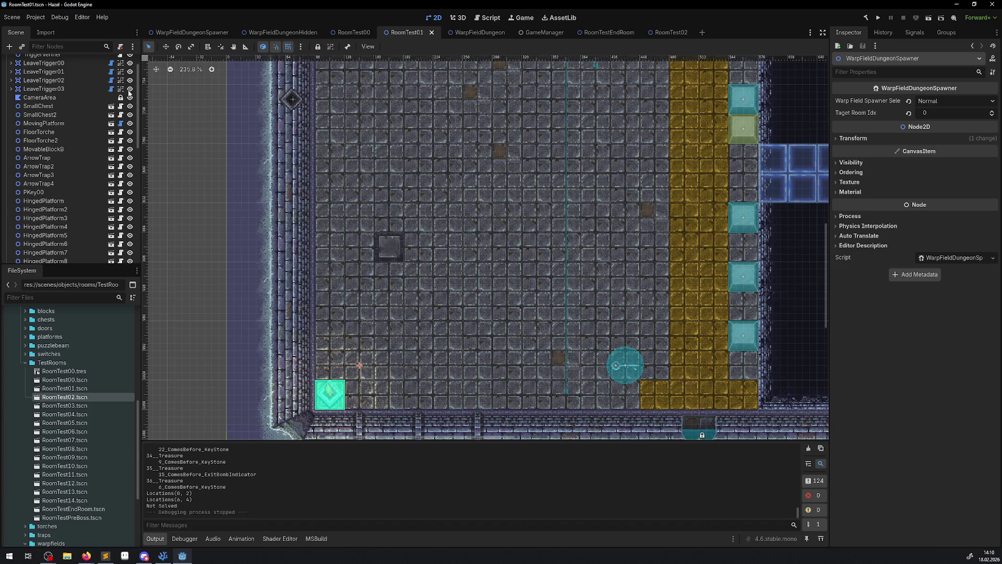
click(879, 18)
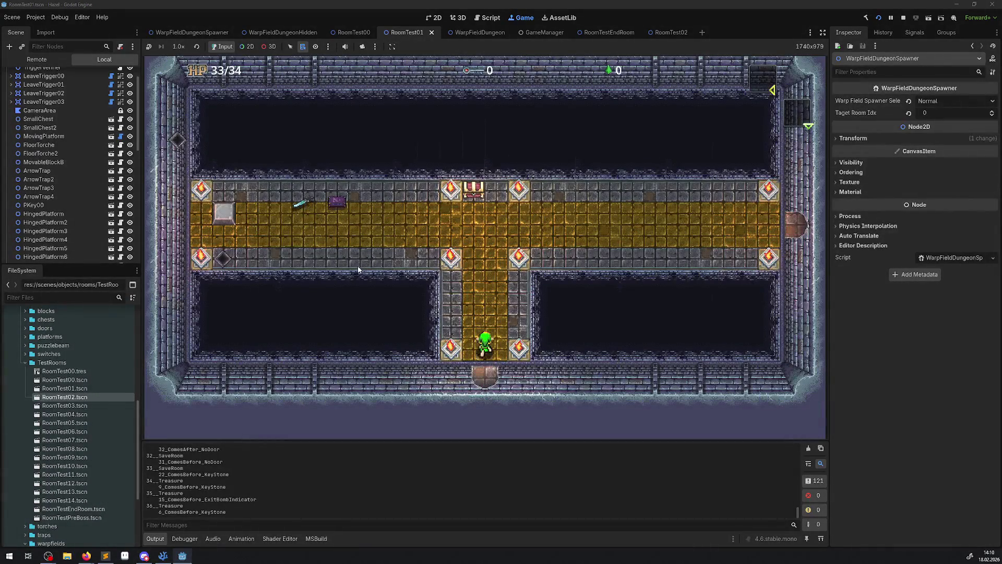
Step: Walk the hero through the main hall and out the bottom exit into the puzzle room
key(Up)
key(Left)
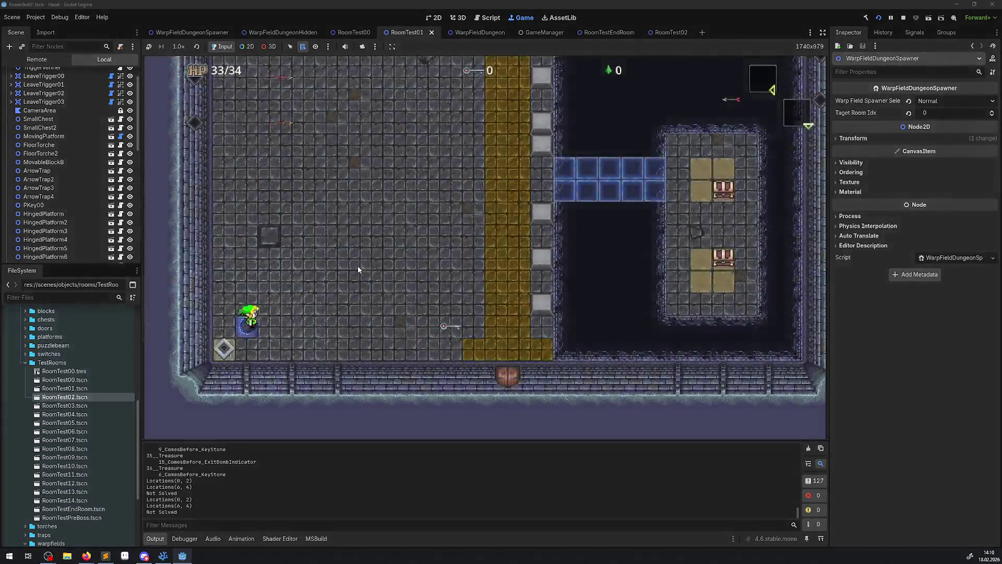
key(Right)
key(Down)
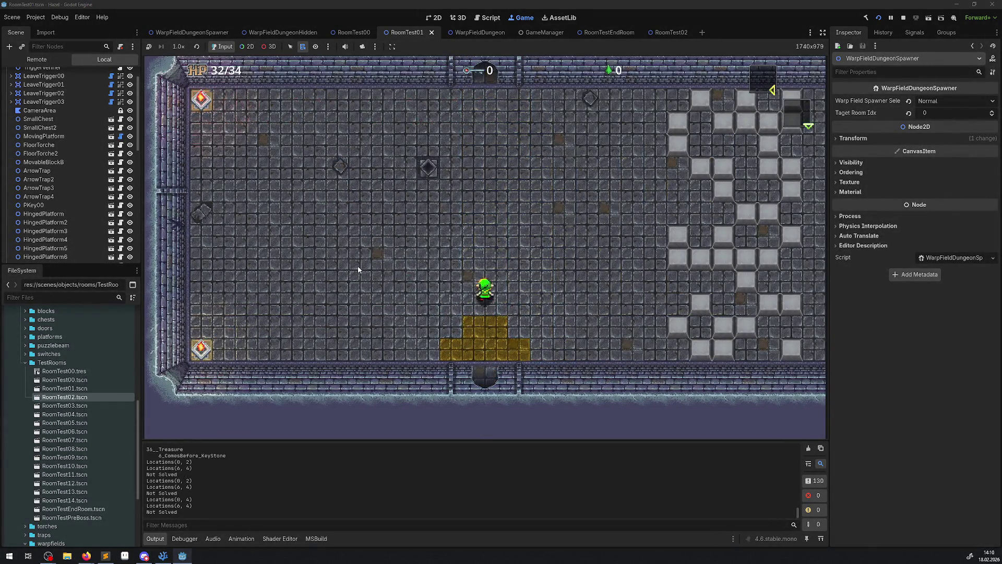
key(Up)
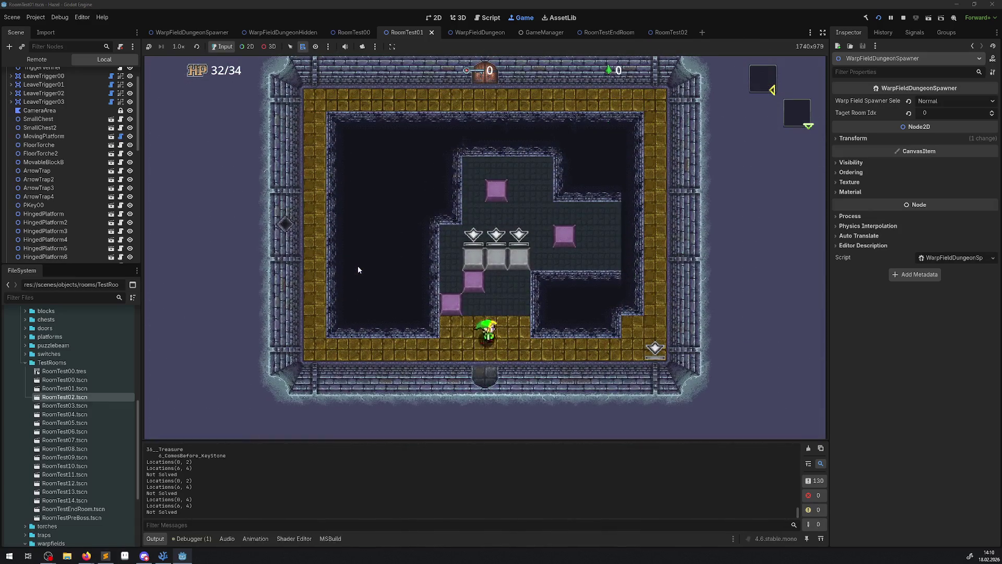
Step: Push the middle and right grey blocks up to expose the switches
key(Up)
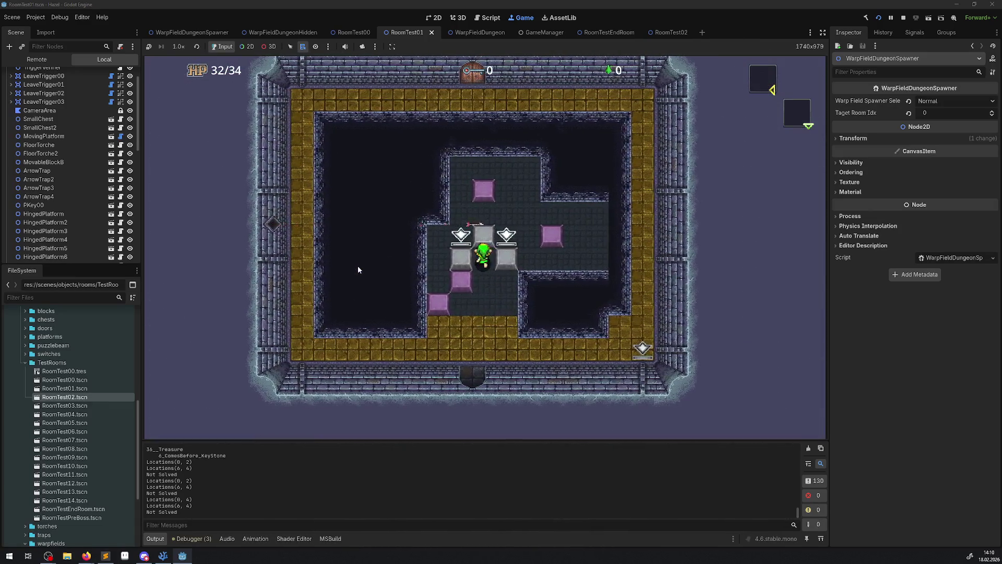
key(Up)
key(Down)
key(Right)
key(Up)
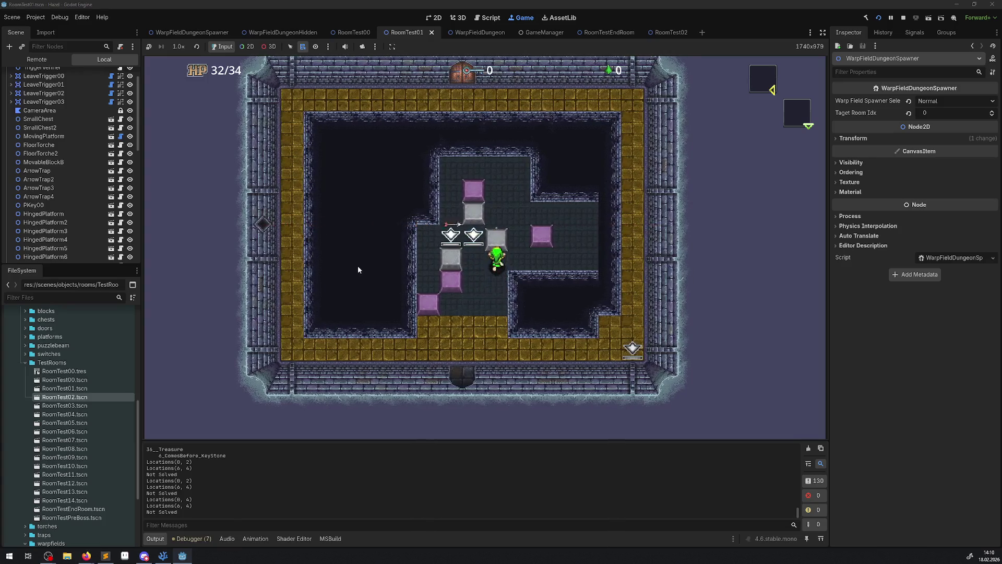
key(Up)
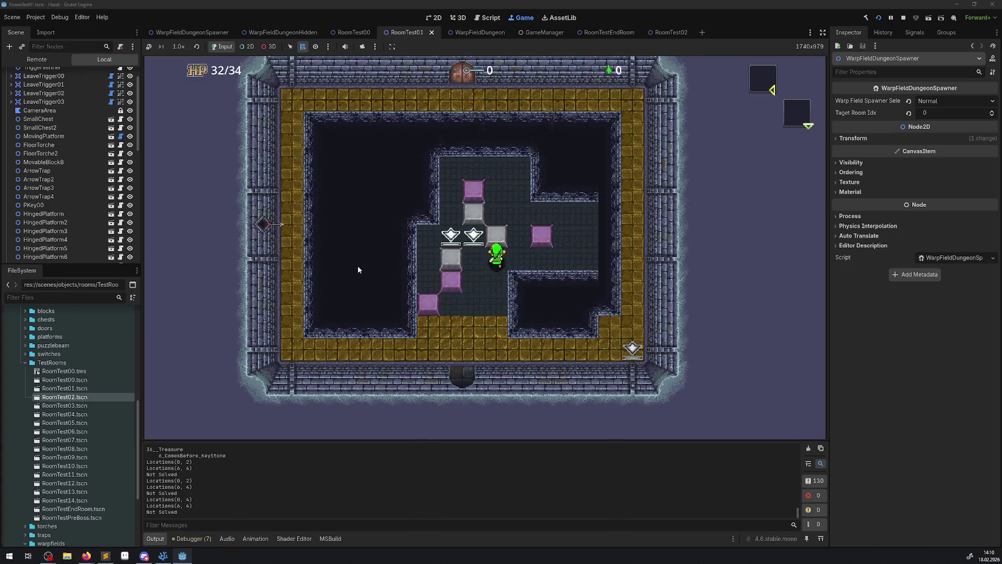
key(Down)
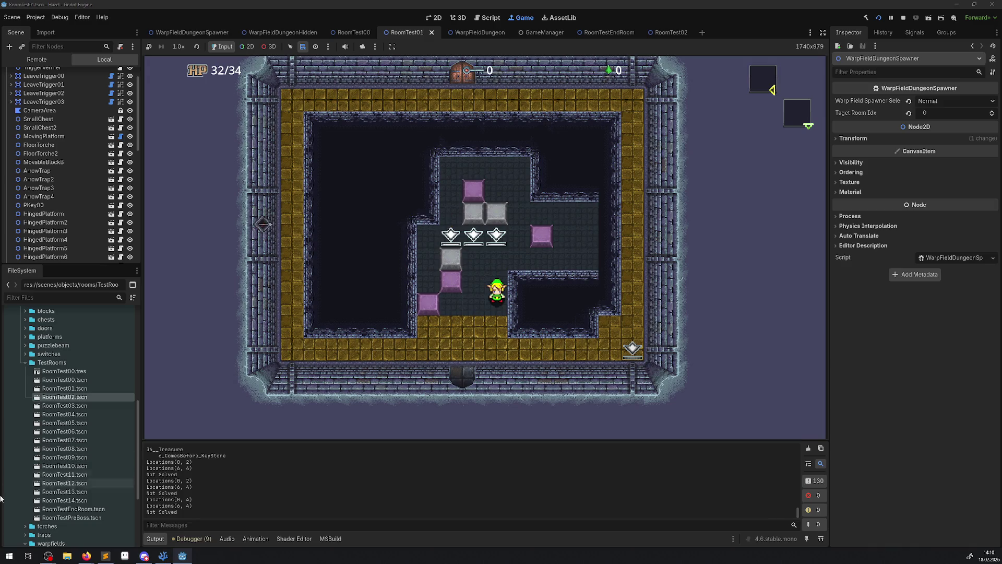
Step: Show the Debugger Errors list, then push the grey block up twice and one tile left
click(202, 539)
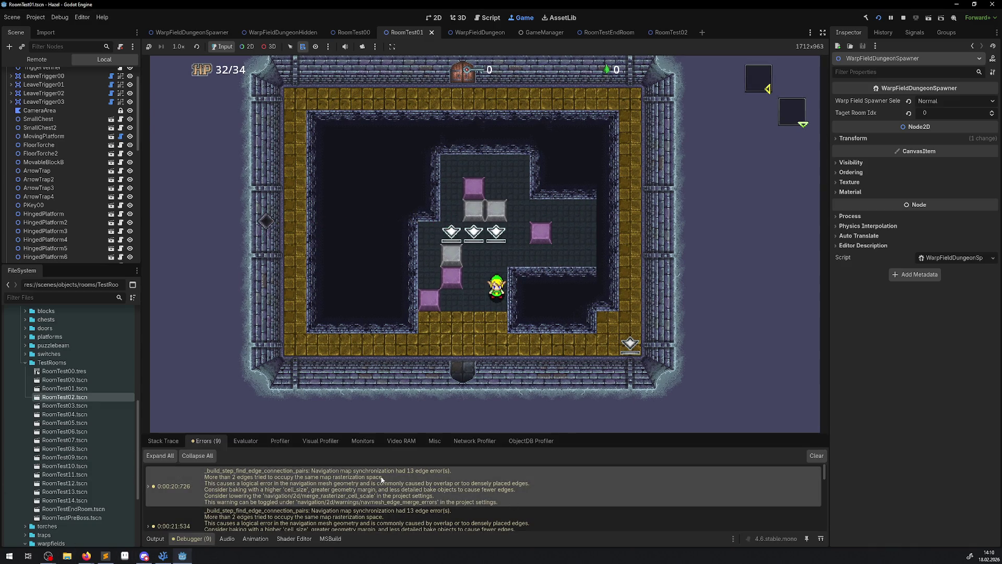
mouse_move(330, 471)
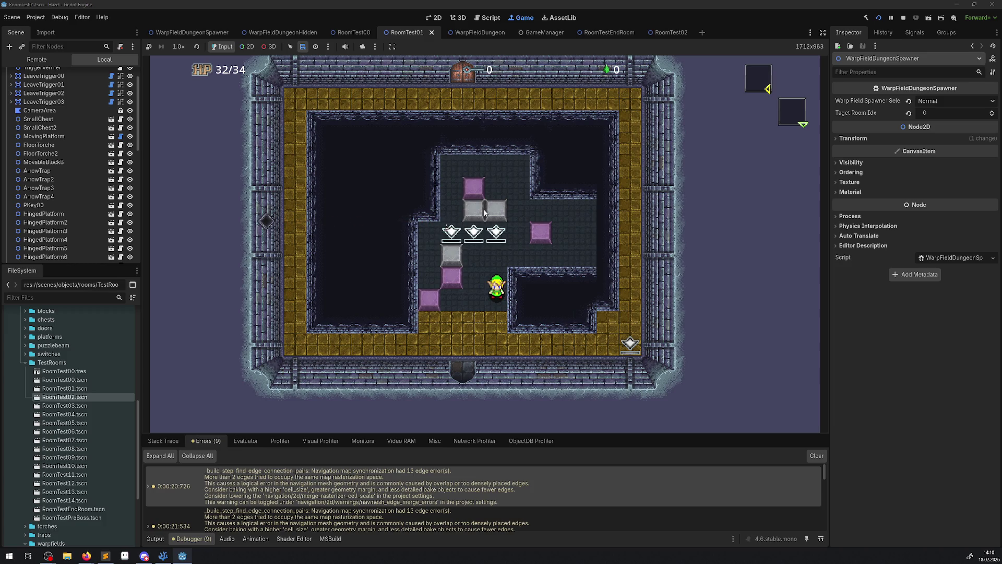
key(Up)
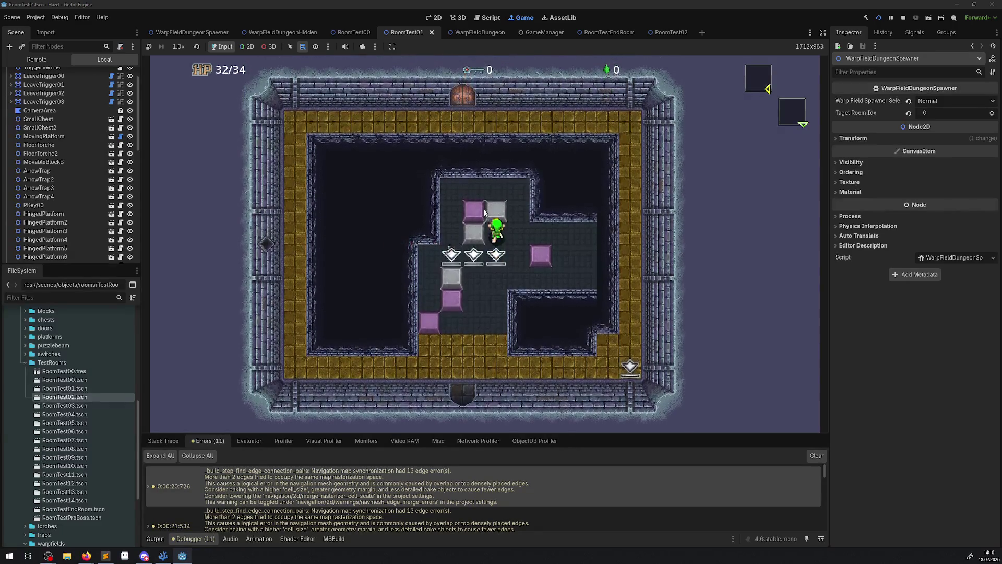
key(Up)
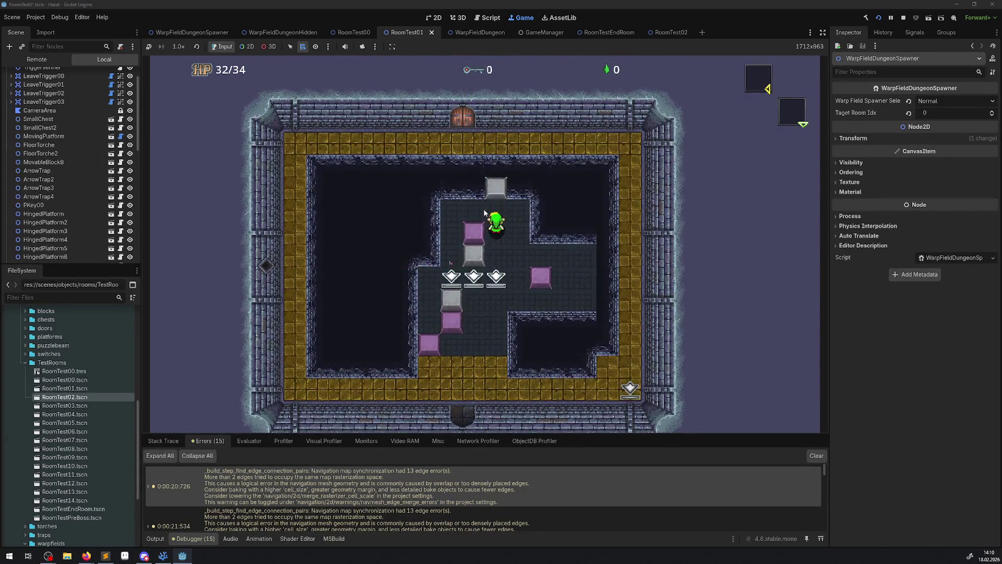
key(Down)
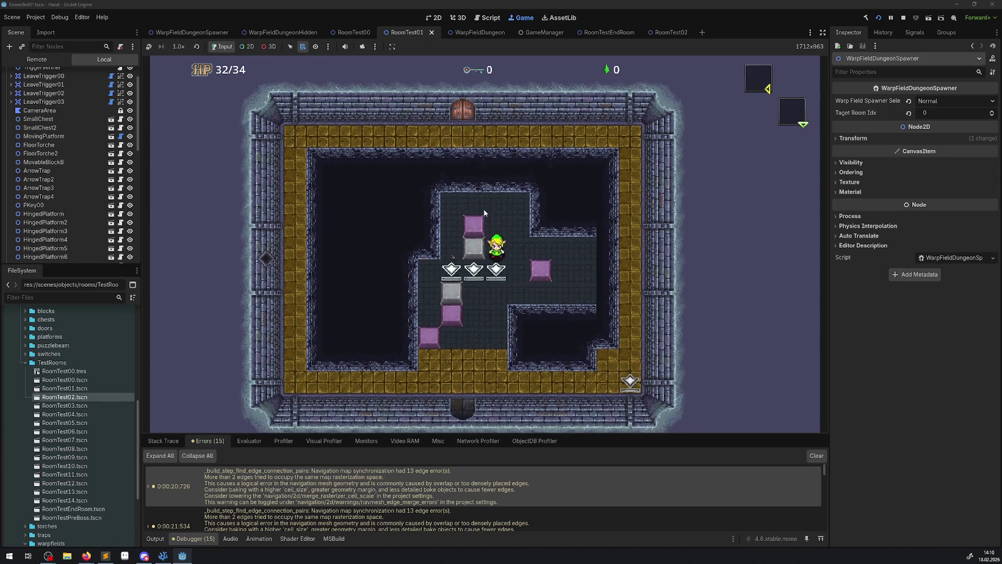
key(Left)
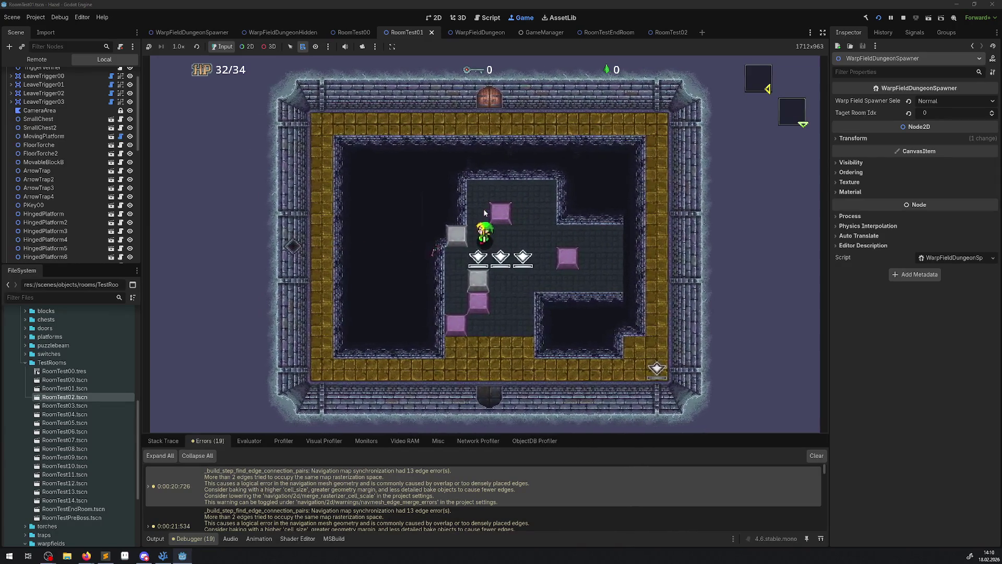
Step: Clear the logged errors, push the block further left, and step on the floor switch
click(813, 455)
click(545, 309)
key(Down)
key(Up)
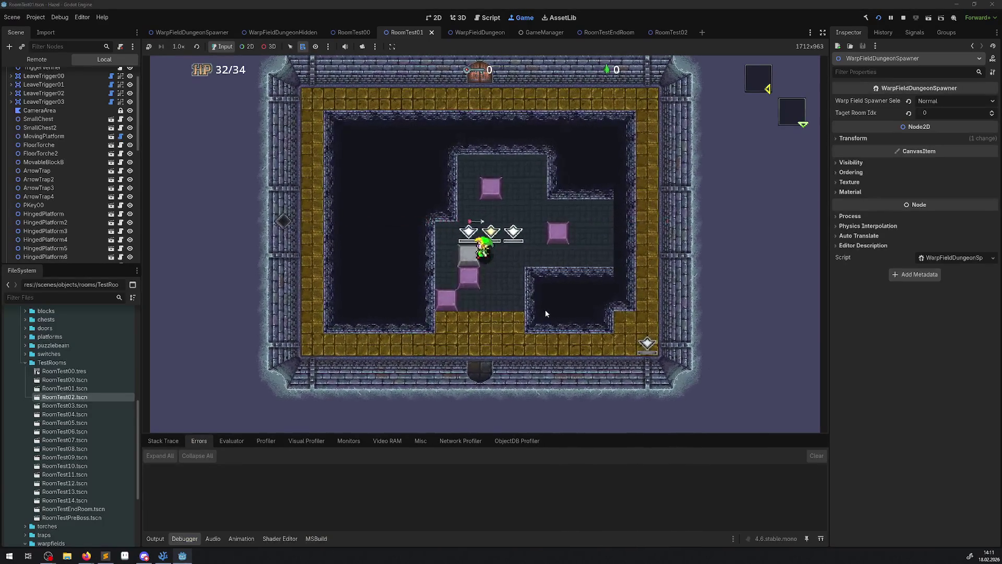
key(Left)
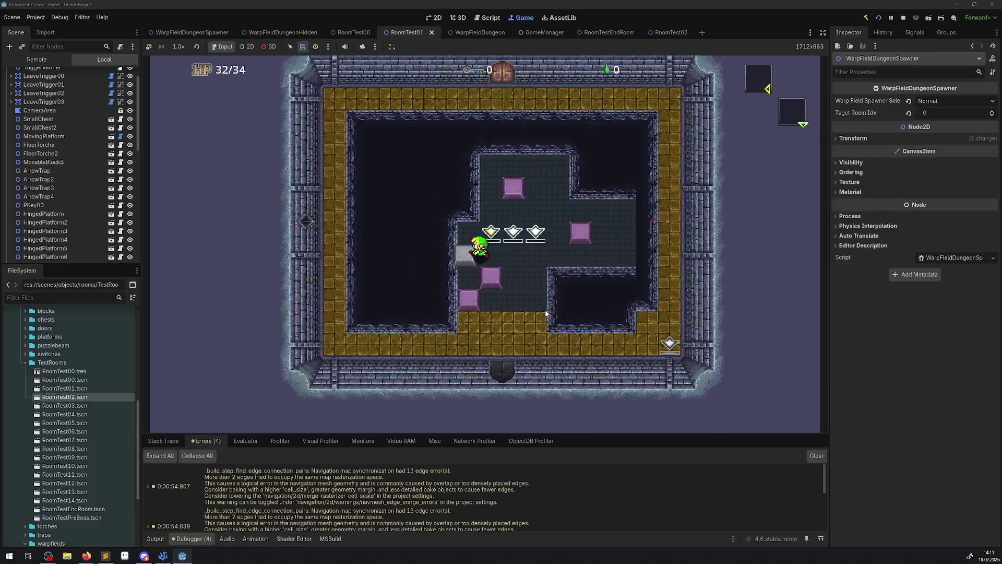
key(Left)
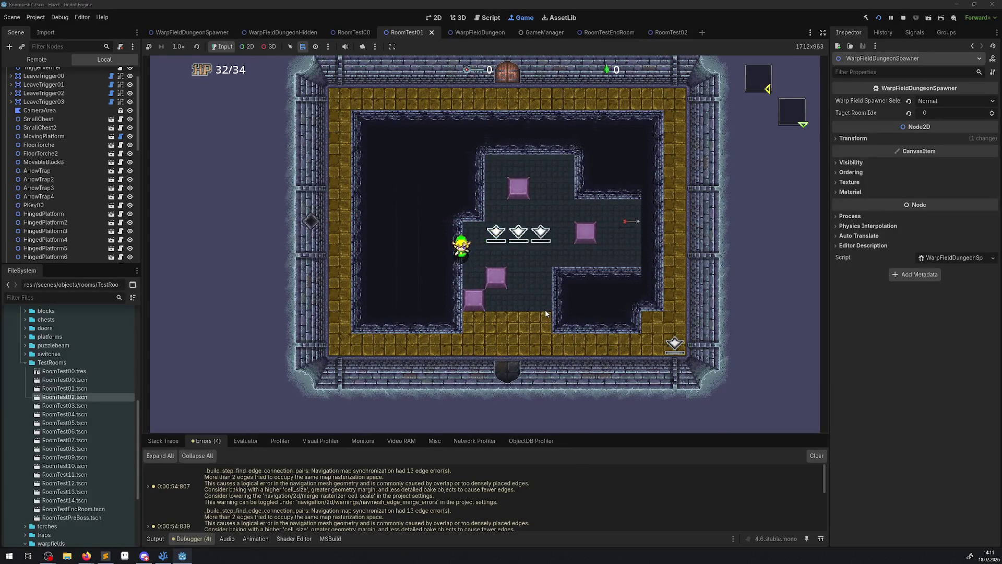
key(Down)
key(Right)
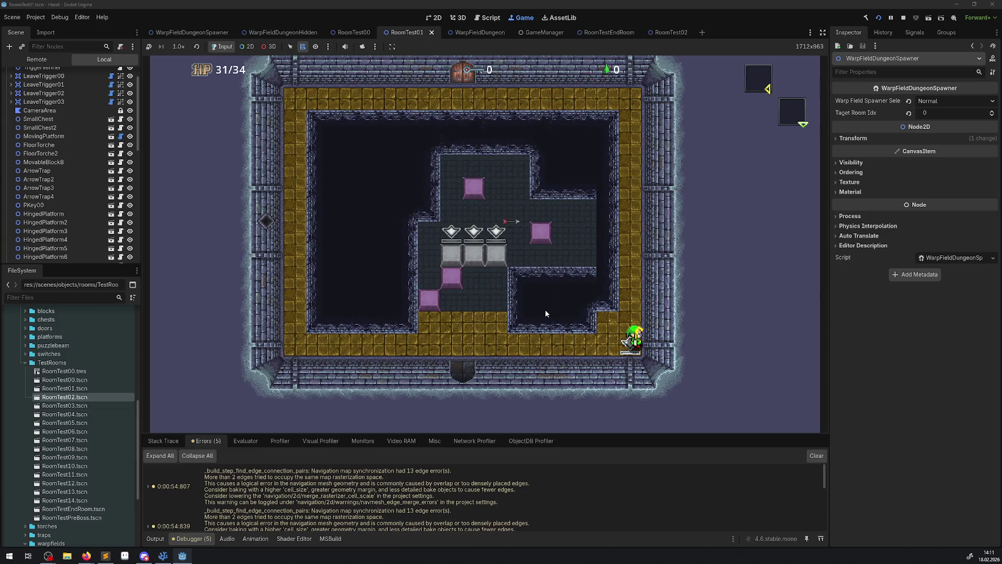
key(Left)
key(Left)
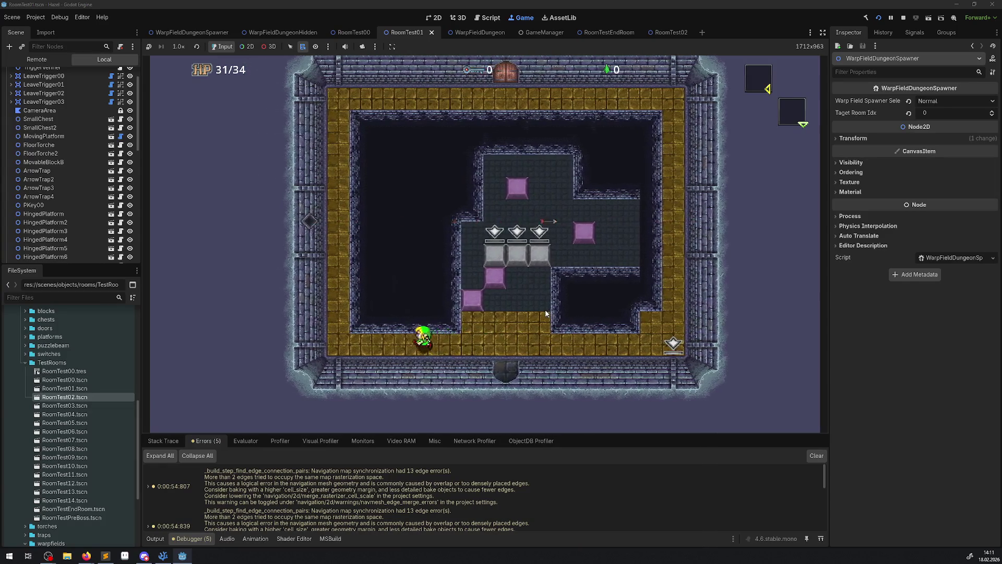
key(Right)
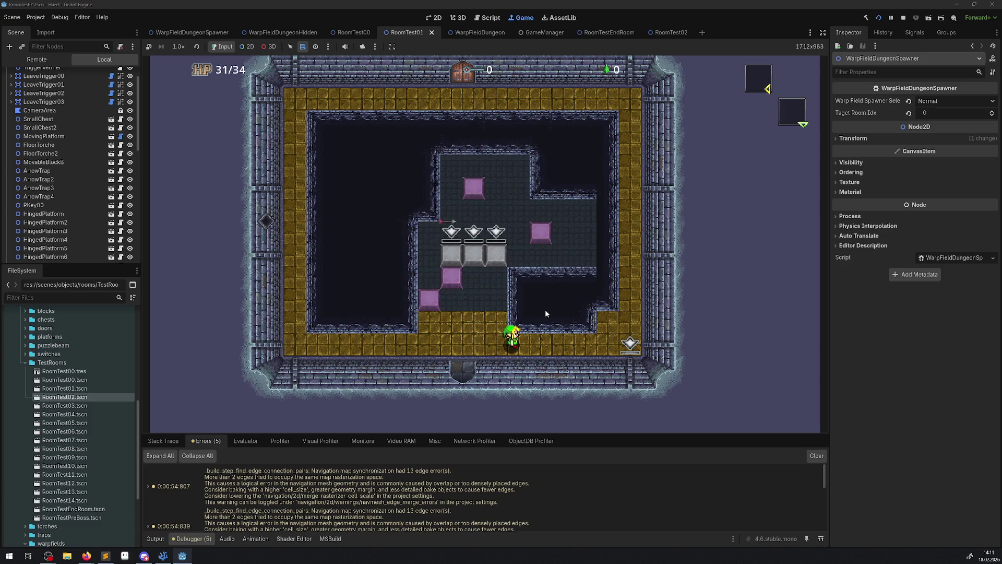
Step: Exit through the south and west doors into the chest room and push a block out of the ring
key(Left)
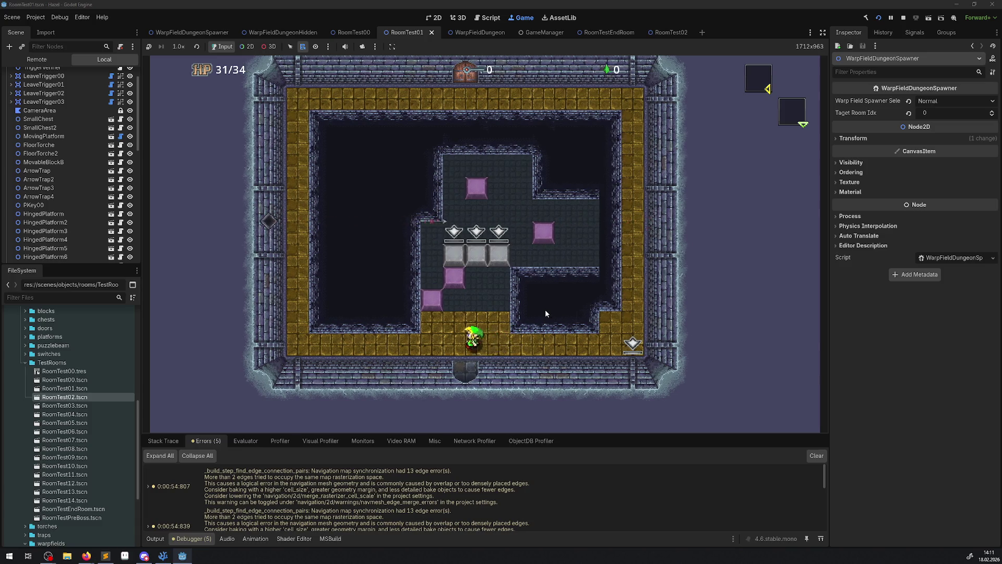
key(Down)
key(Left)
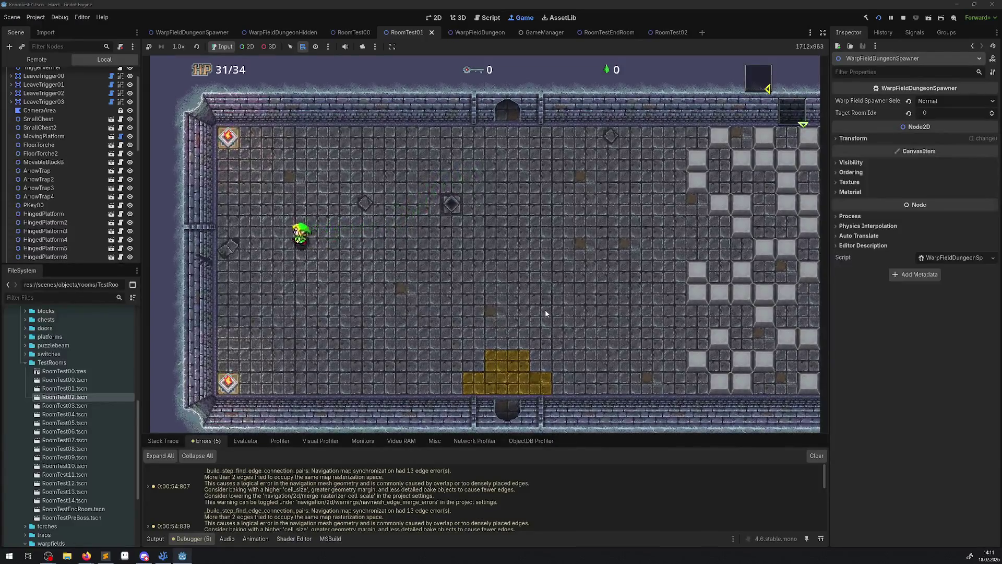
key(Left)
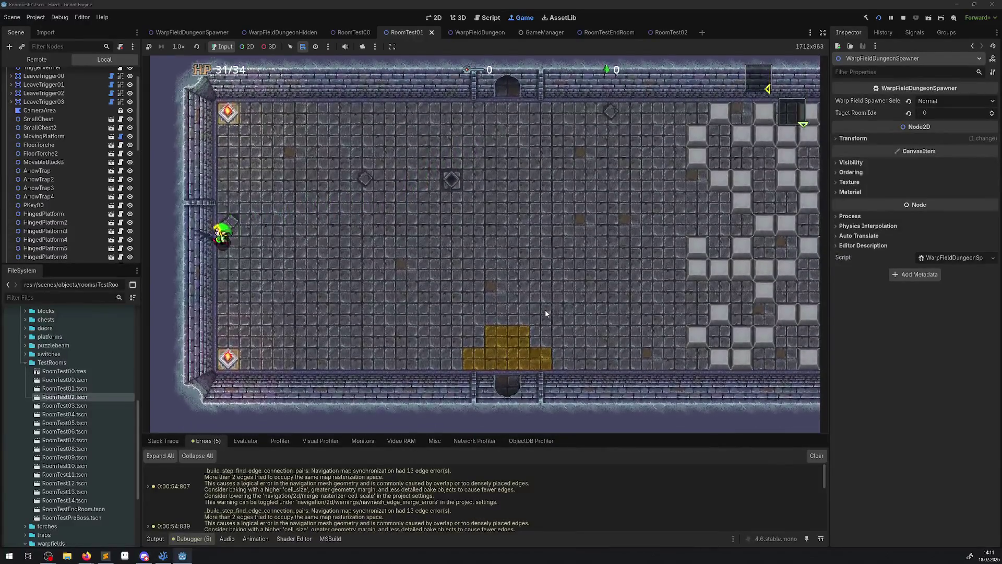
key(Left)
key(Down)
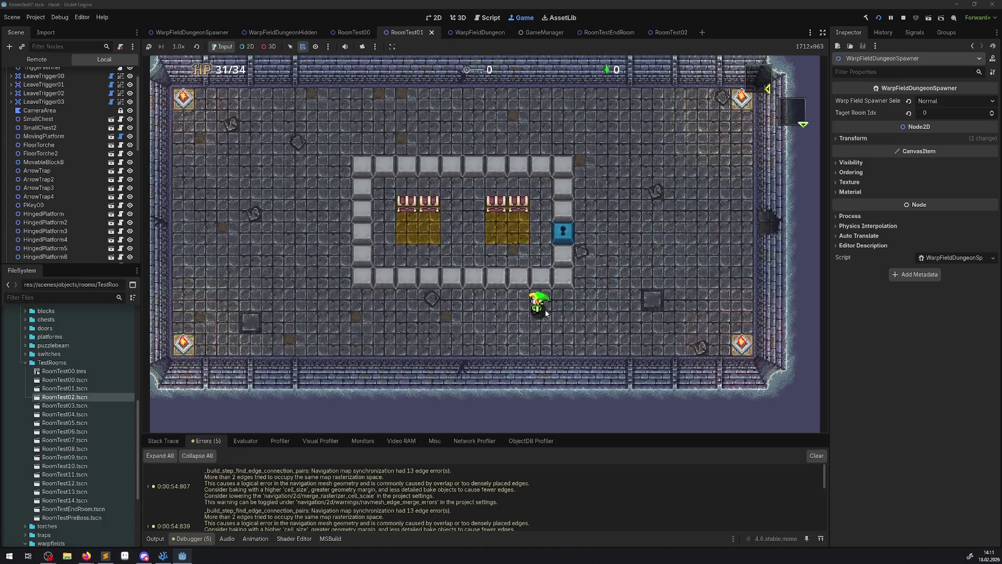
key(Left)
key(Up)
key(Left)
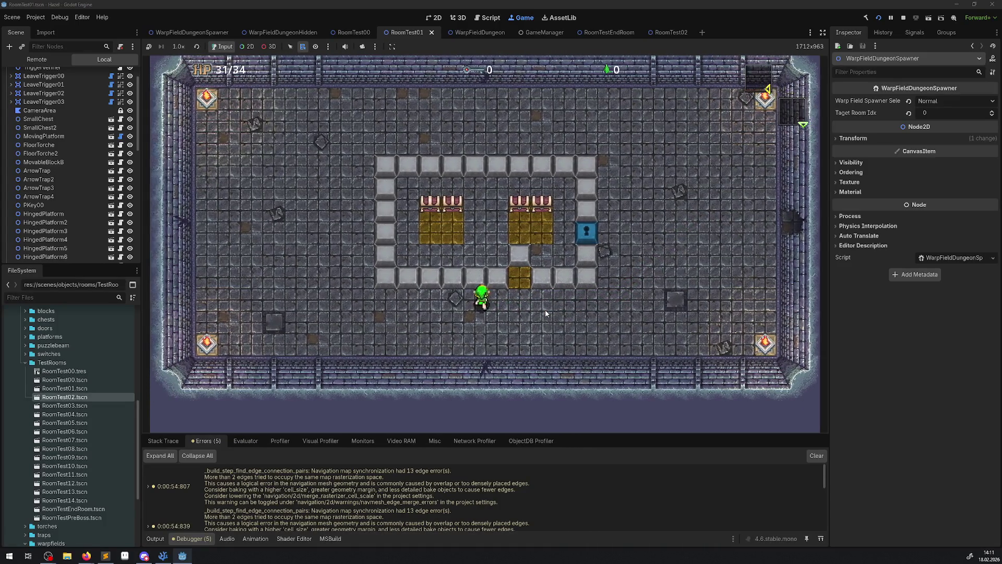
key(Up)
key(Right)
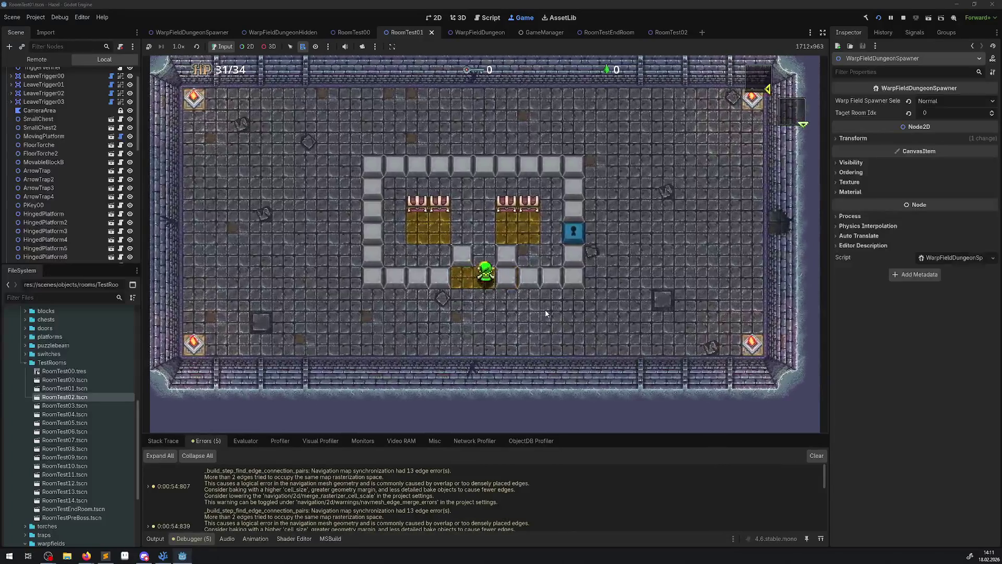
Step: Open the right chest for 100 rupees and walk out through the bottom door
key(Up)
key(Right)
key(space)
key(Left)
key(Down)
key(Down)
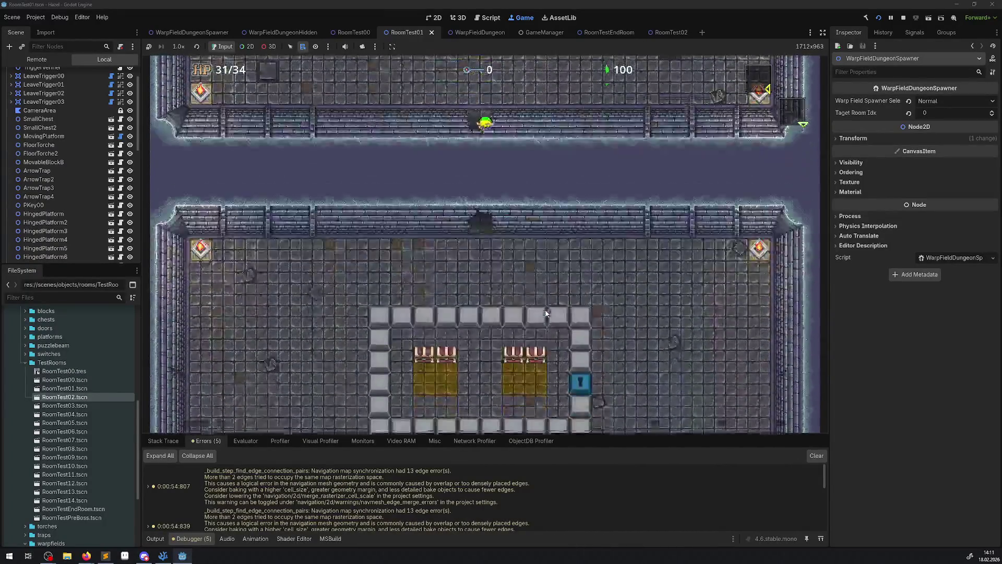
key(Down)
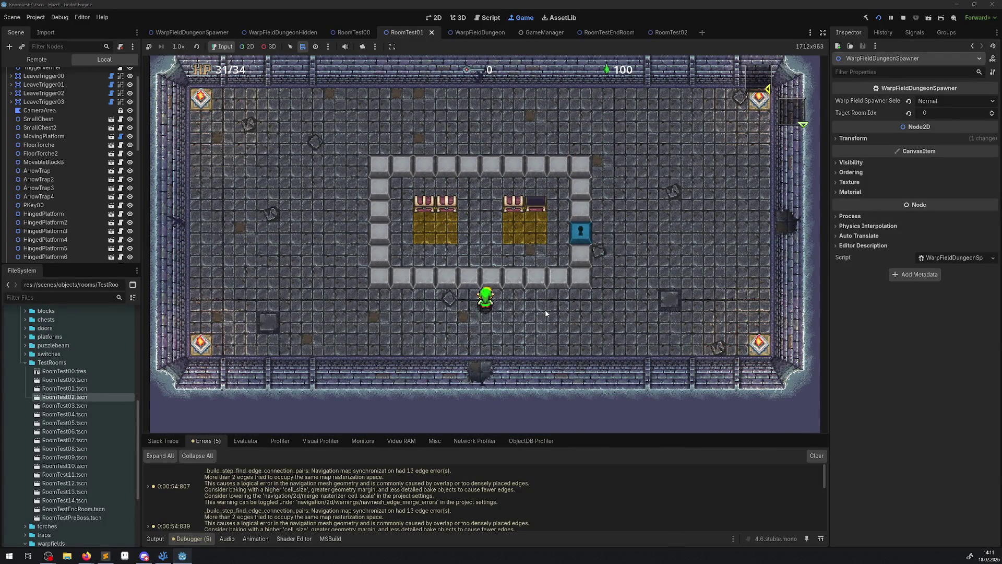
key(Down)
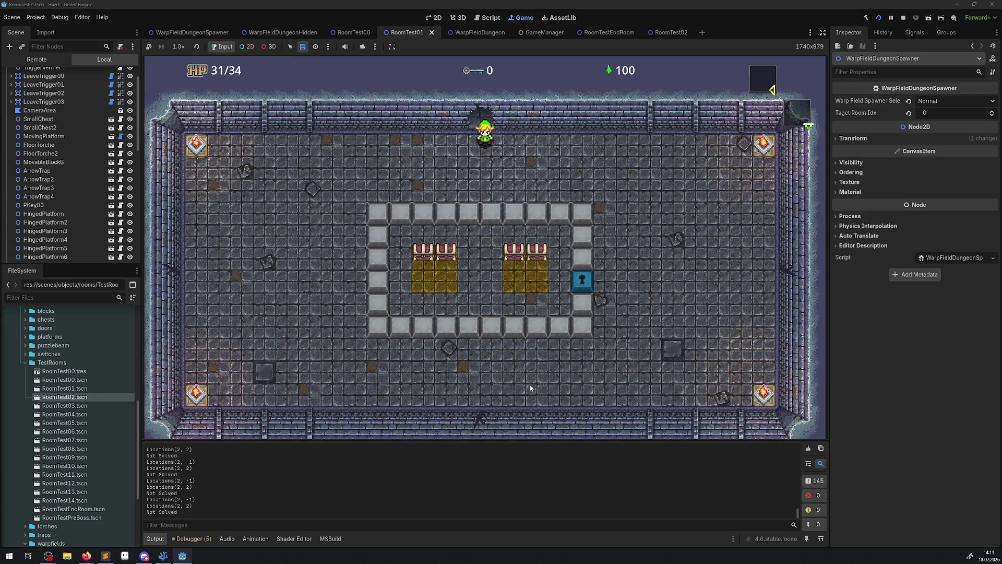
Step: Walk into the block-ring room, push one ring block up, then exit through the bottom door
key(Up)
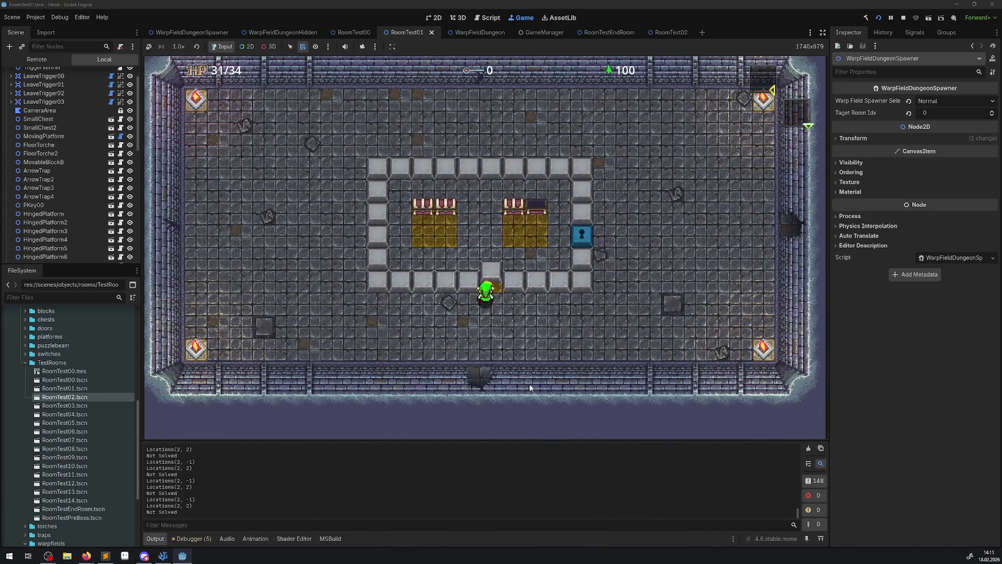
key(Right)
key(Up)
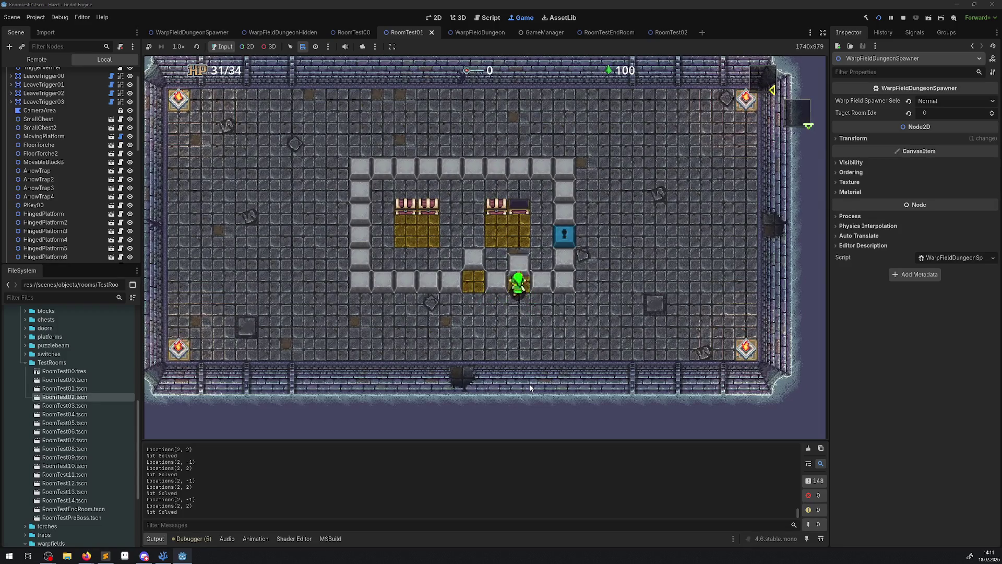
key(Down)
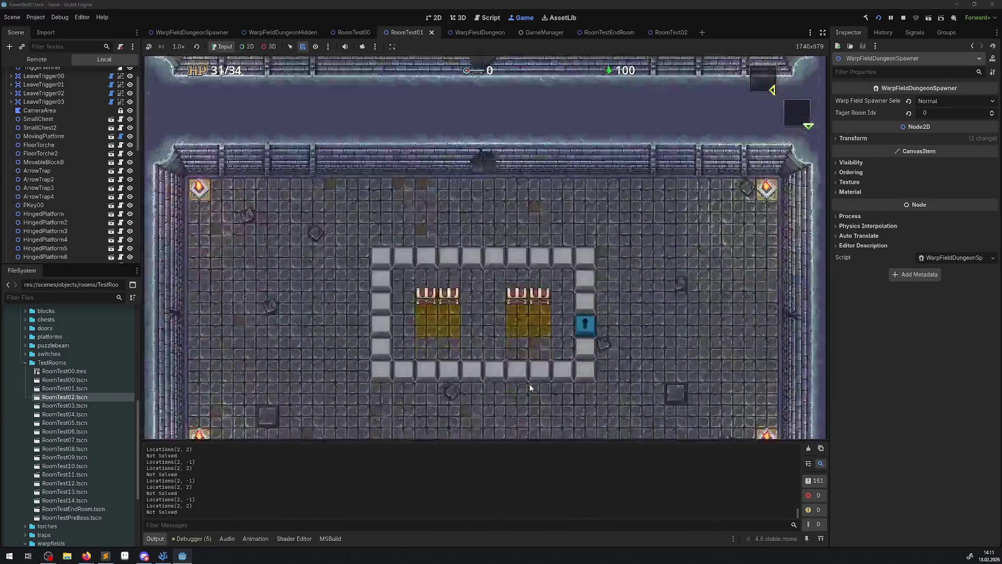
key(Up)
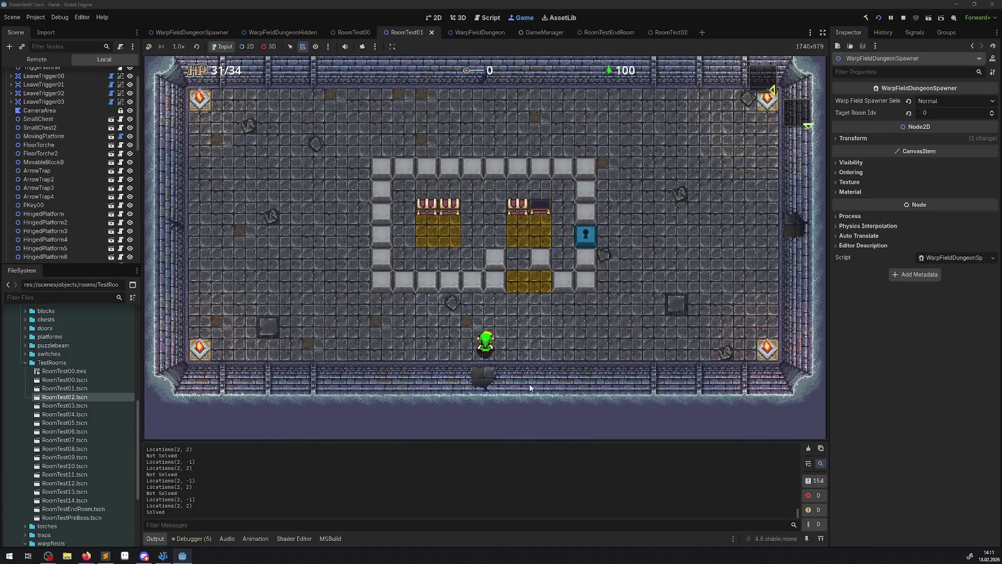
key(Down)
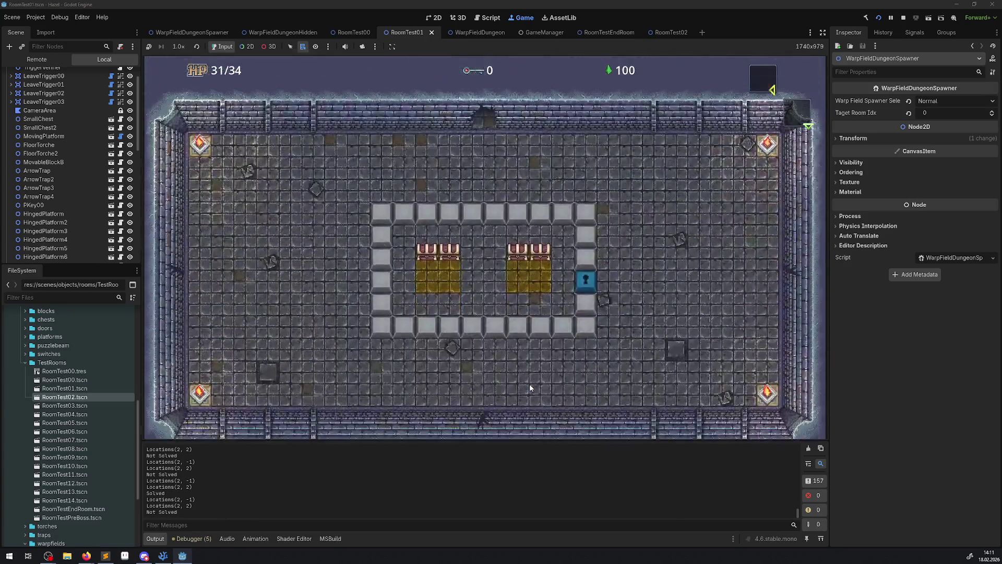
key(Left)
Step: Walk below the ring, push two bottom-row blocks right onto the gold tiles, and leave through the top door
key(Down)
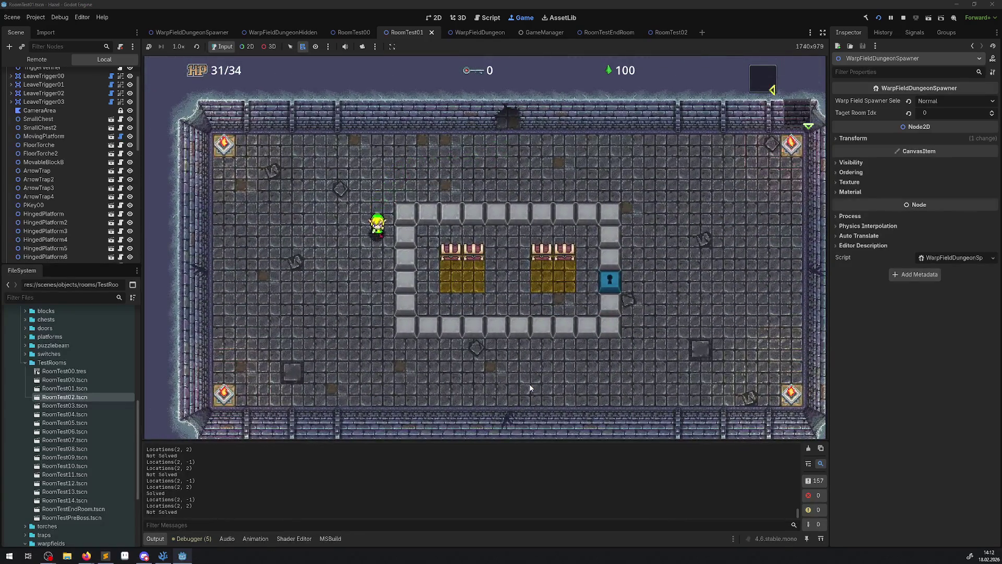
key(Down)
key(Right)
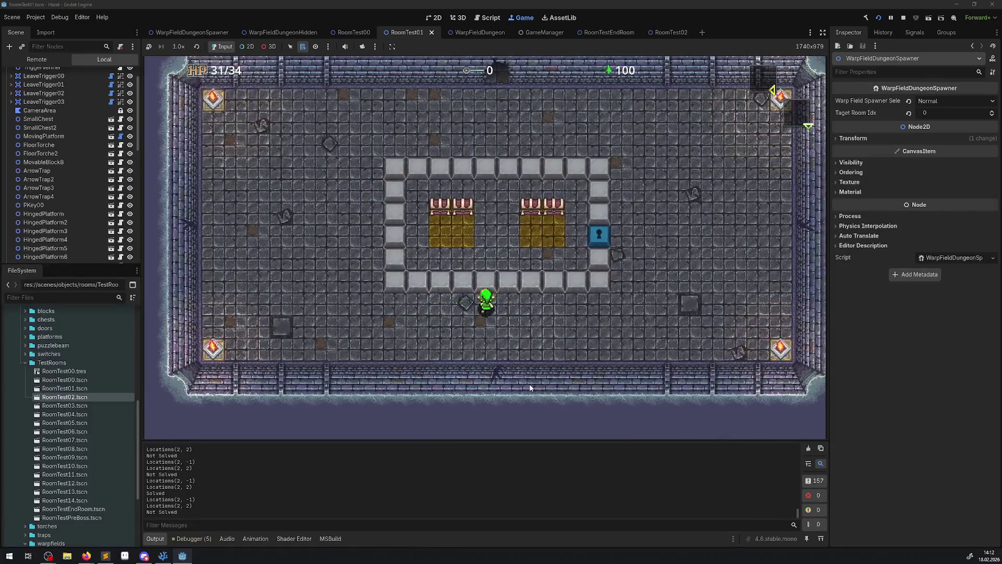
key(Right)
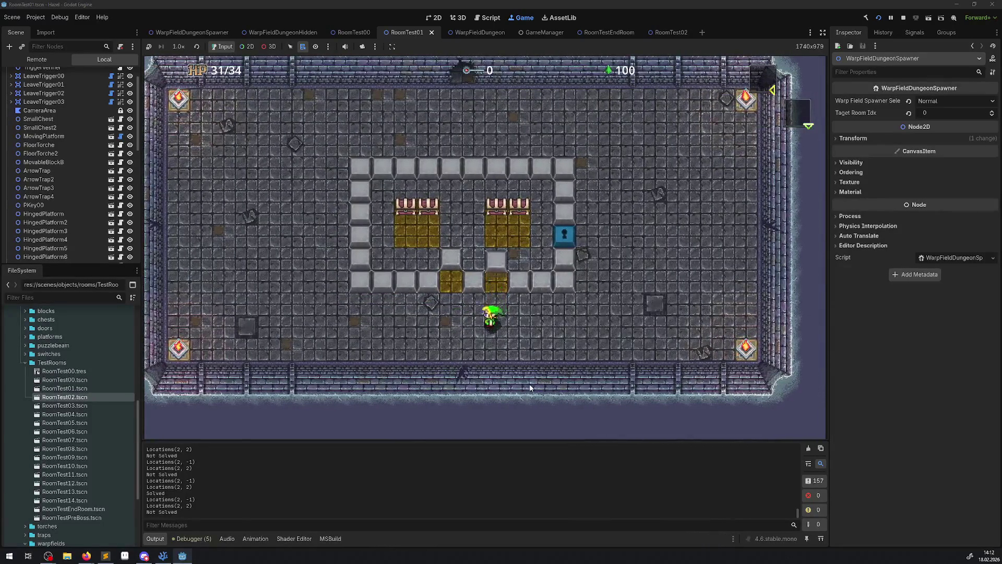
key(Right)
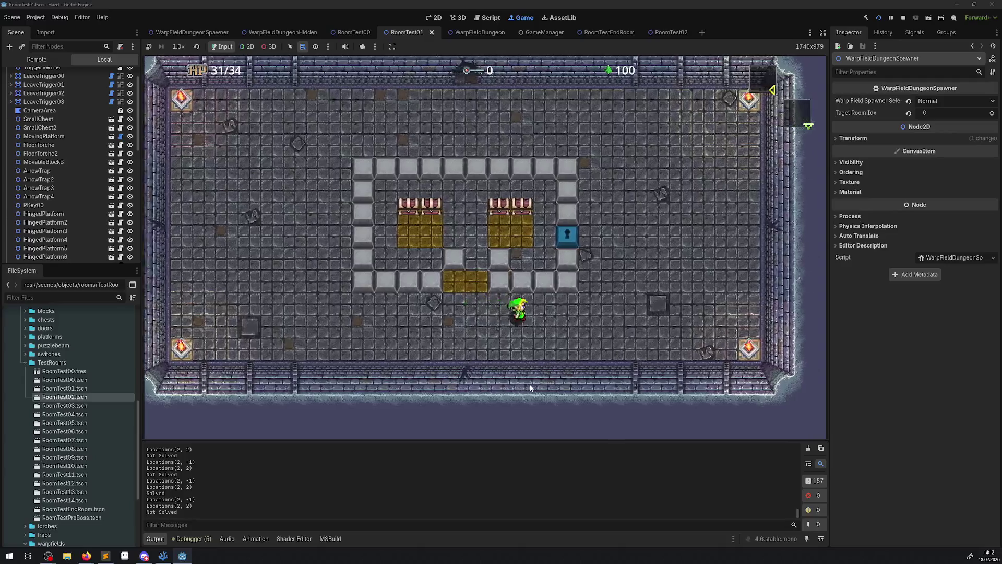
key(Right)
key(Up)
key(Left)
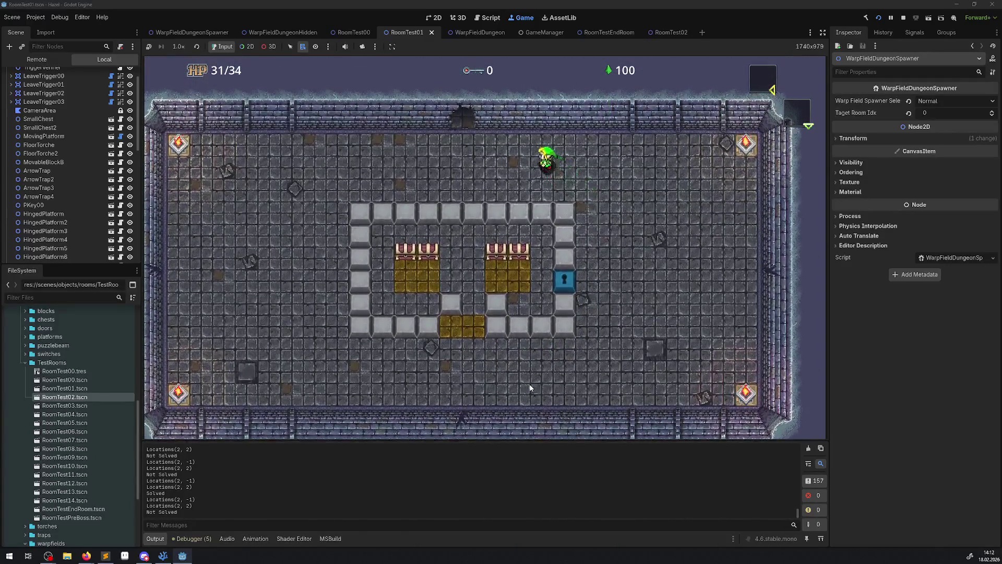
key(Up)
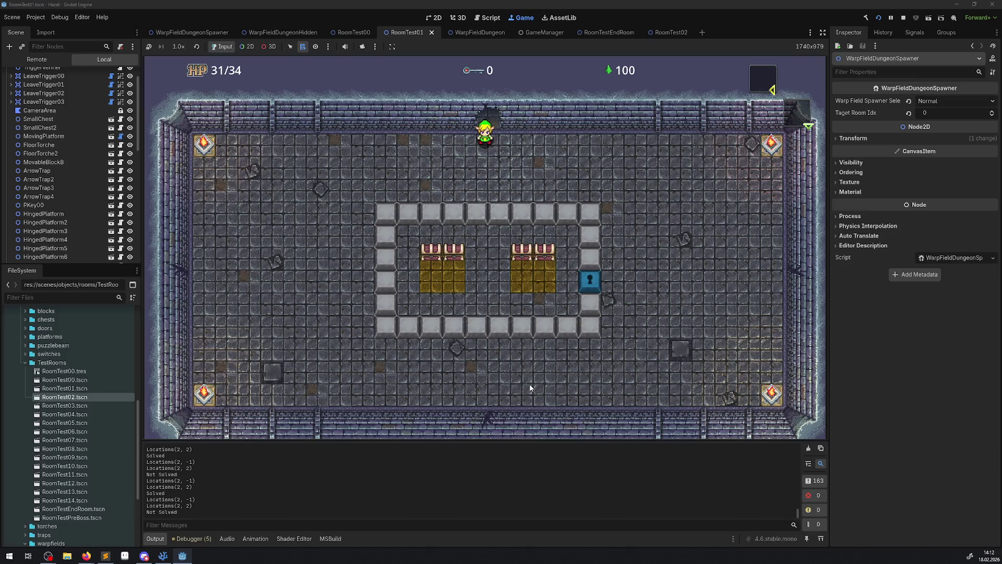
Step: Return below the ring, push two more bottom-row blocks up into it, and step into the bottom row
key(Down)
key(Left)
key(Down)
key(Down)
key(Right)
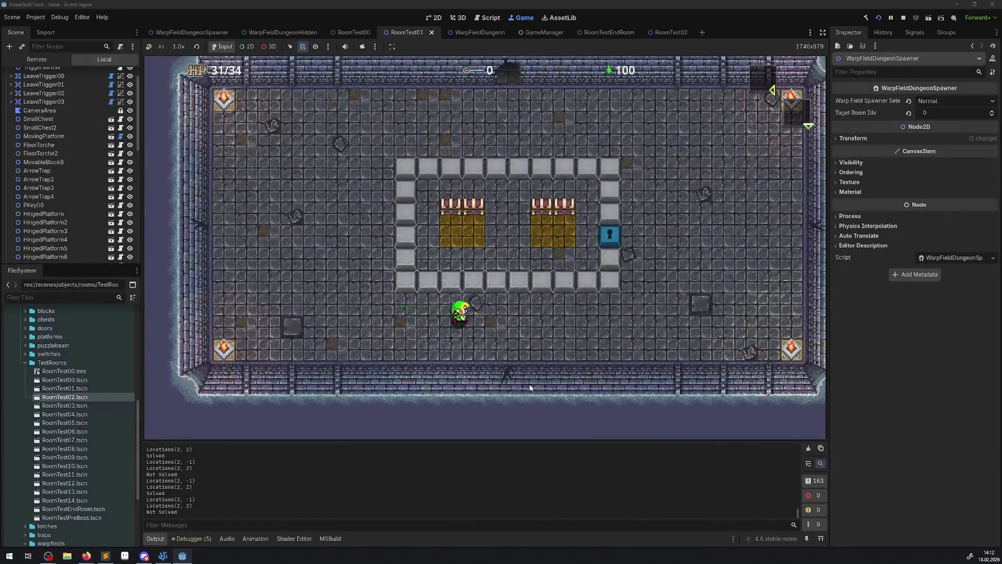
key(Up)
key(Down)
key(Right)
key(Up)
key(Down)
key(Left)
key(Up)
key(Right)
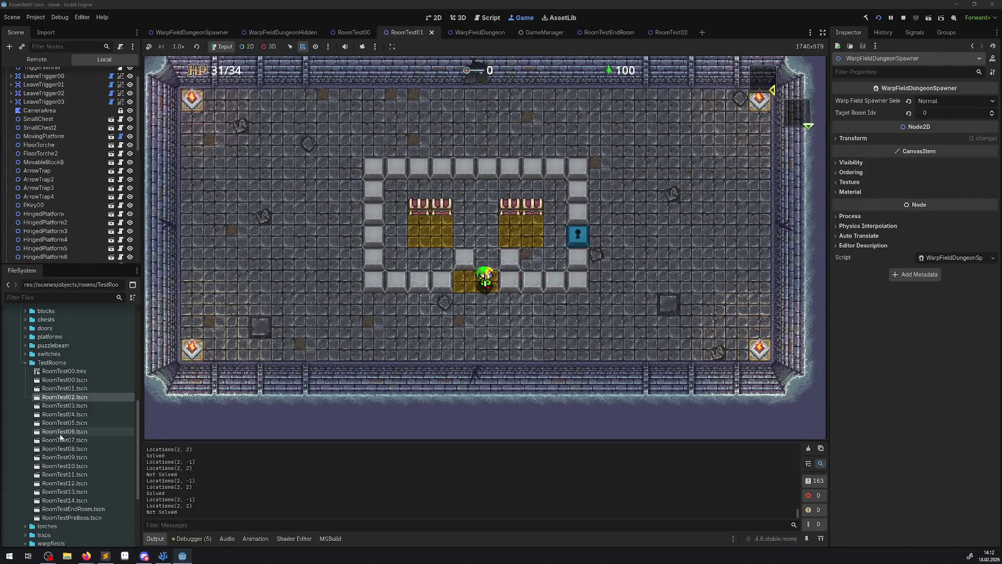
scroll(62, 460, down, 5)
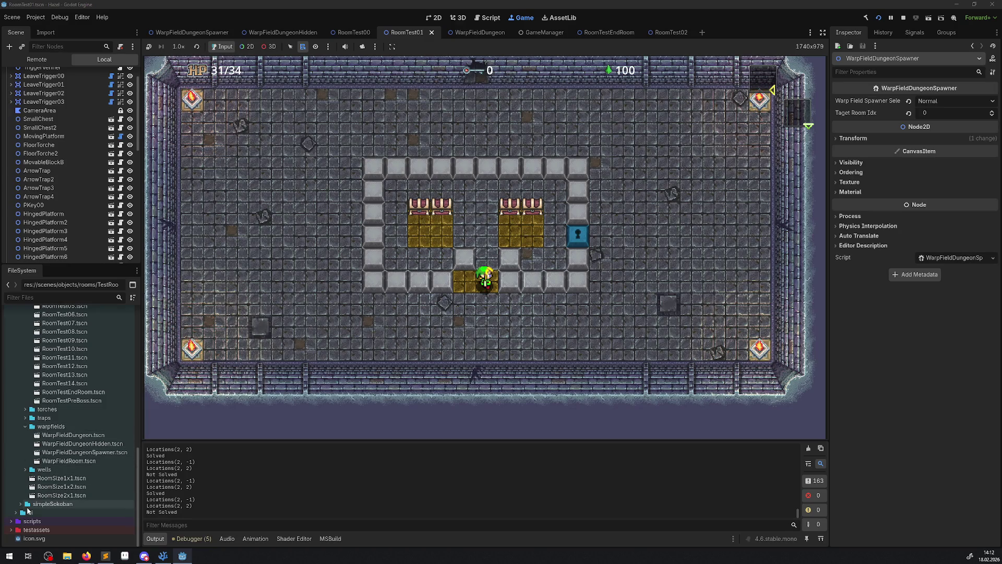
Step: Open Sokoban900.tscn from the simpleSokoban folder and show it in the 2D editor
click(21, 504)
scroll(63, 490, down, 3)
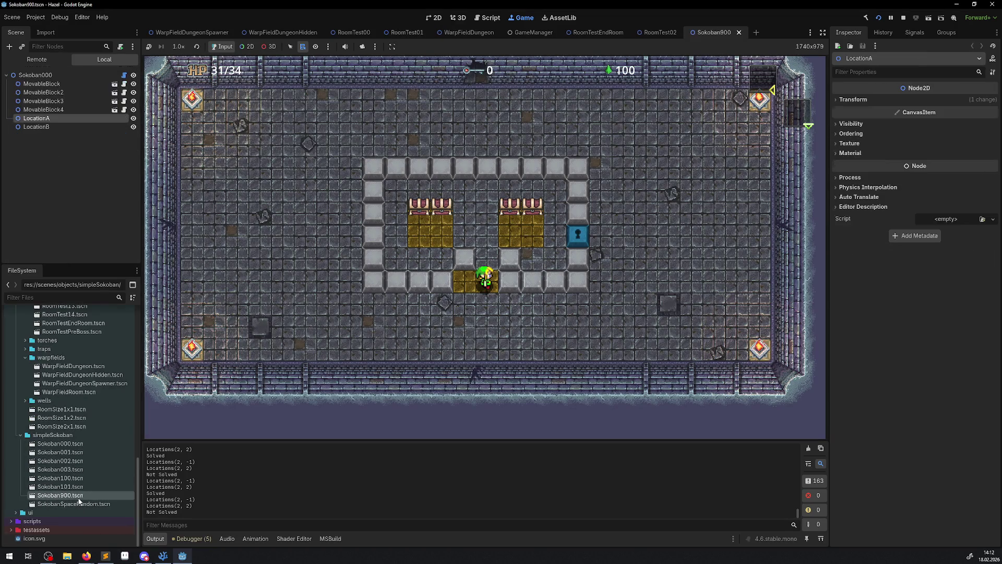
click(438, 19)
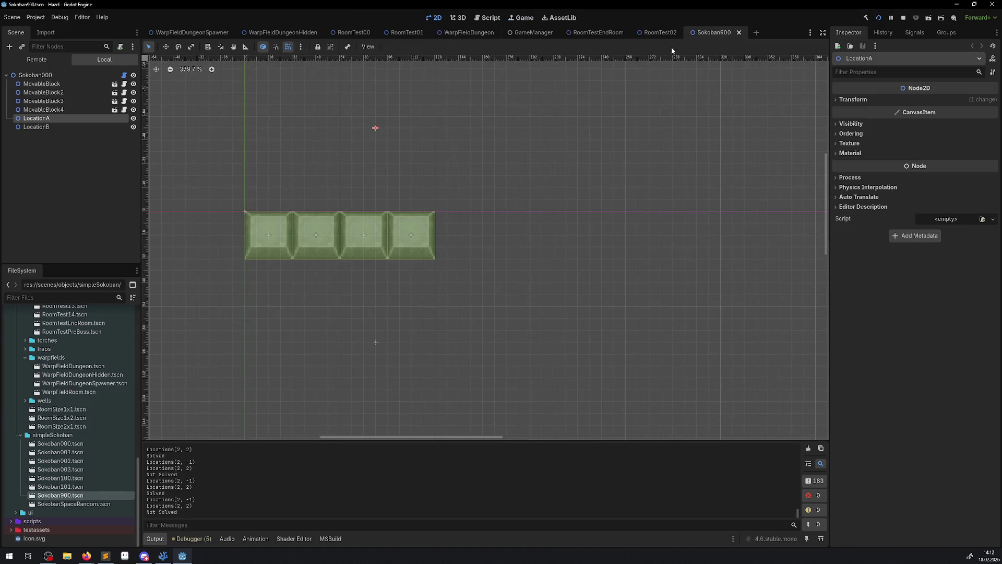
Step: Close the RoomTest02, RoomTestEndRoom, GameManager, WarpFieldDungeon and RoomTest01 tabs, returning to Sokoban900
click(660, 32)
click(684, 33)
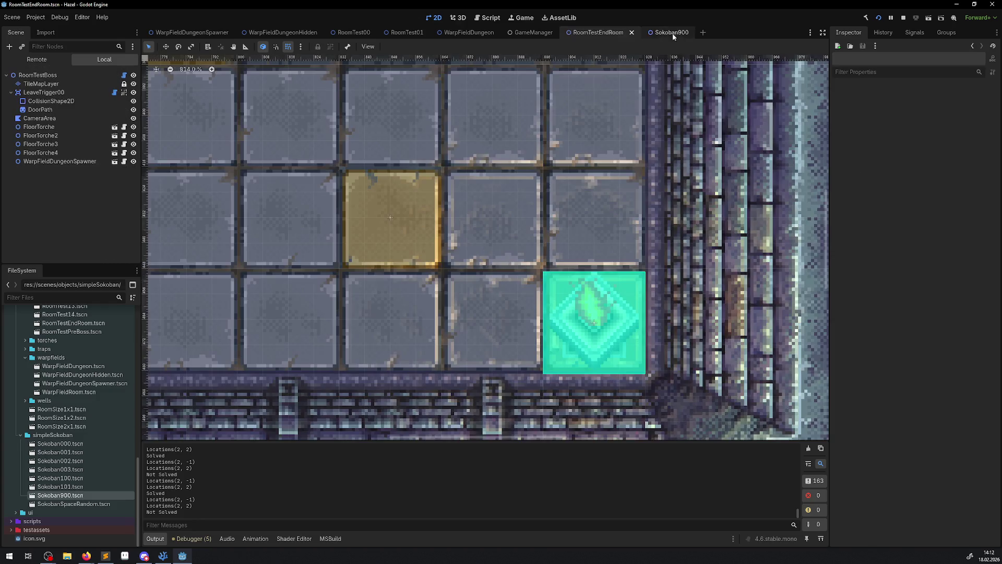
click(631, 33)
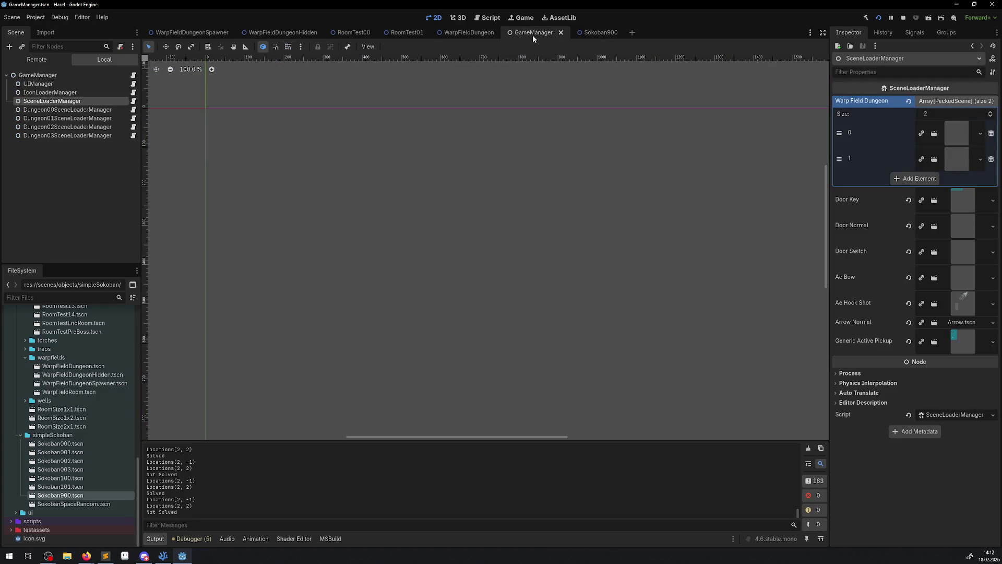
click(561, 33)
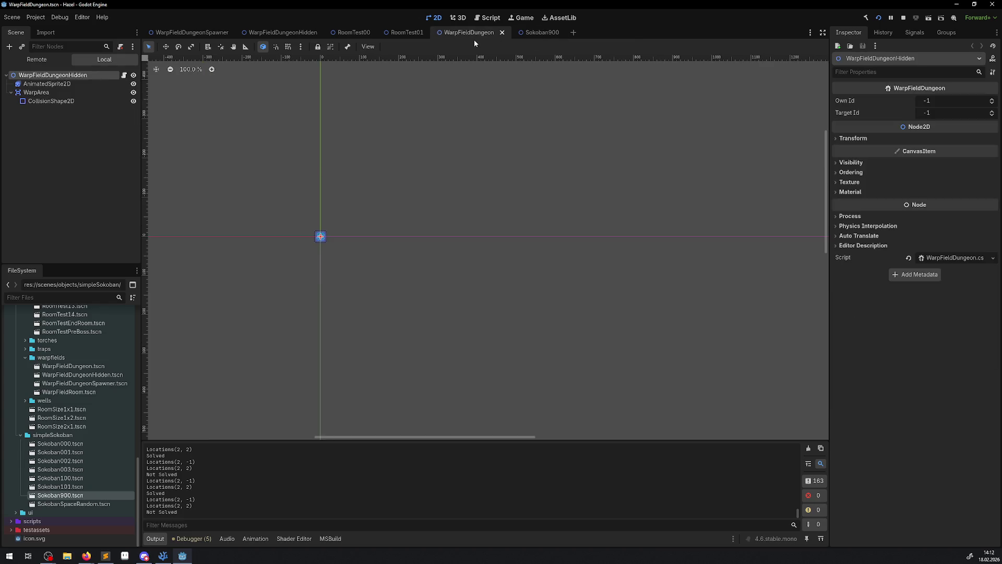
click(501, 33)
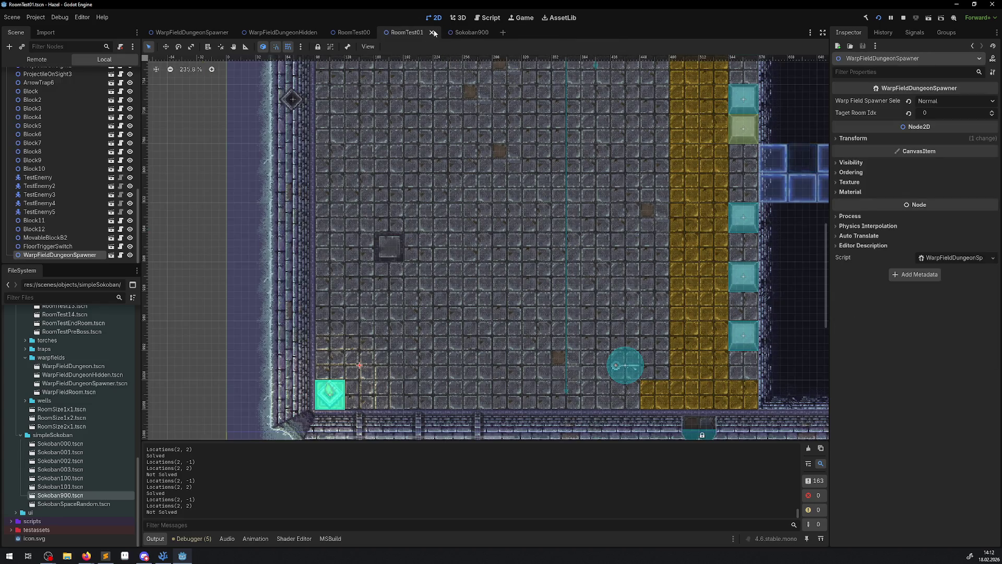
click(431, 33)
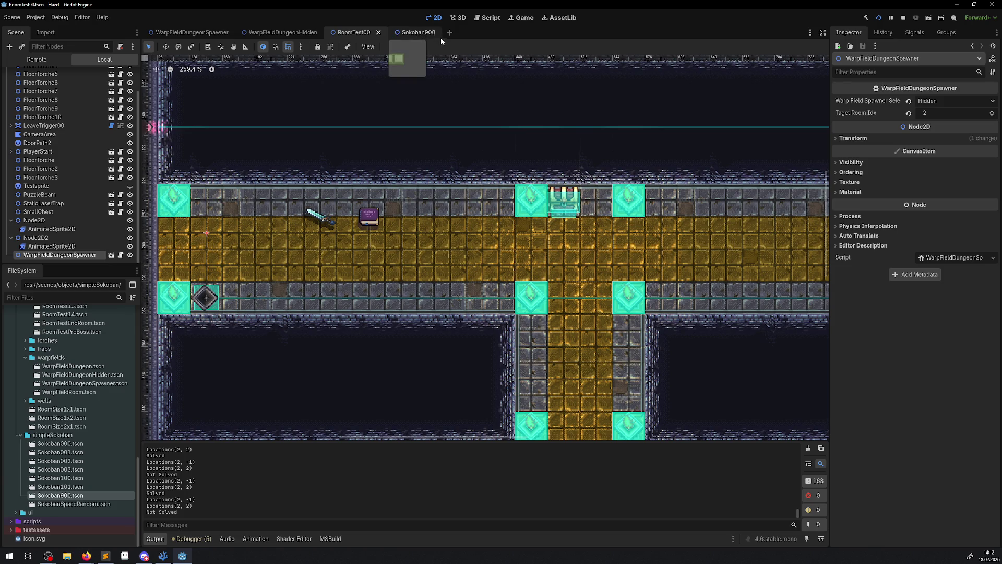
click(410, 34)
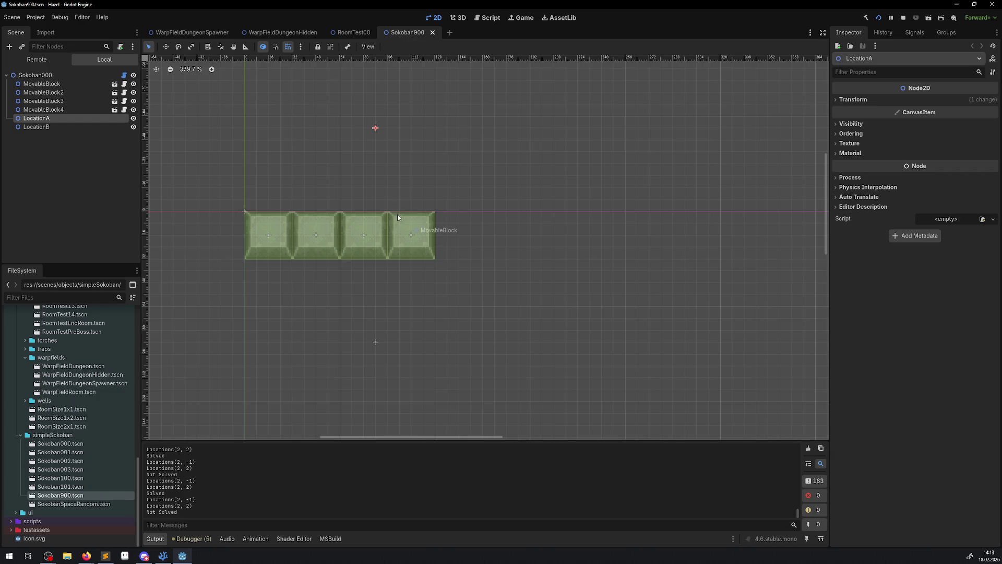
Step: Move MovableBlock2 and MovableBlock3 up one cell and MovableBlock4 right one cell, checking the running game
click(517, 19)
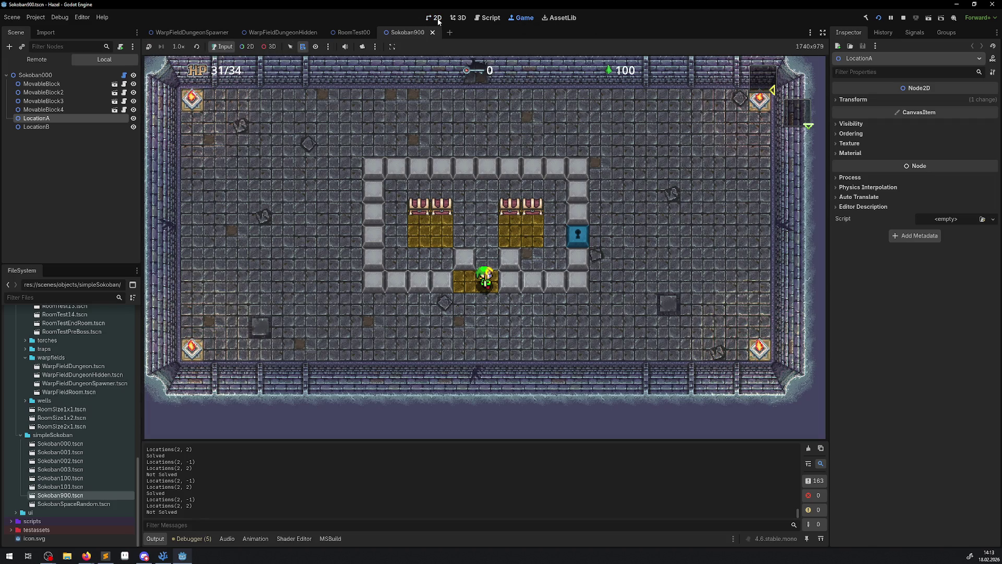
click(437, 18)
drag(258, 234, 258, 186)
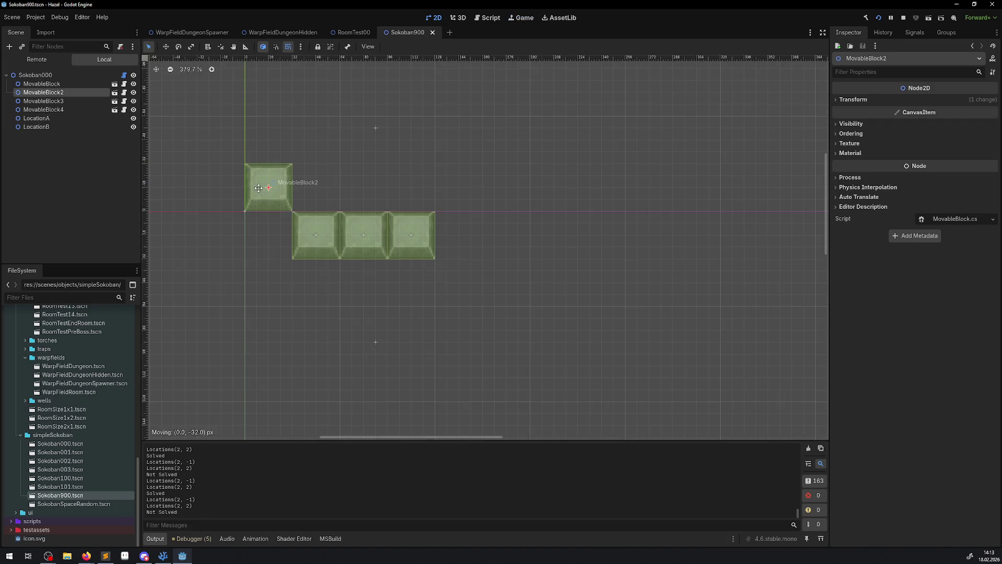
click(515, 18)
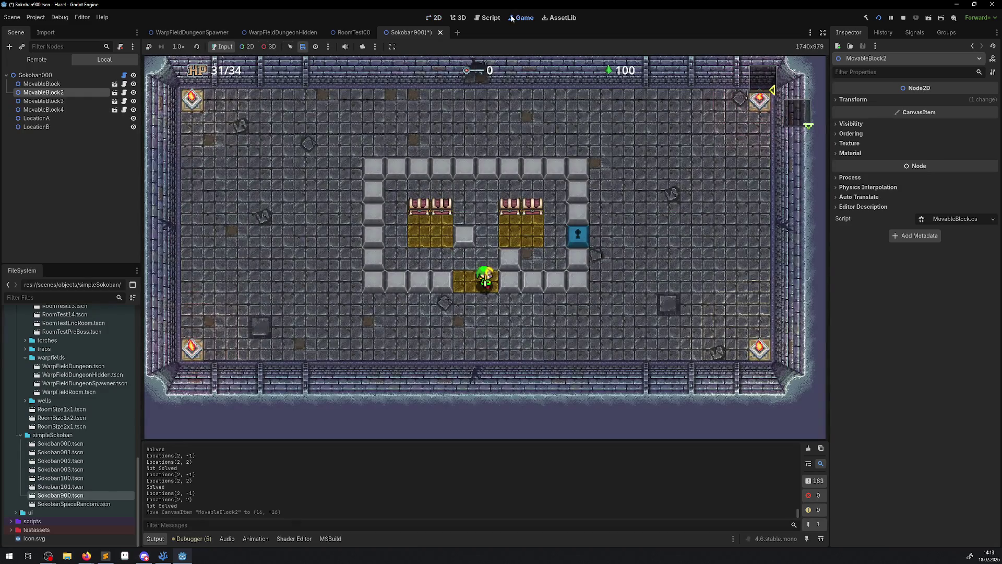
click(437, 18)
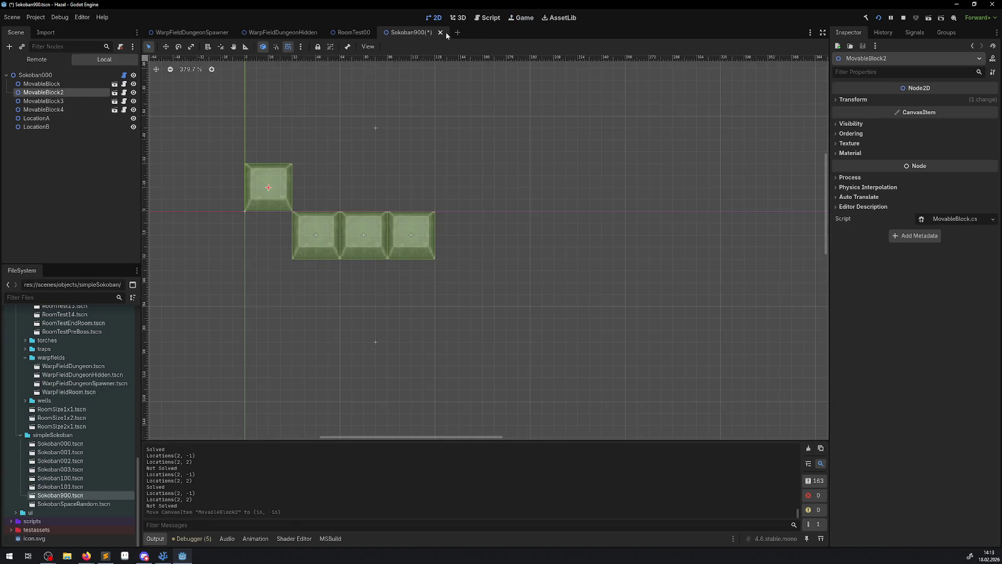
drag(366, 233, 366, 184)
drag(320, 232, 368, 233)
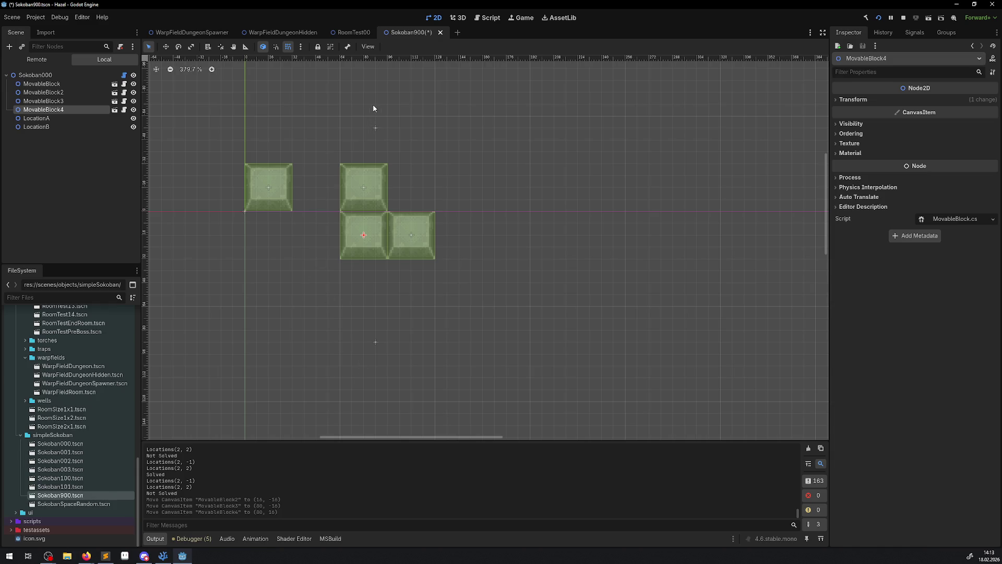
Step: Drag MovableBlock3 and MovableBlock2 back into the row and stop the running game
drag(363, 186, 316, 233)
drag(281, 205, 274, 238)
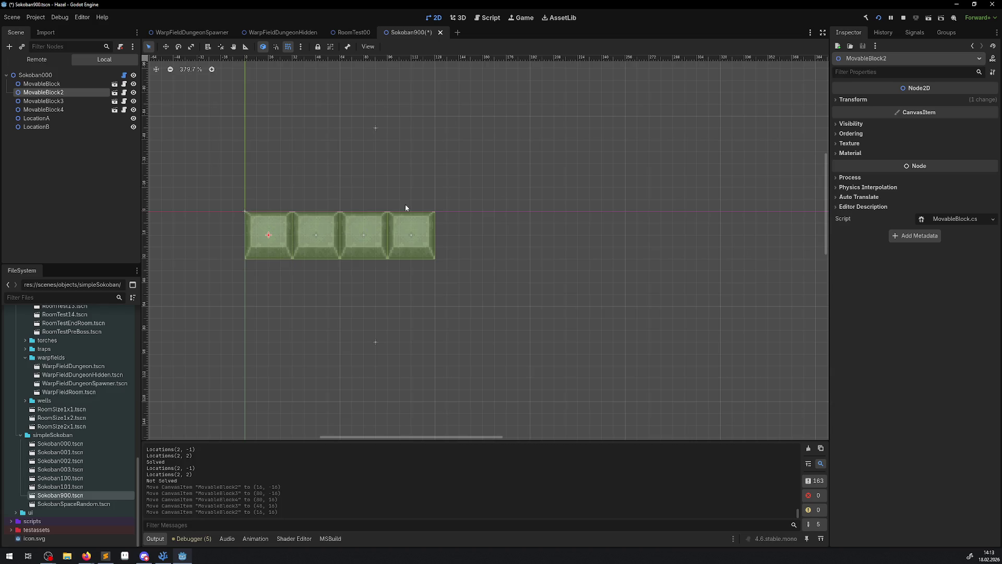
click(902, 18)
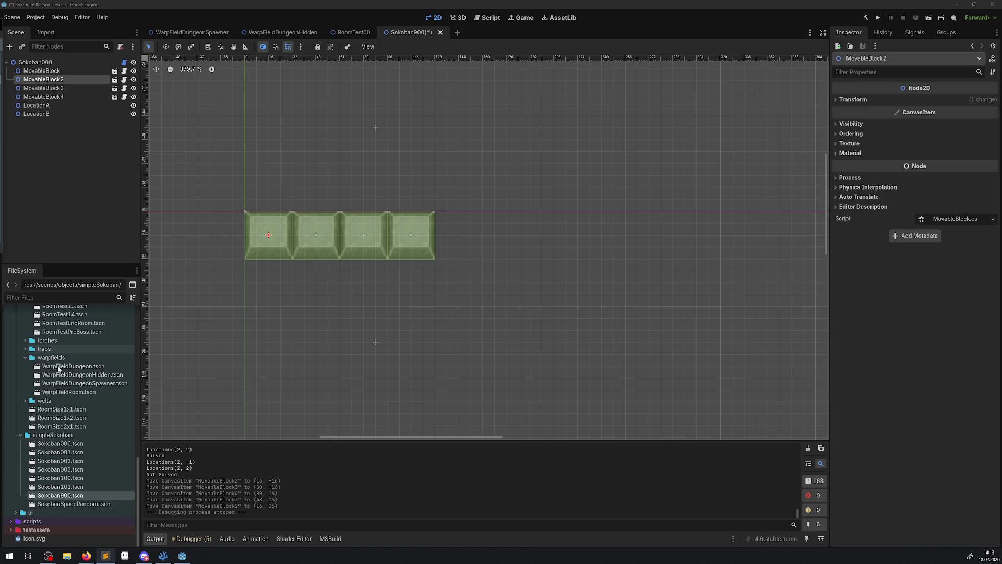
Step: Open RoomTest01, turn off B Aus on all five TestEnemy nodes, and run the project
scroll(69, 455, up, 5)
scroll(69, 452, up, 3)
double_click(64, 415)
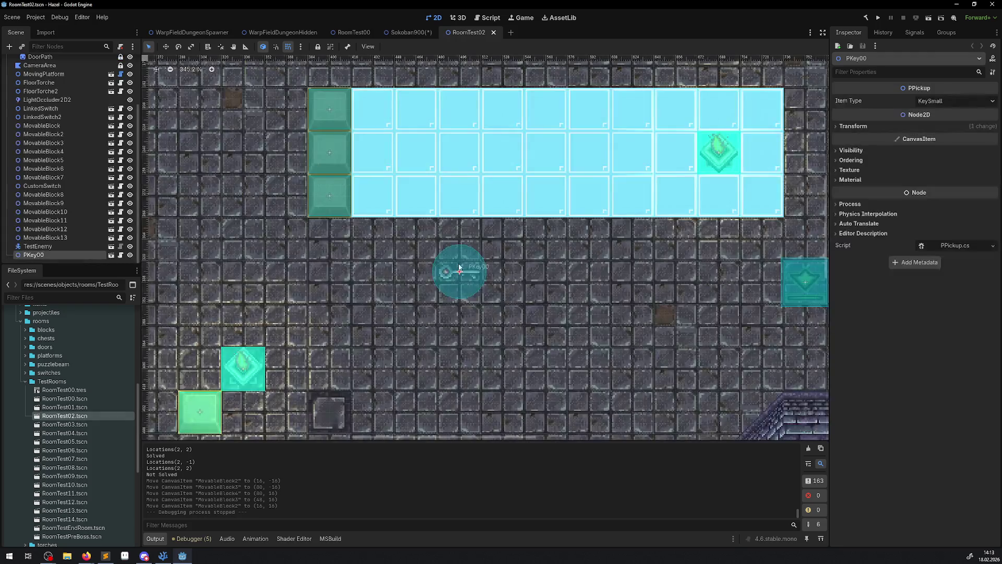
double_click(64, 407)
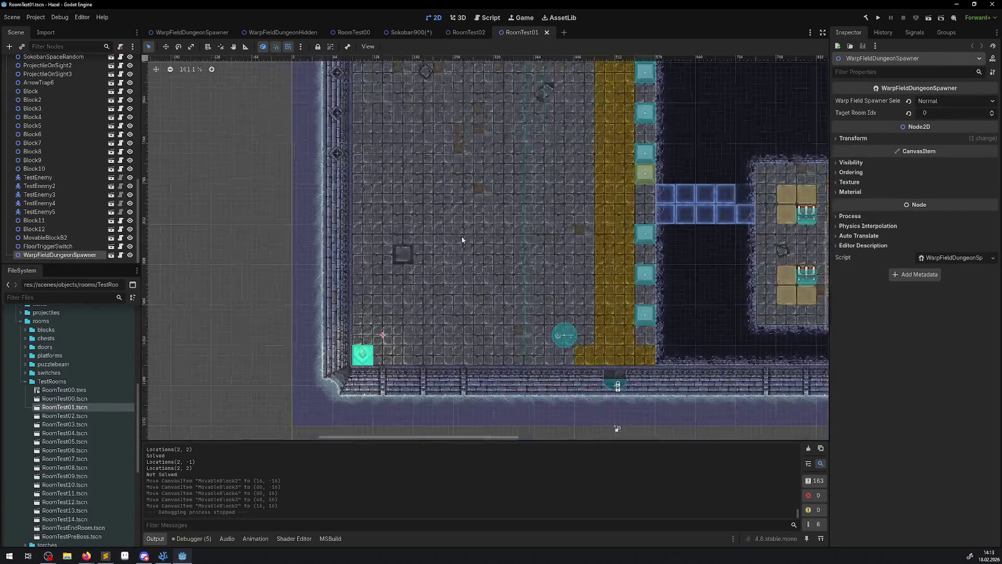
click(37, 178)
shift+click(53, 211)
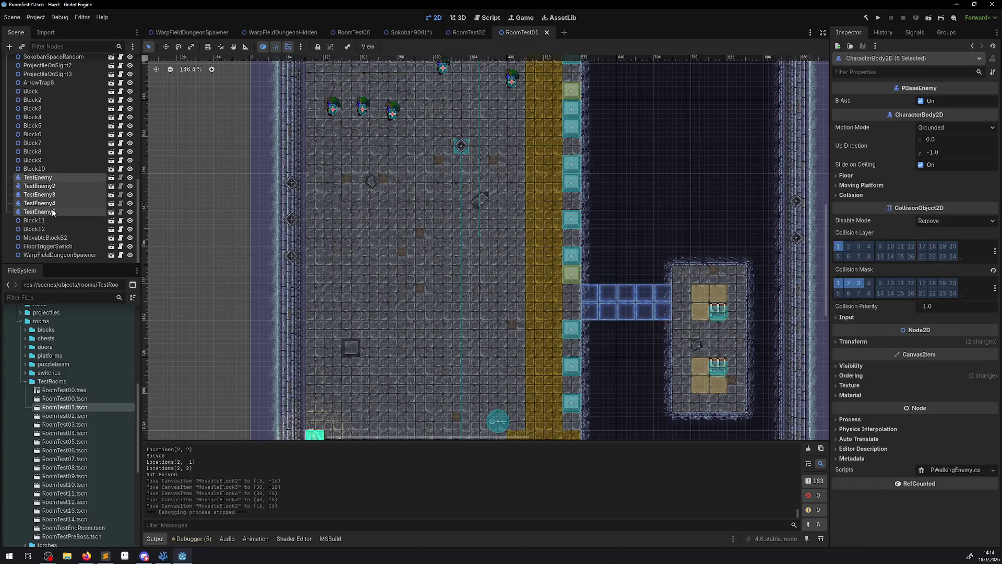
click(921, 101)
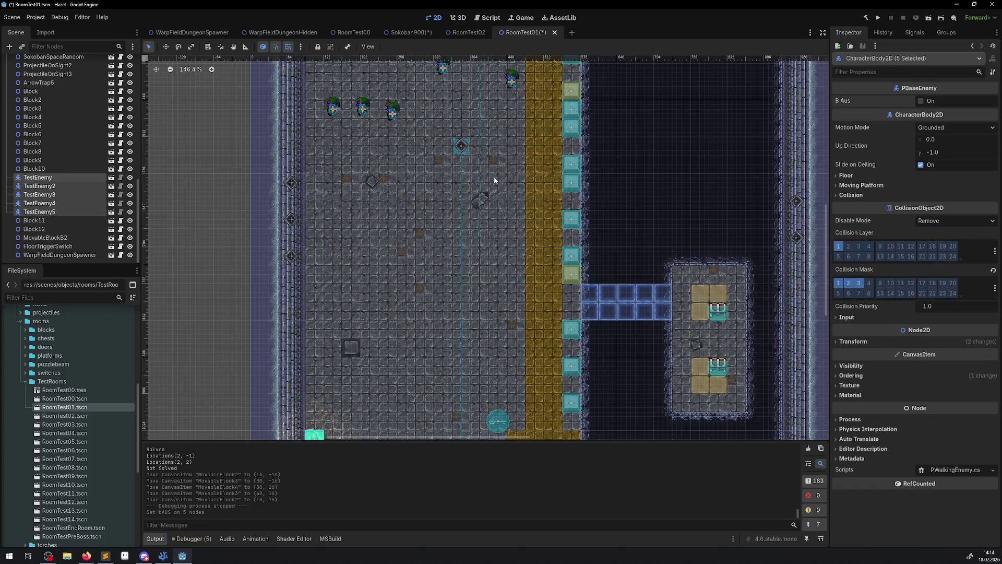
click(877, 19)
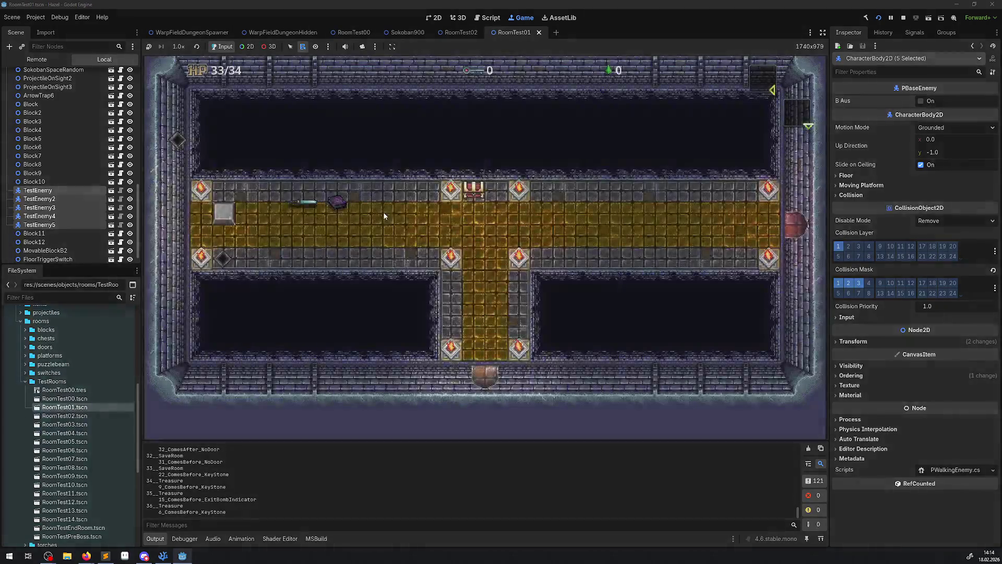
Step: Walk the hero into the next room, up to the top doorway, down the right corridor and across the moving platform
key(Left)
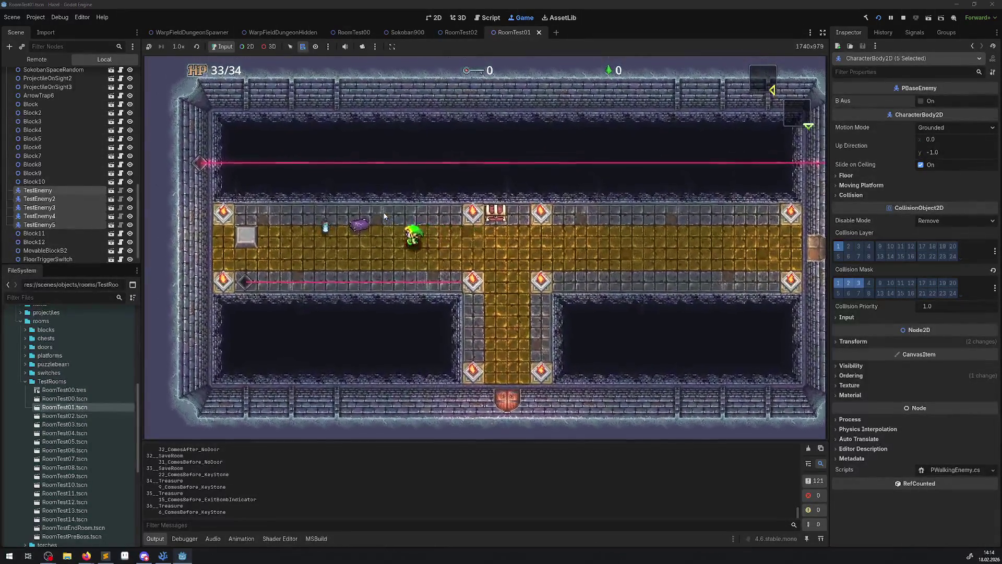
key(Left)
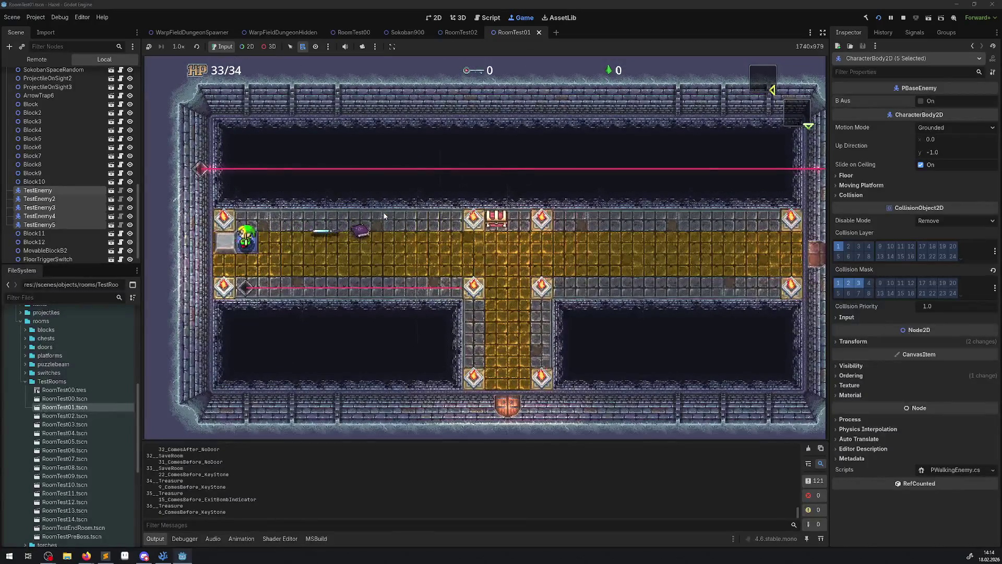
key(Up)
key(Right)
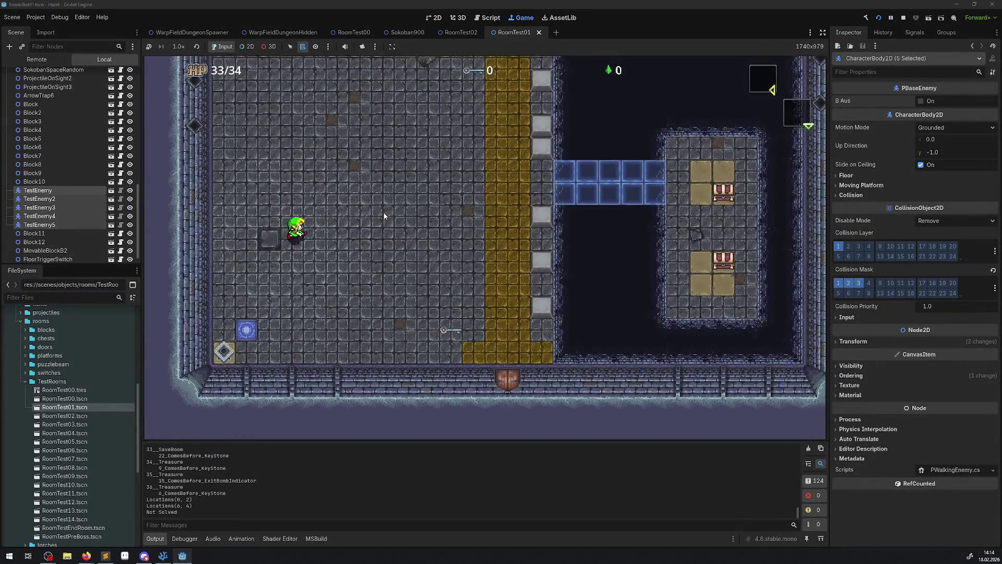
key(Left)
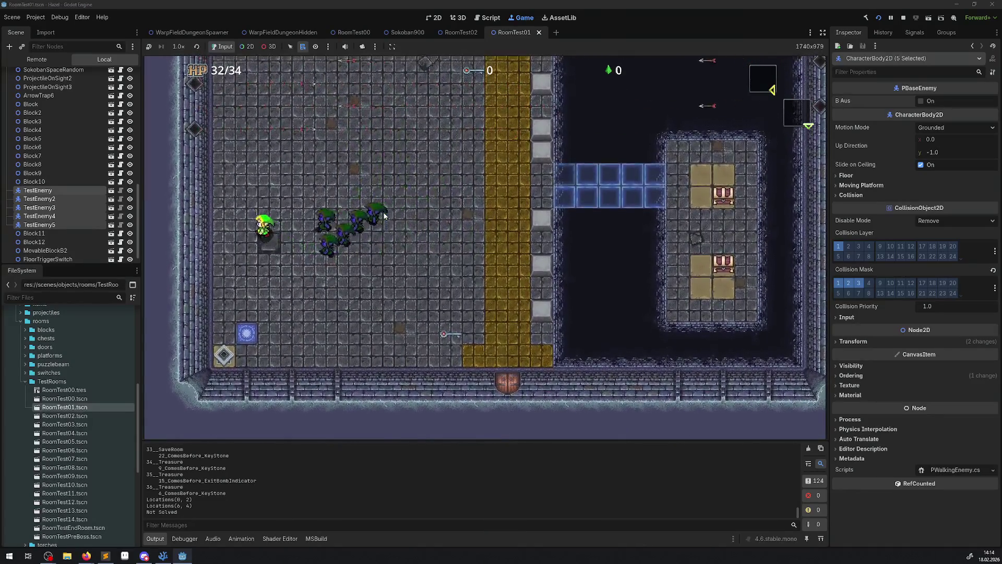
key(Up)
key(Right)
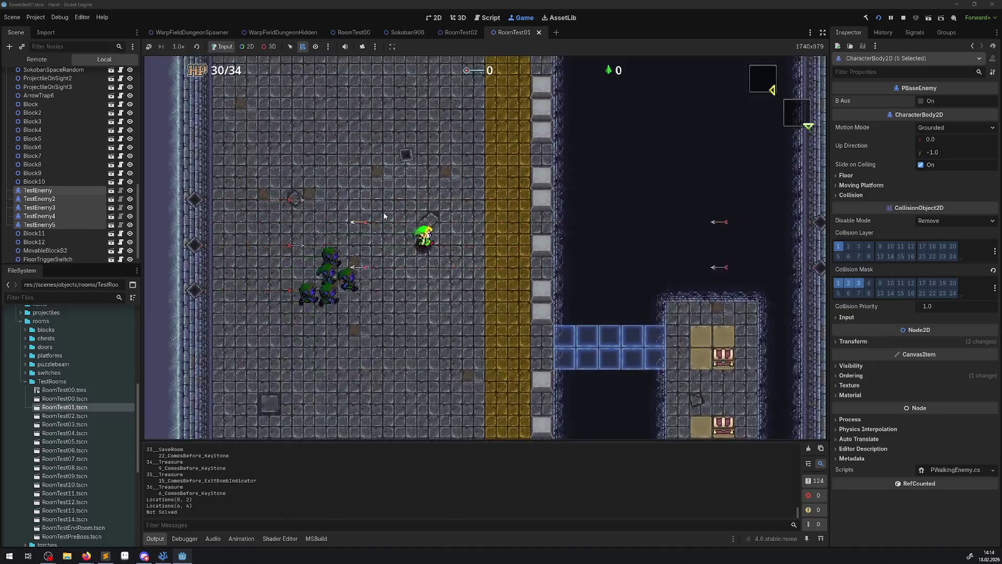
key(Right)
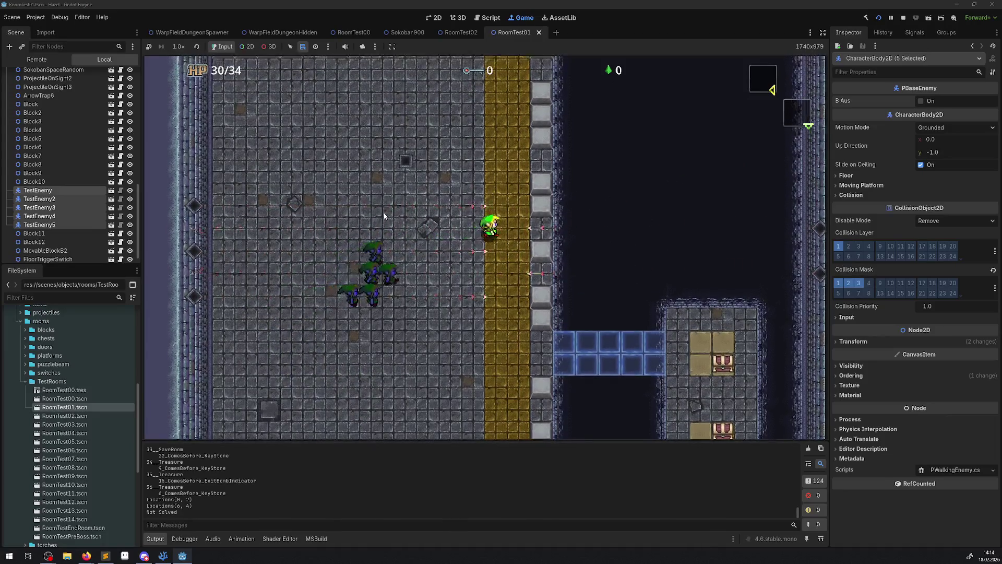
key(Up)
key(Left)
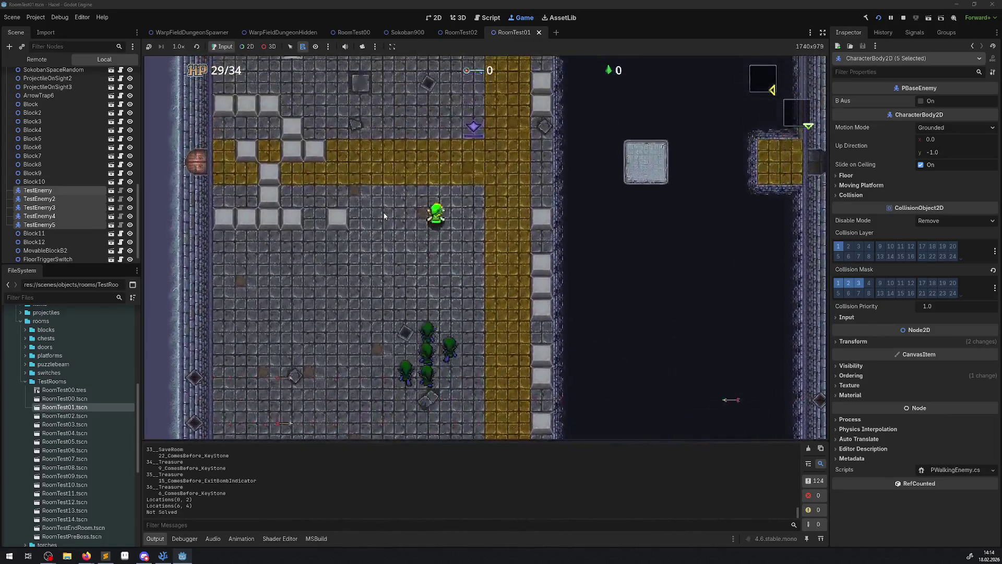
key(Up)
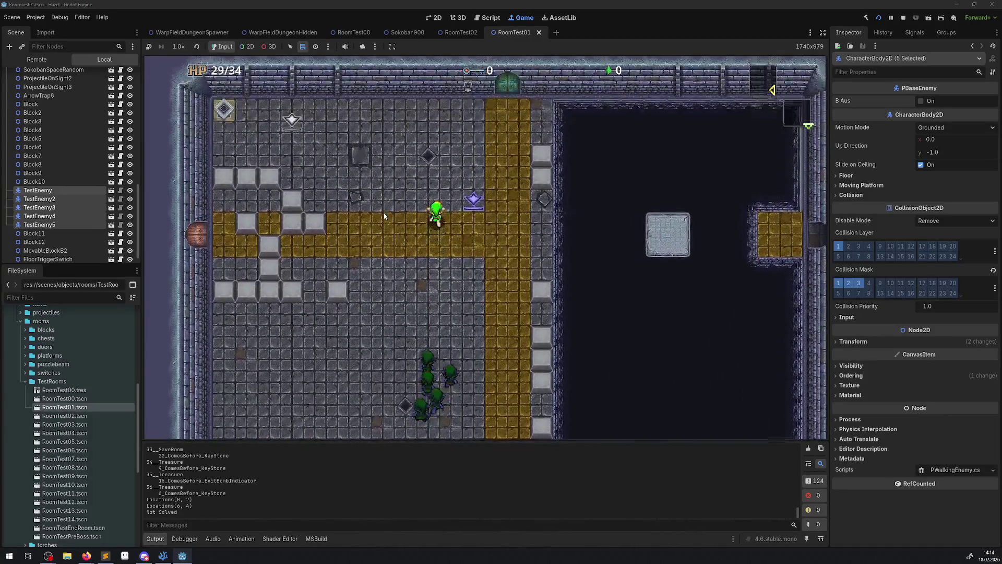
key(Right)
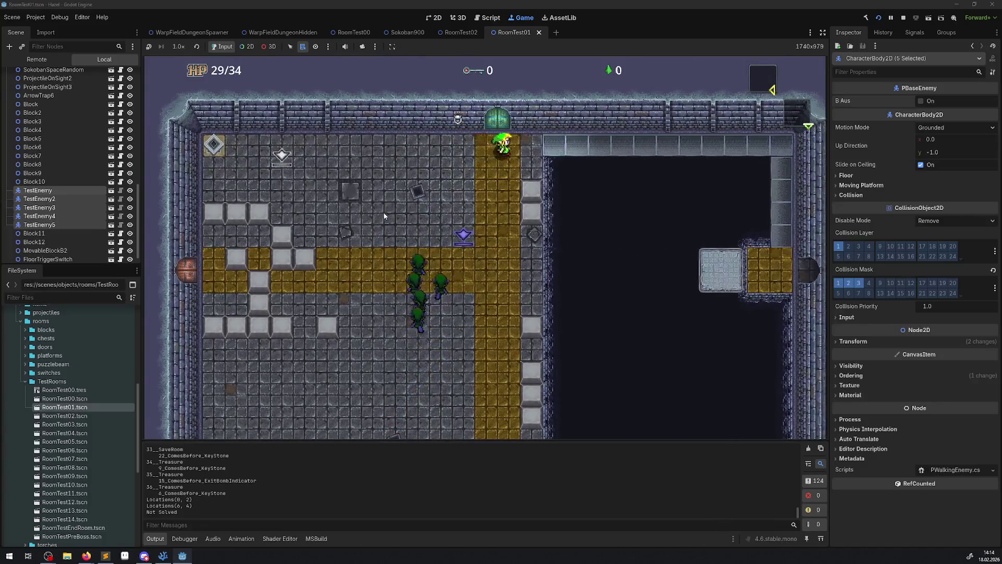
key(Right)
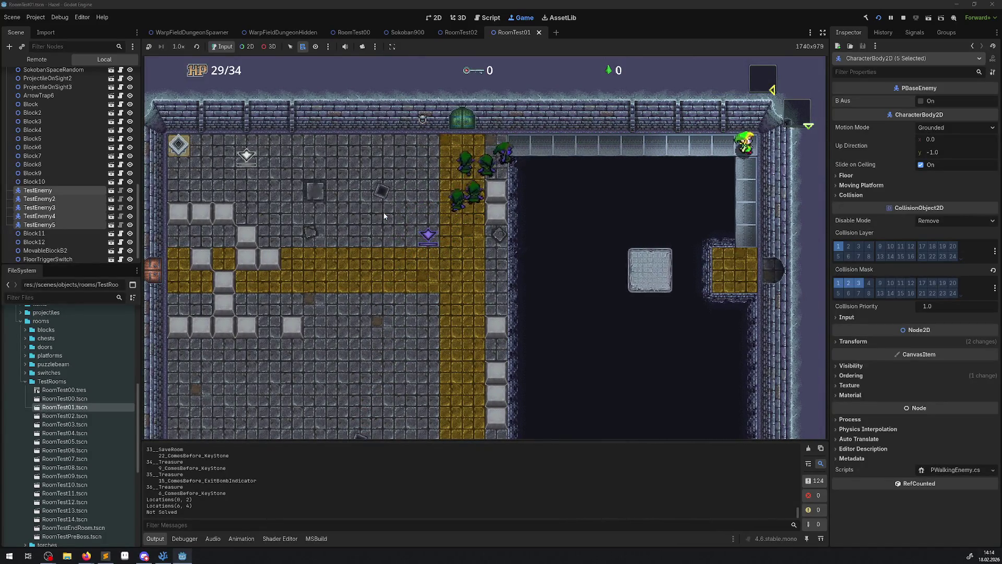
key(Down)
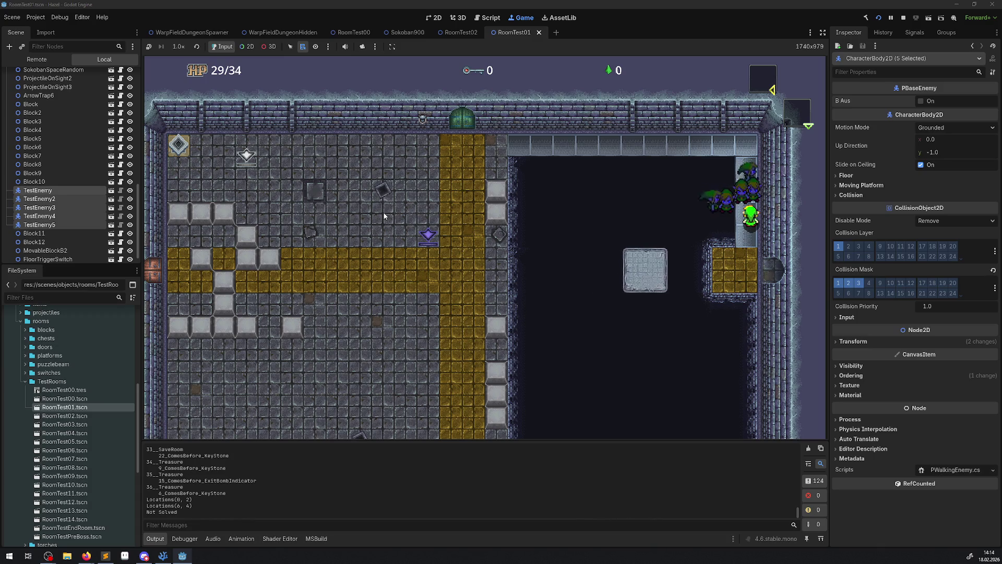
key(Down)
key(Left)
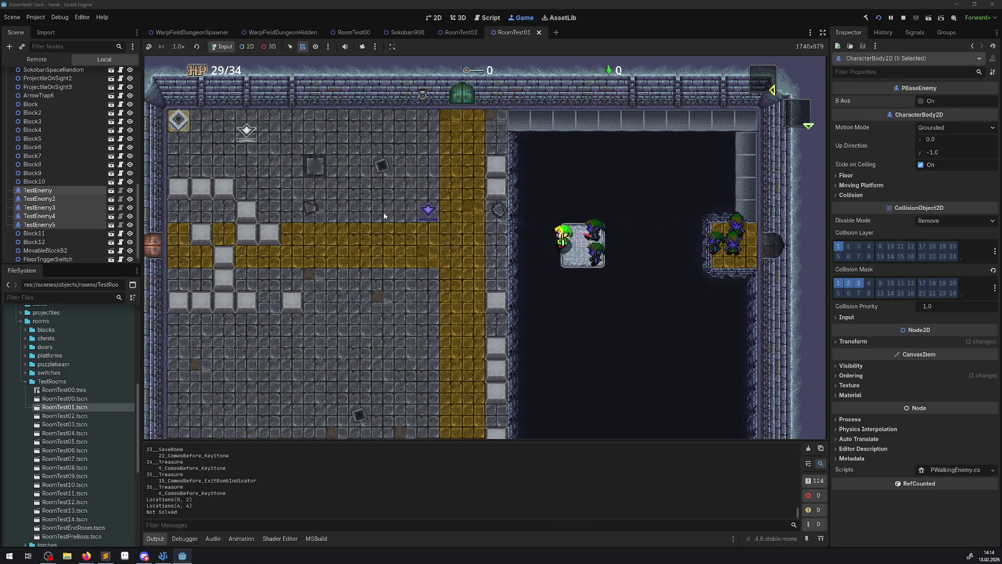
key(Left)
key(Down)
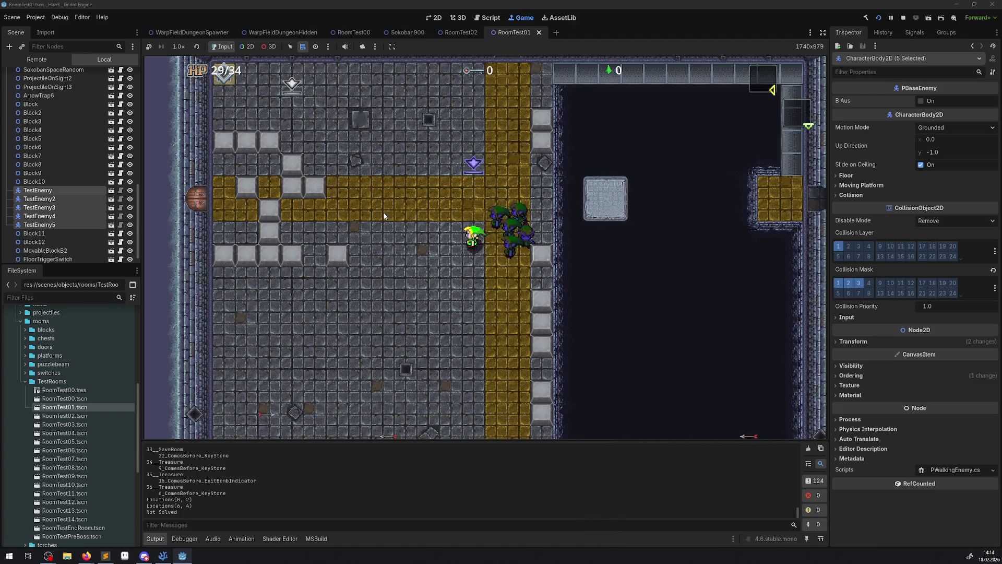
Step: Lead the hero around the room and down along the yellow path, weaving past the enemy pack
key(Down)
key(Left)
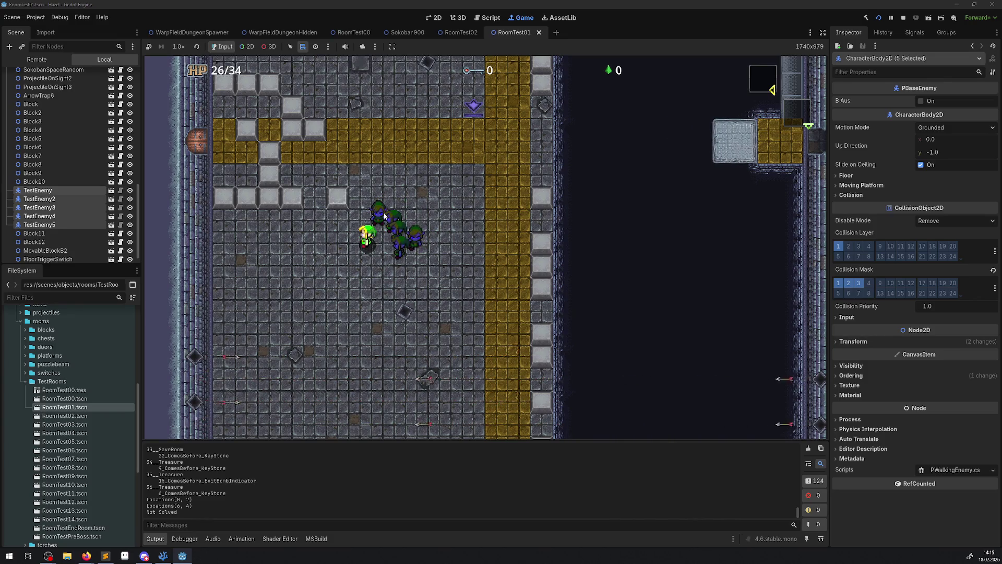
key(Down)
key(Right)
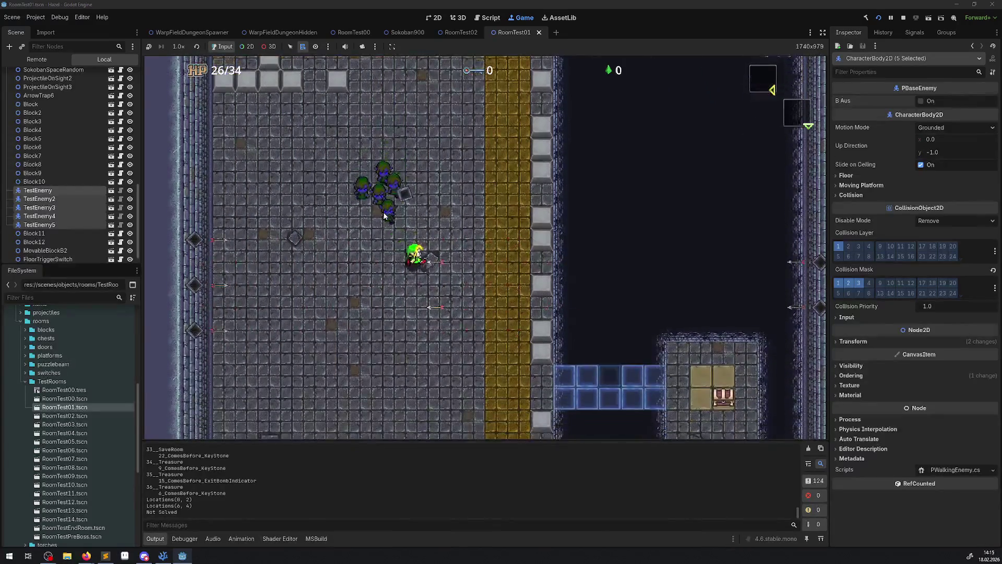
key(Down)
key(Left)
key(Up)
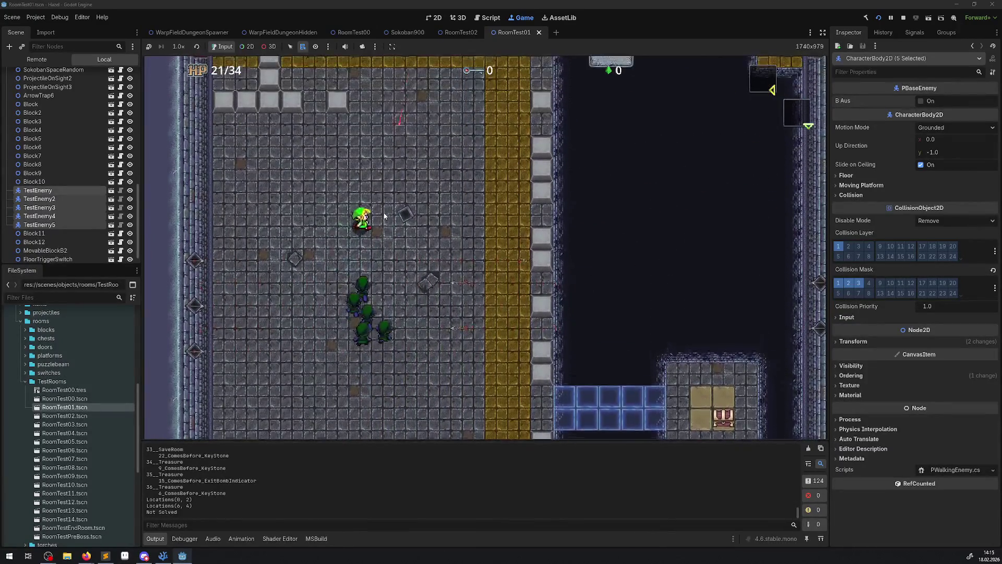
key(Up)
key(Right)
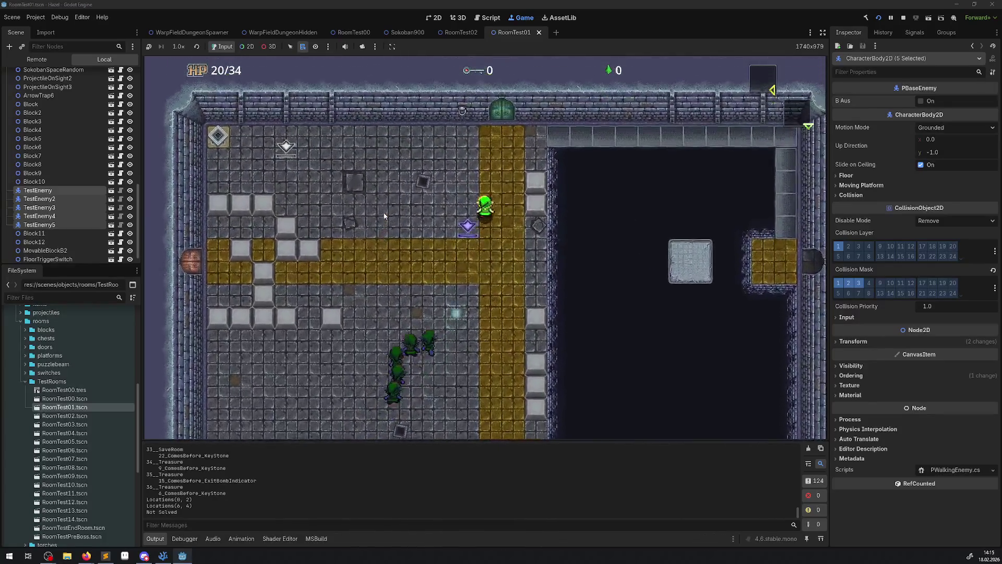
key(Up)
key(Left)
key(Down)
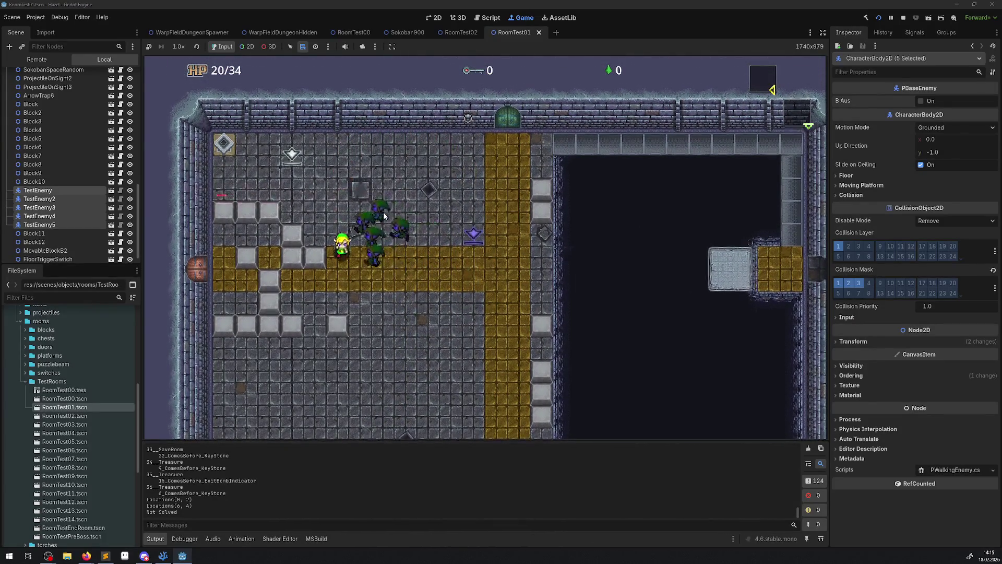
key(Right)
key(Left)
key(Down)
key(Left)
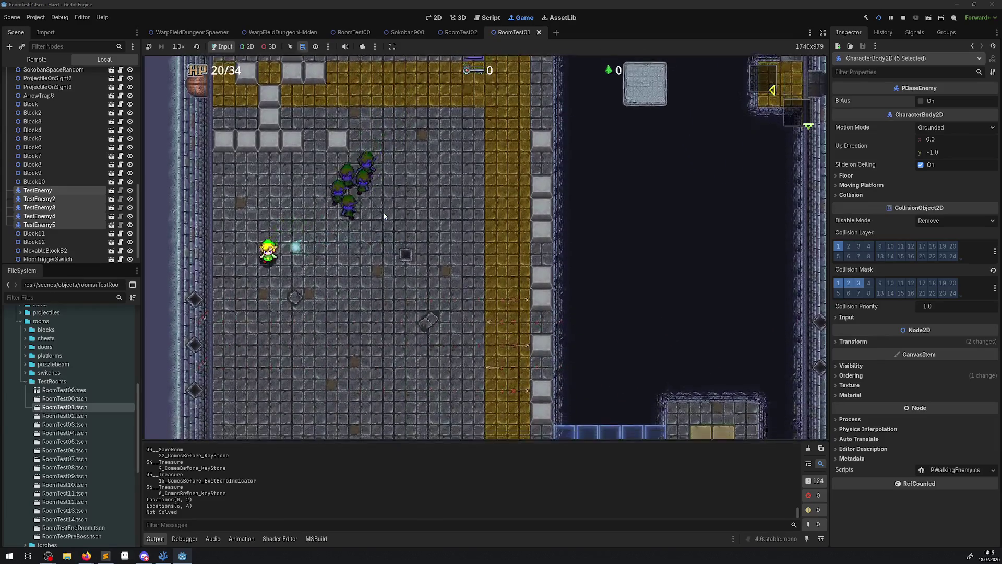
key(Right)
key(Down)
key(Right)
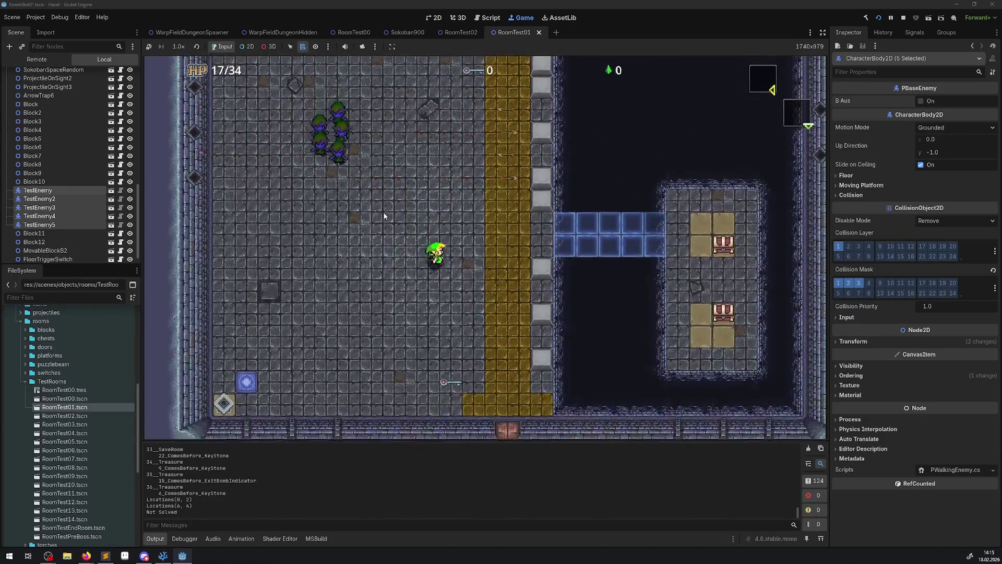
key(Left)
Step: Weave the hero up and back down the room, then onto the tile that fades the view
key(Up)
key(Left)
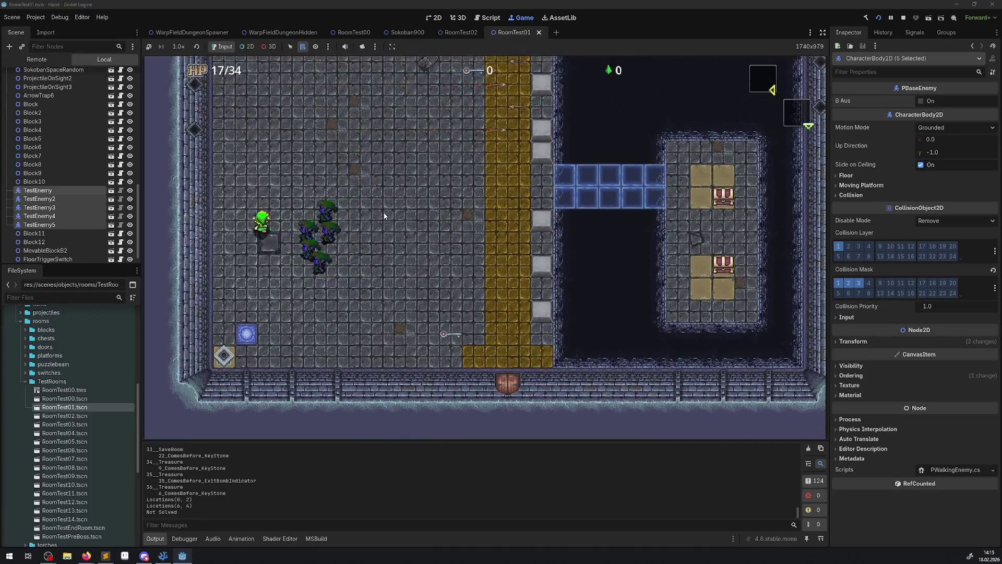
key(Right)
key(Up)
key(Right)
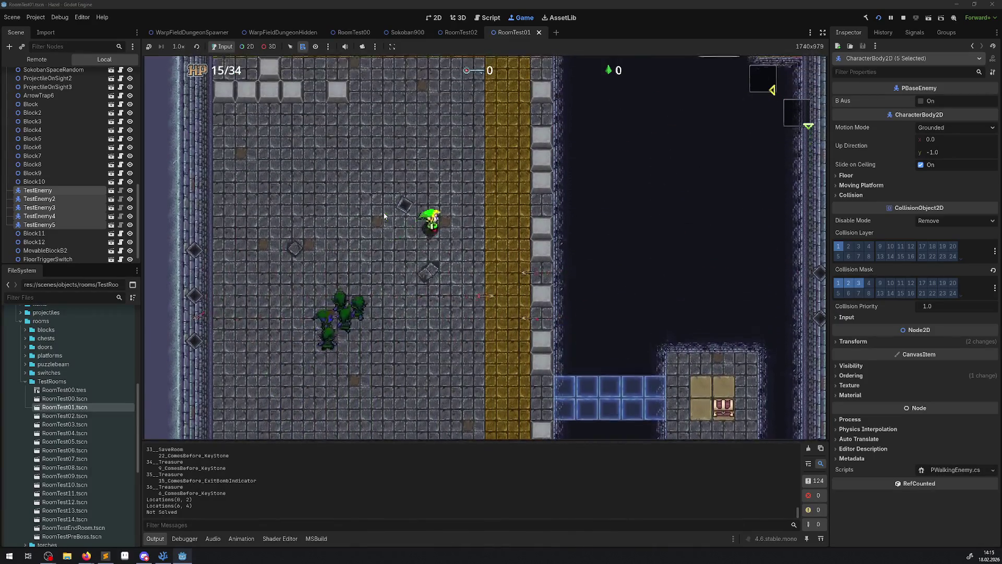
key(Left)
key(Up)
key(Right)
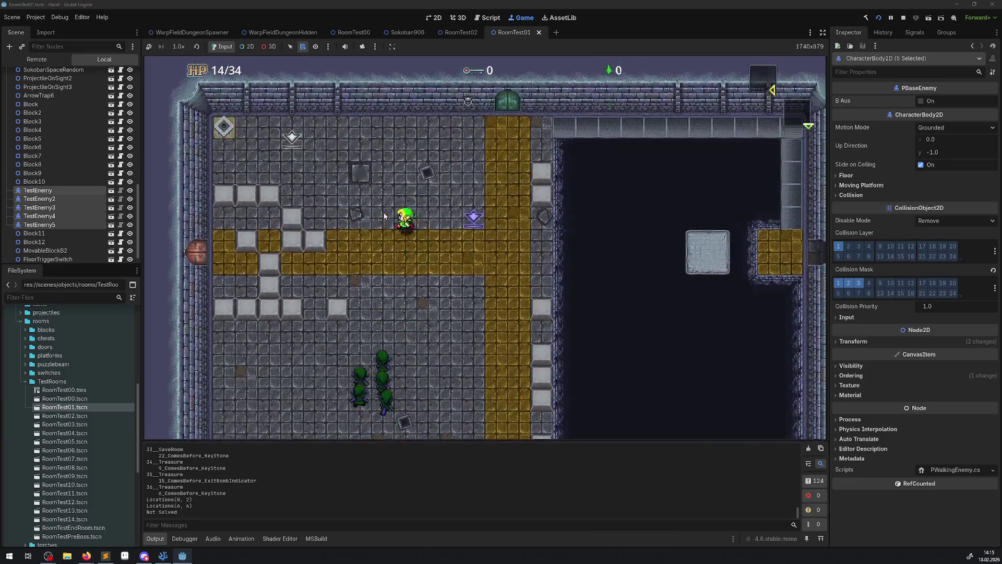
key(Left)
key(Down)
key(Right)
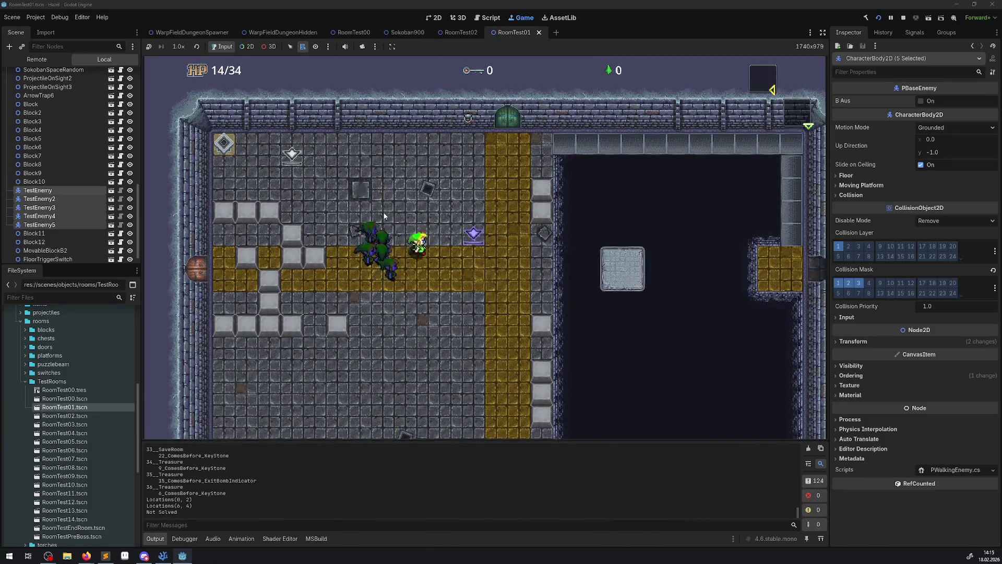
key(Left)
key(Down)
key(Left)
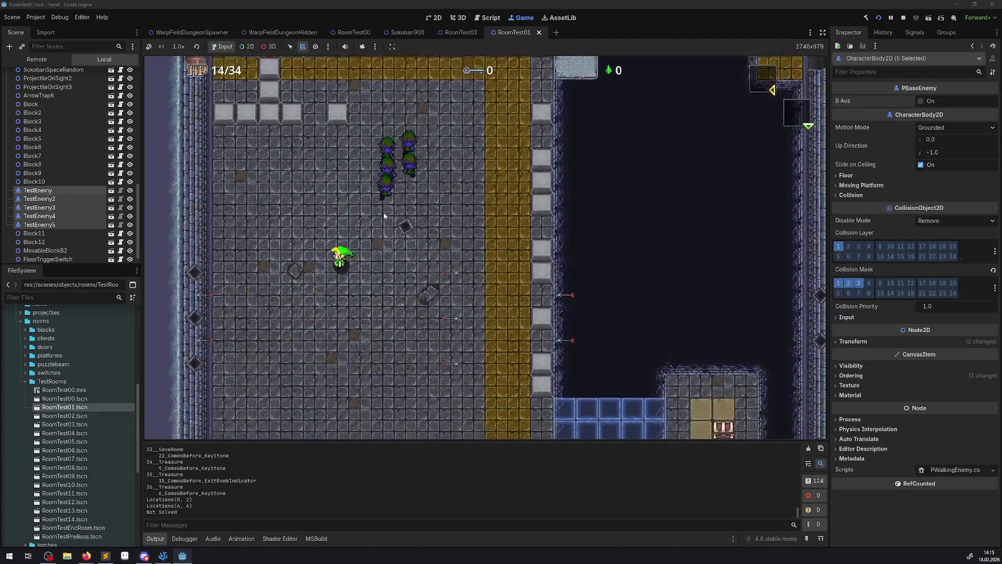
key(Down)
key(Left)
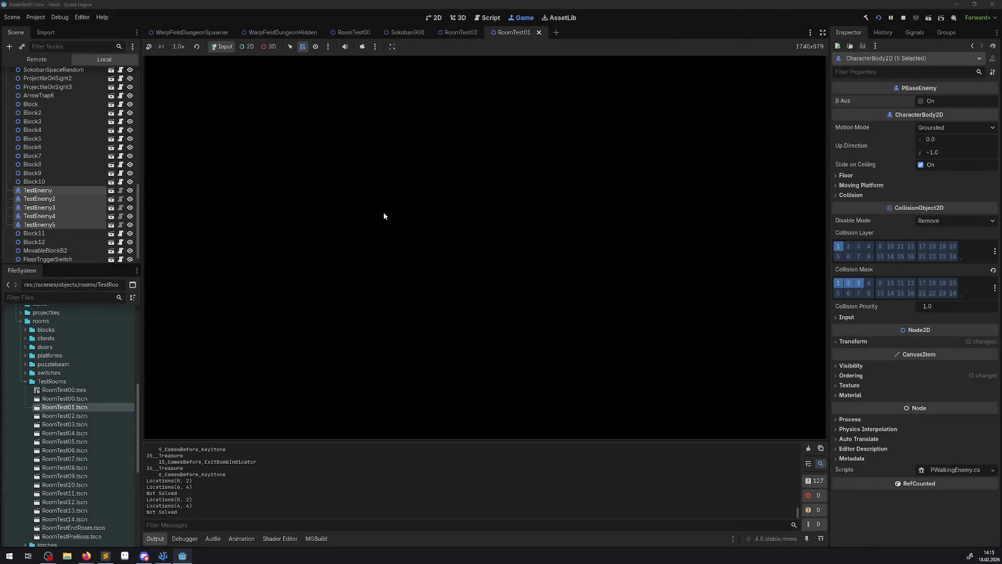
Step: Walk the hero right along the bottom of the room, then stop the game
key(Right)
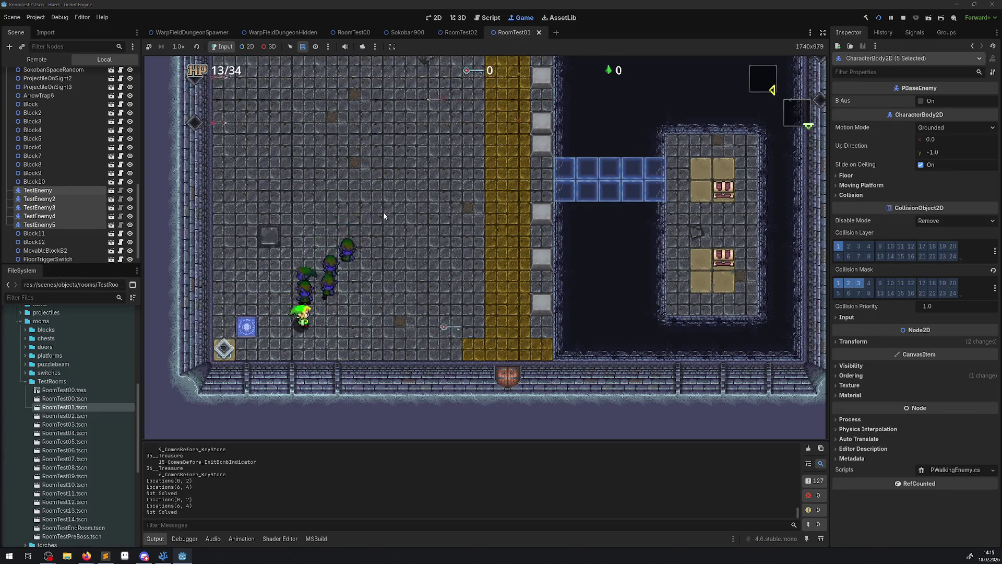
key(Right)
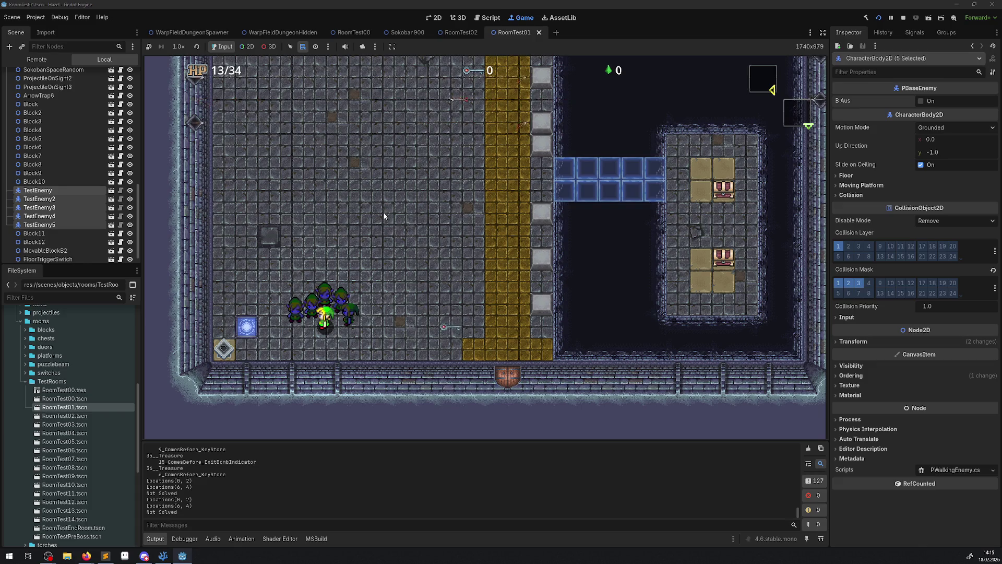
click(906, 20)
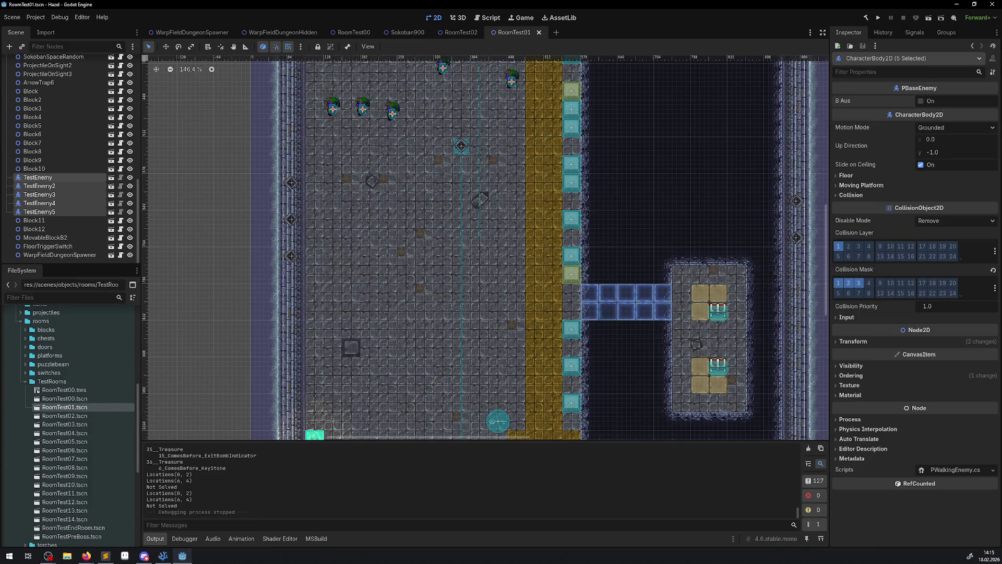
Step: Return to the Godot editor's Sokoban900 scene tab
key(alt+Tab)
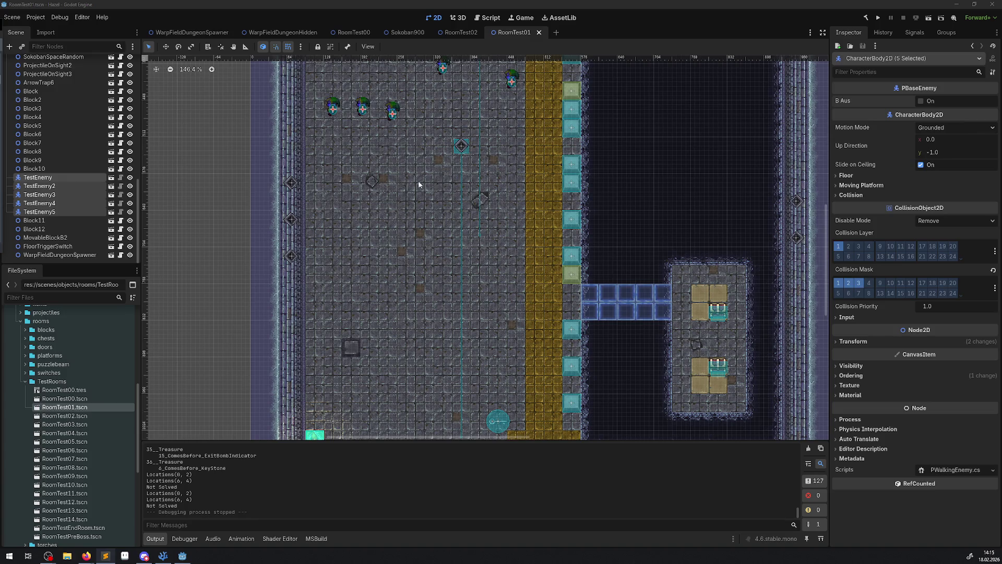
mouse_move(466, 35)
click(417, 33)
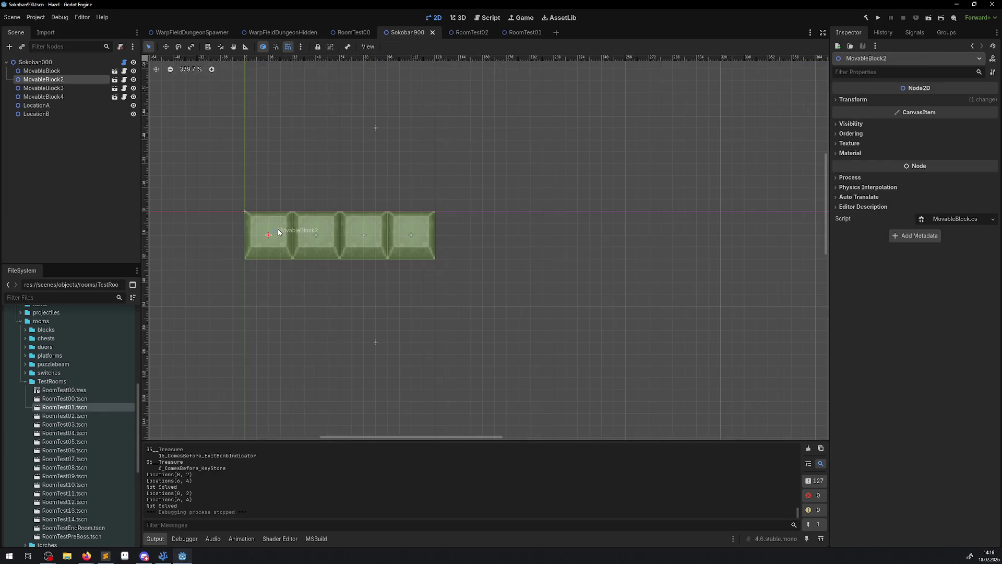
Step: Lift two movable blocks up a row, shift another right one cell, then view Sokoban000's puzzle settings
mouse_move(280, 231)
mouse_down()
mouse_move(268, 194)
mouse_move(280, 184)
mouse_up()
drag(365, 234, 363, 186)
drag(331, 233, 384, 232)
click(35, 62)
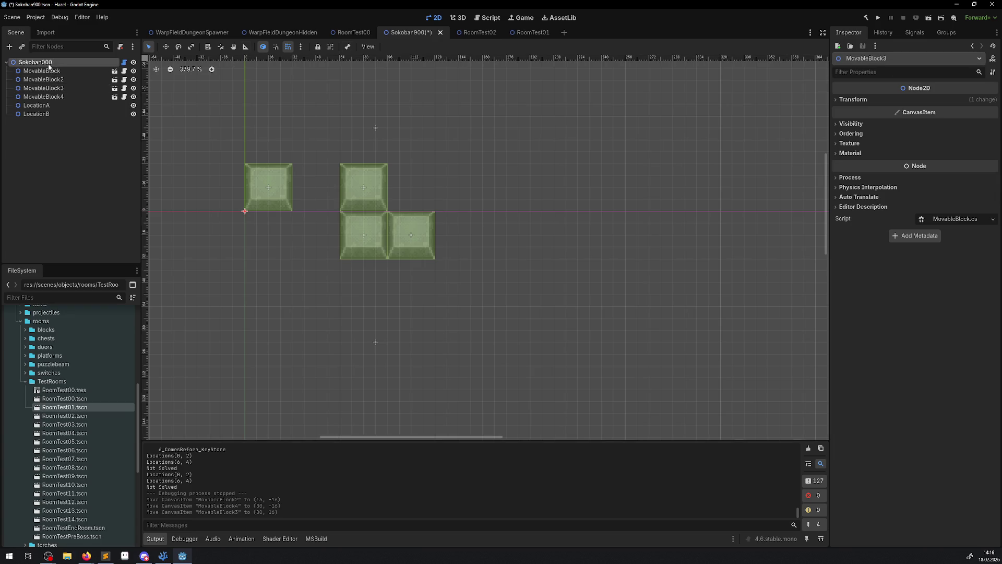
click(942, 92)
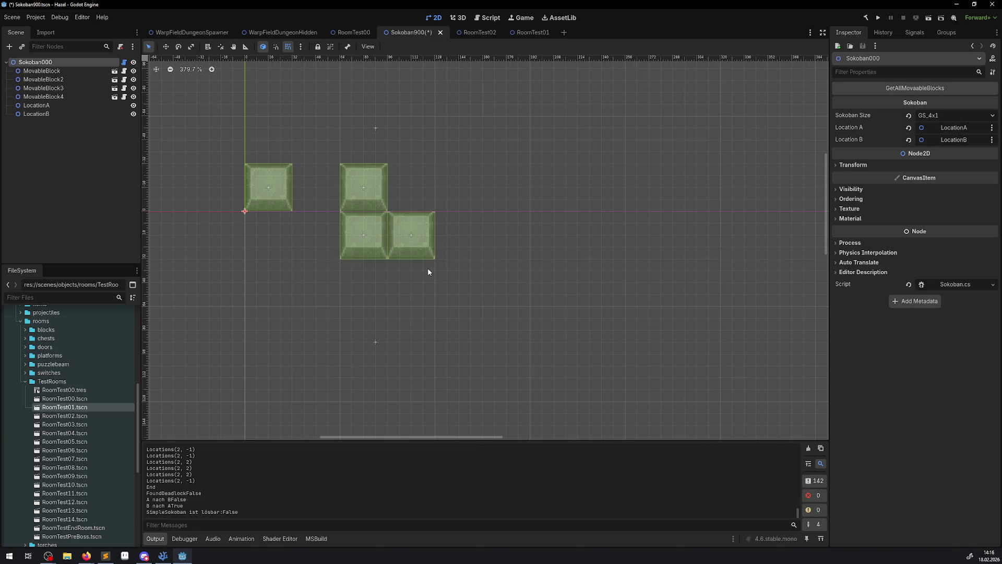
scroll(272, 486, up, 2)
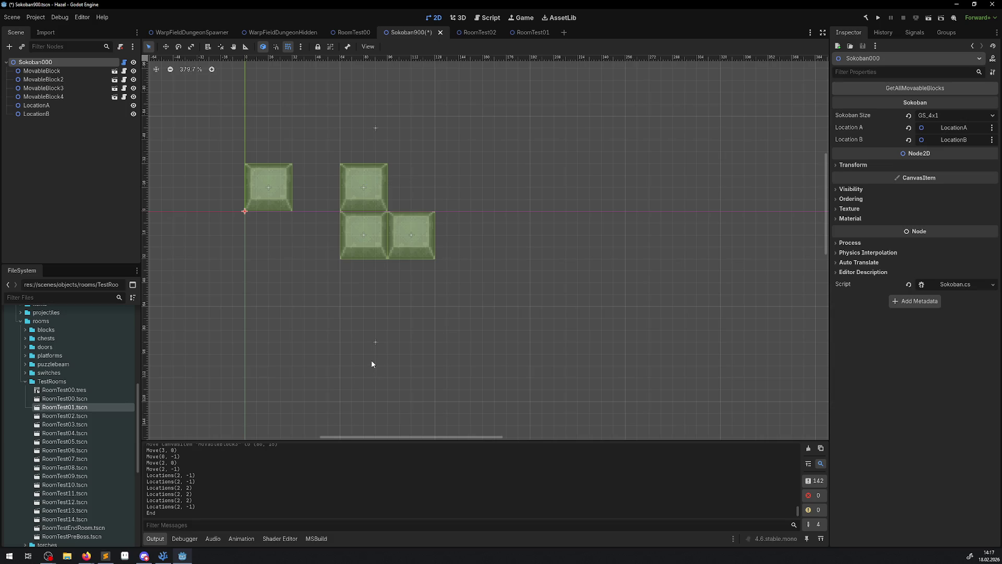
Step: Close PWarpFields.cs, WarpFieldRoom.cs, WarpFieldManager.cs and the remaining script tabs in VSCodium
click(167, 556)
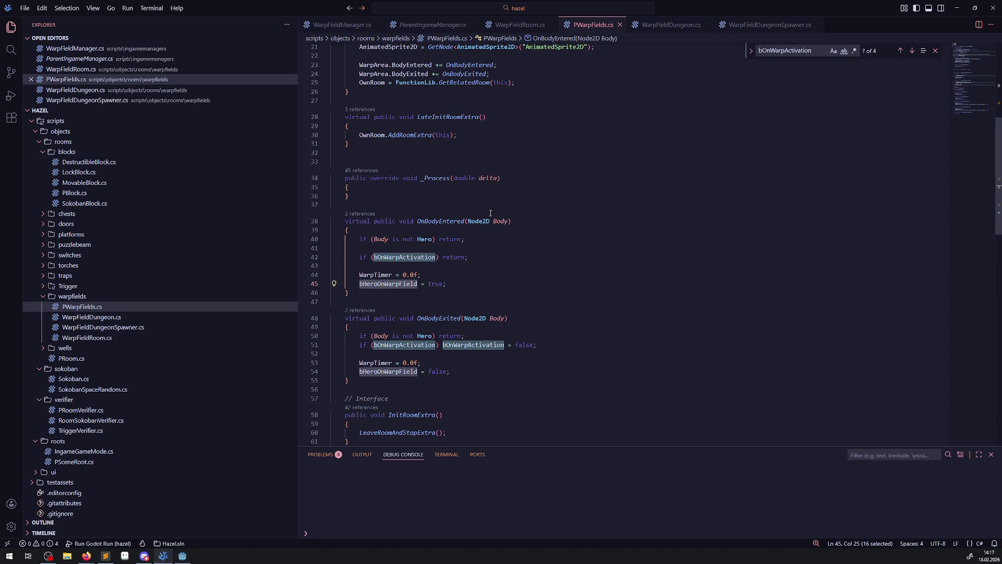
click(619, 25)
click(550, 24)
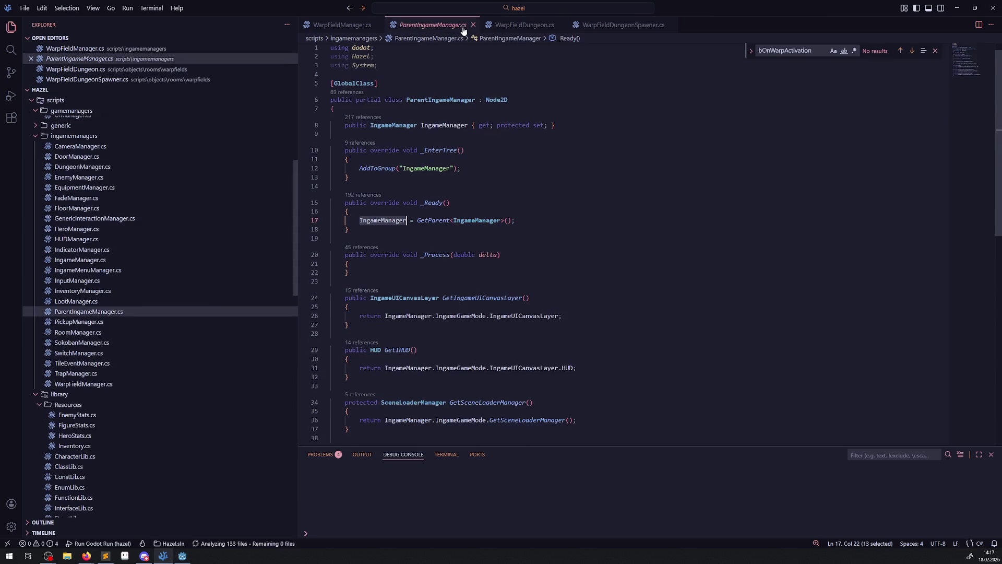
click(473, 25)
click(466, 25)
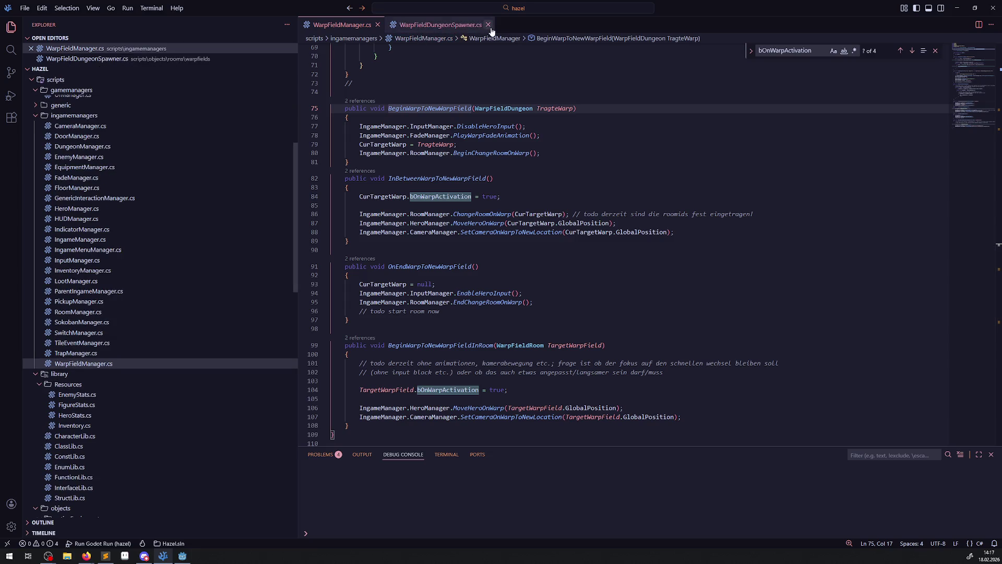
click(488, 25)
click(378, 25)
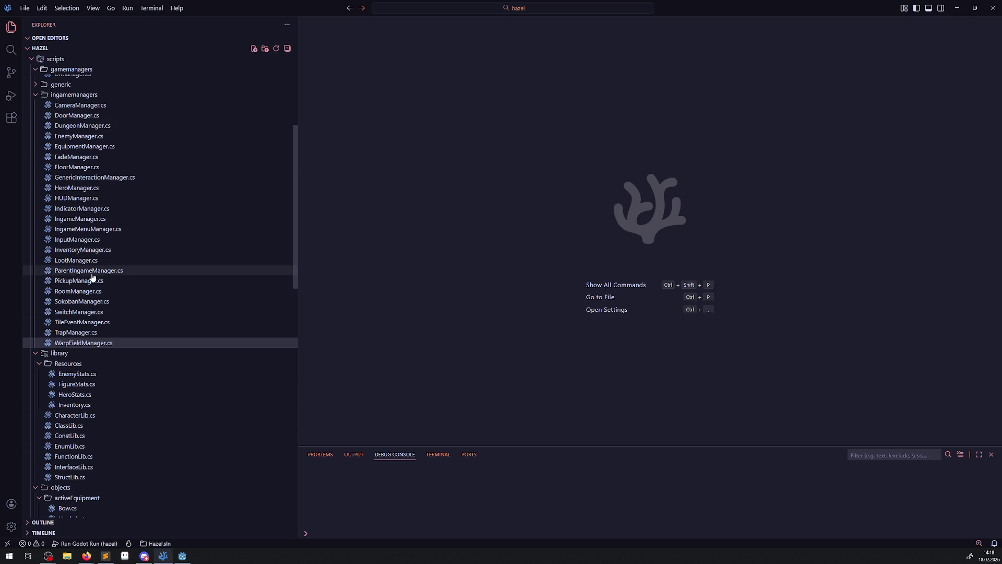
scroll(125, 299, up, 2)
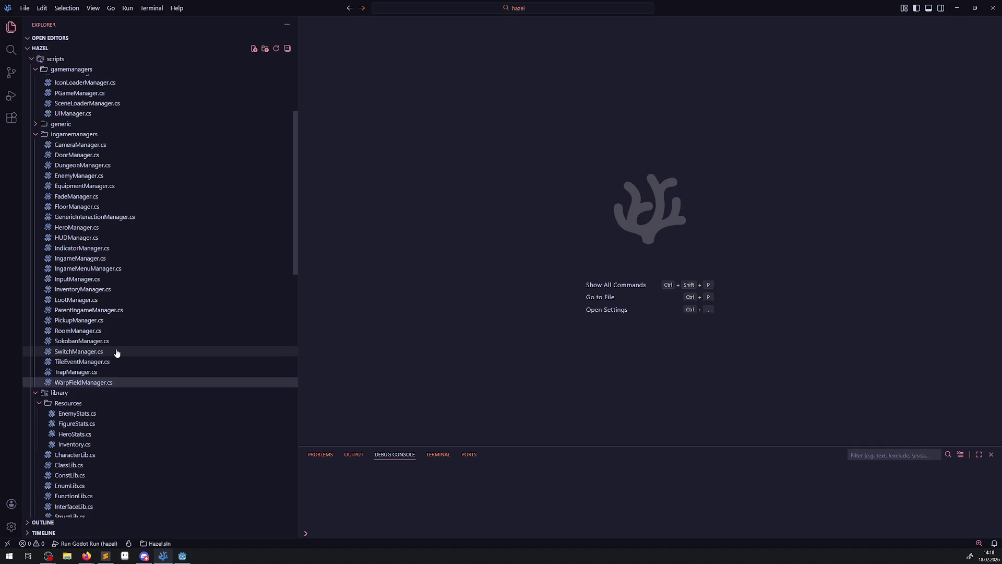
Step: Open SokobanManager.cs and then Sokoban.cs from the Explorer
scroll(120, 347, down, 3)
click(90, 190)
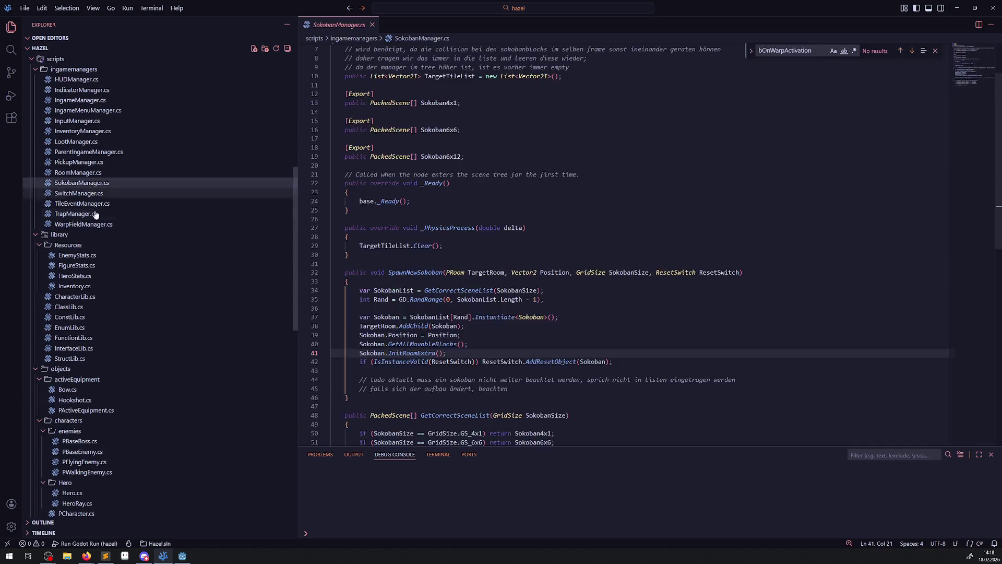
scroll(104, 407, down, 10)
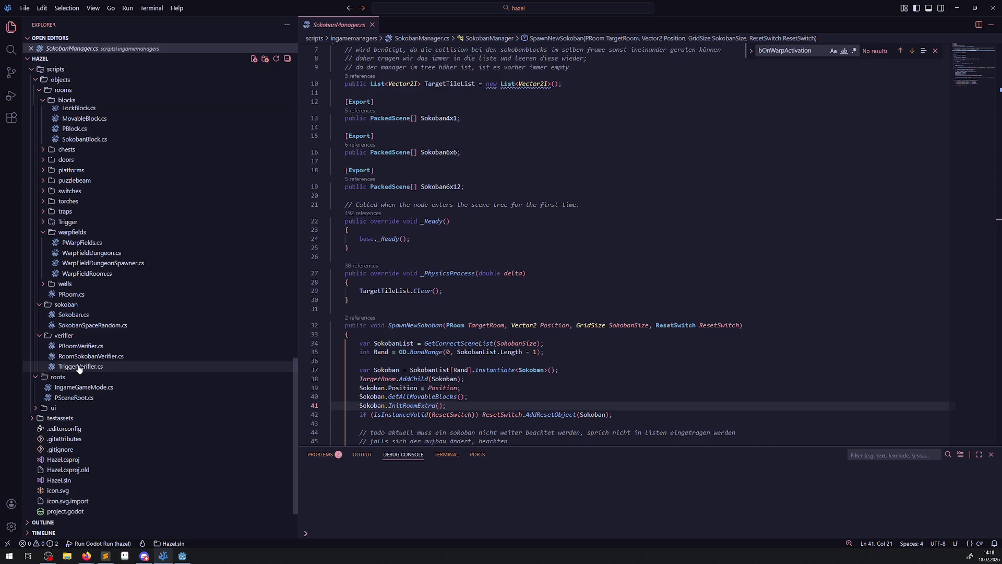
click(76, 315)
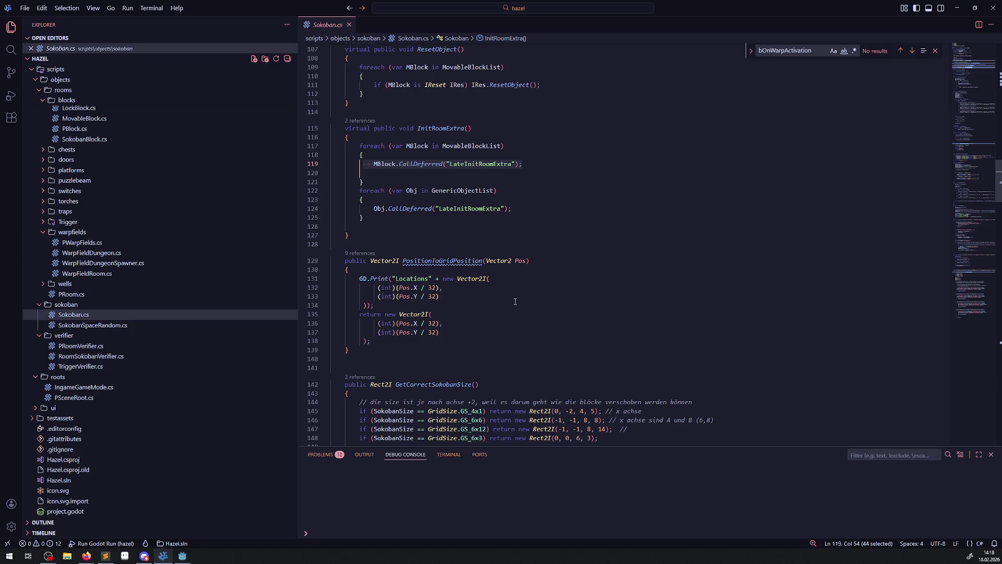
Step: Highlight the GS_6x3 and GS_4x1 grid-size lines, then drag MovableBlock2 down into the row in Godot
scroll(609, 334, down, 3)
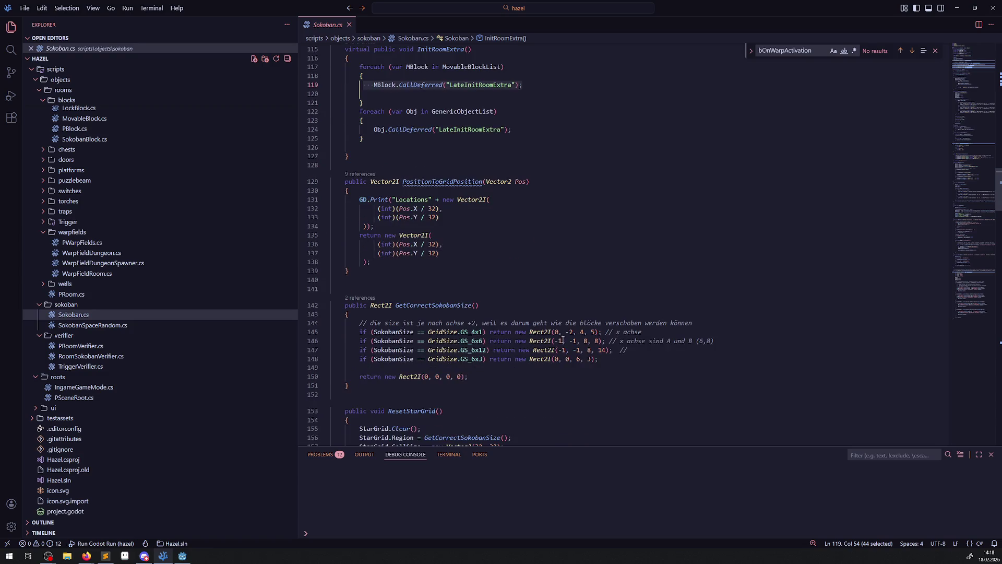
mouse_move(548, 352)
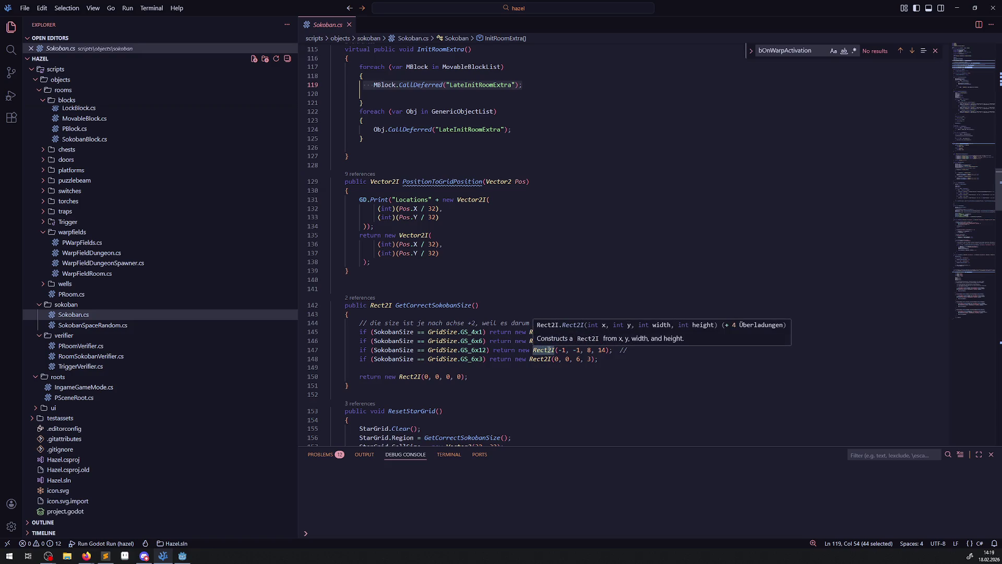
drag(461, 359, 331, 367)
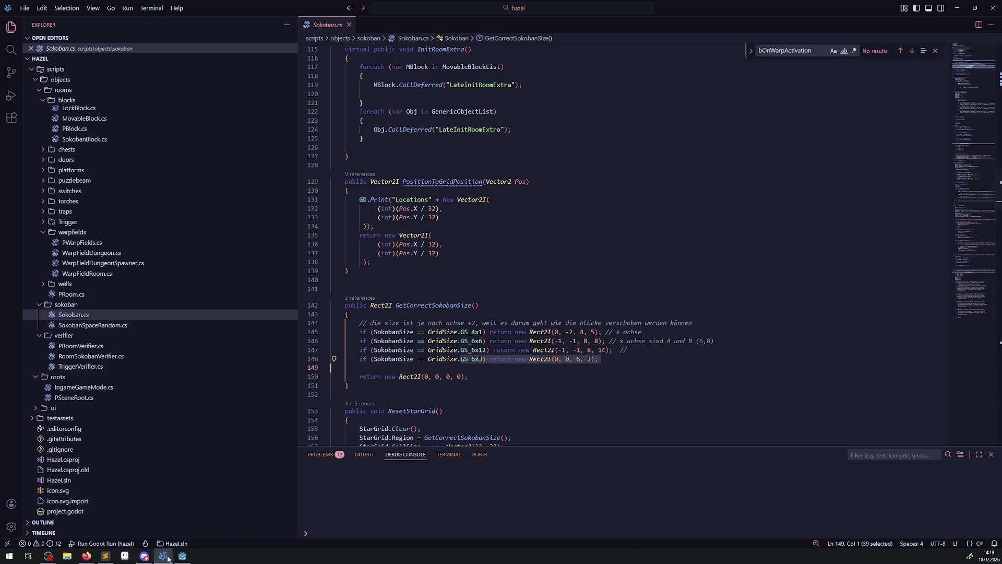
mouse_move(190, 558)
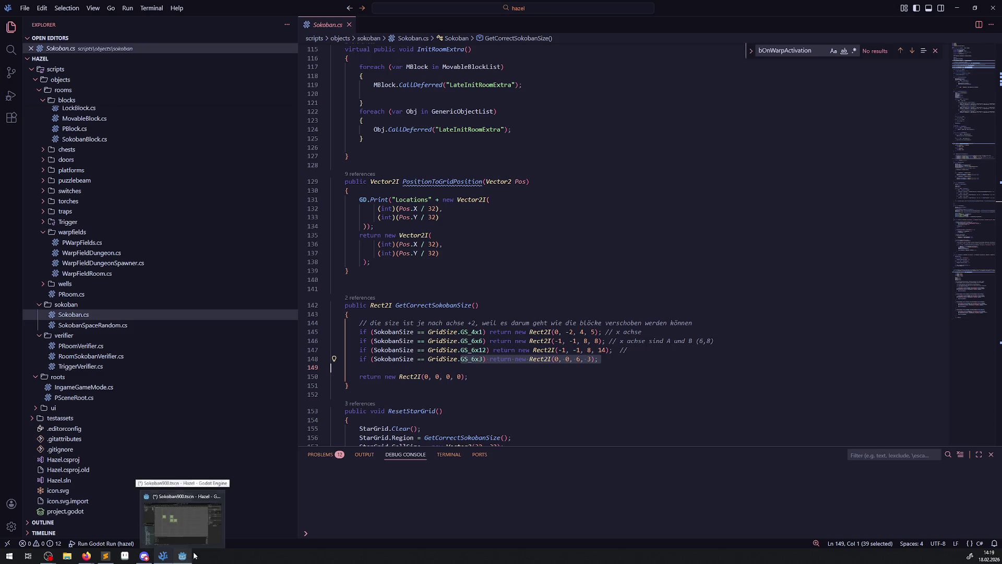
mouse_move(467, 334)
drag(465, 332, 670, 330)
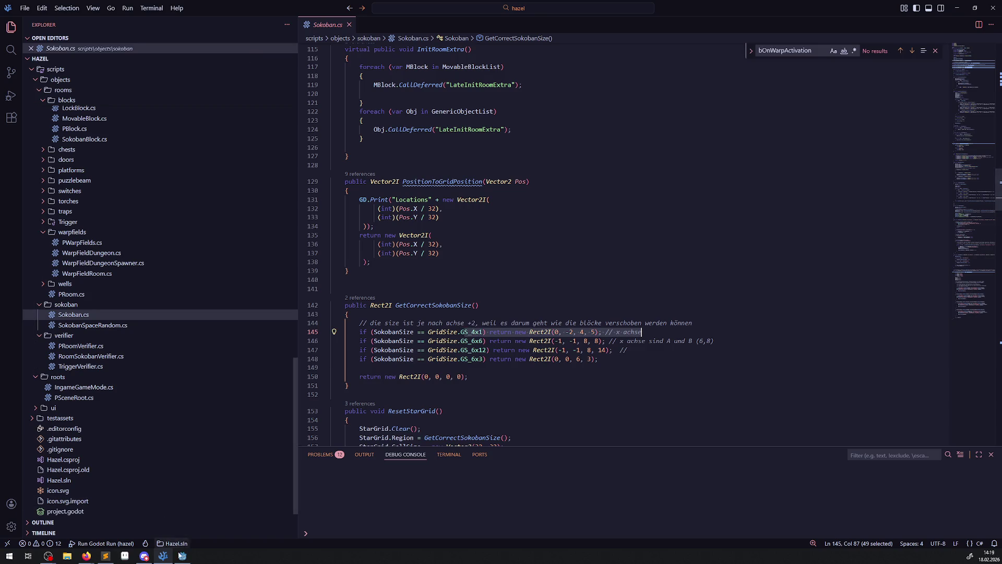
click(182, 556)
drag(277, 177, 277, 225)
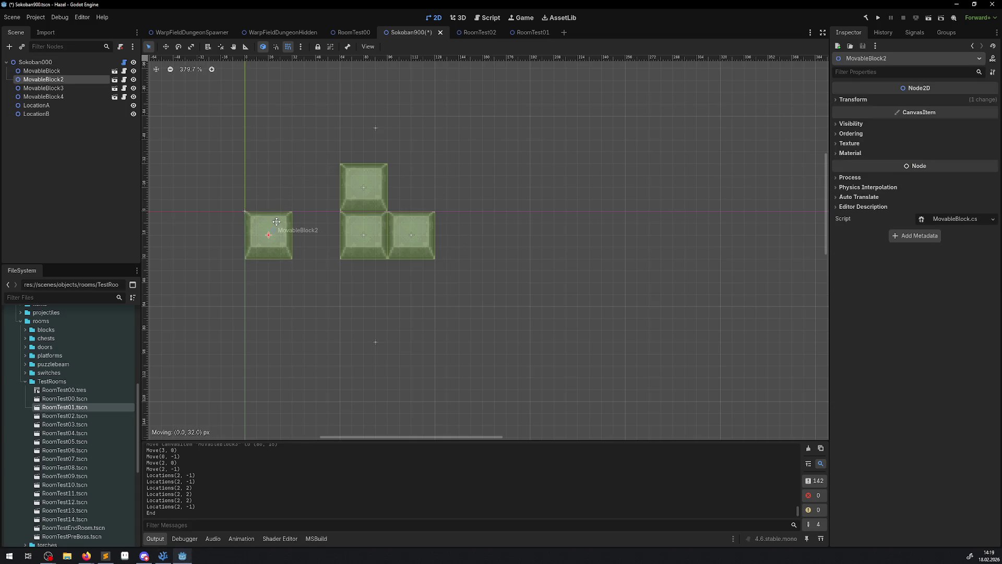
Step: Drag MovableBlock4 to complete the four-block row, clear Output and rerun GetAllMovaableBlocks on Sokoban000
drag(364, 186, 317, 229)
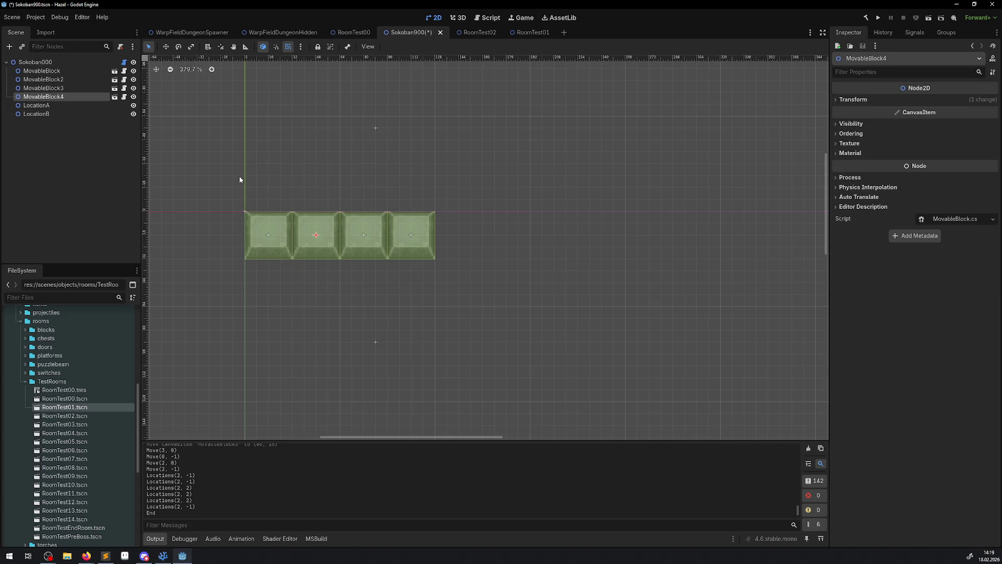
click(35, 62)
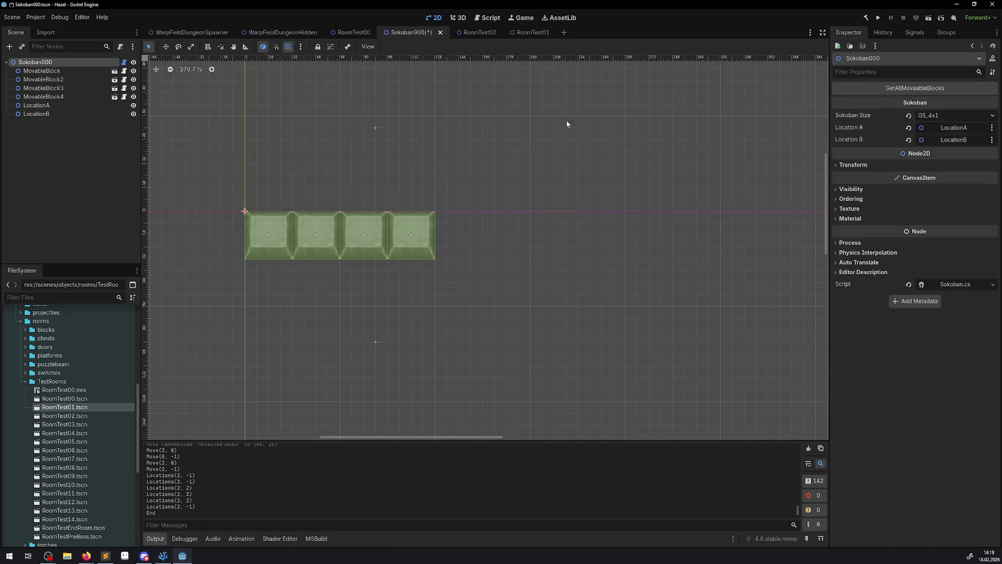
click(878, 89)
scroll(483, 326, down, 3)
scroll(482, 326, up, 3)
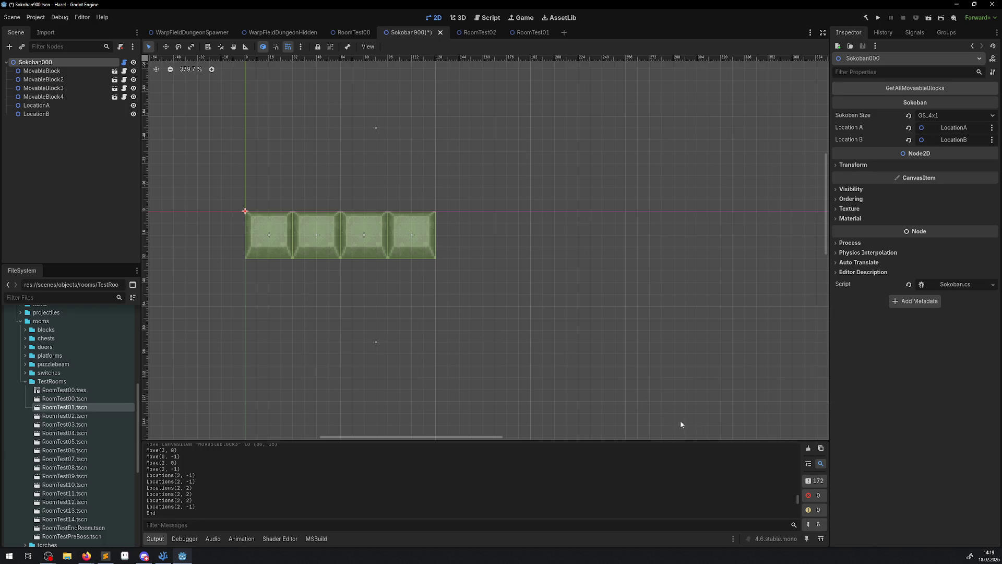
click(808, 448)
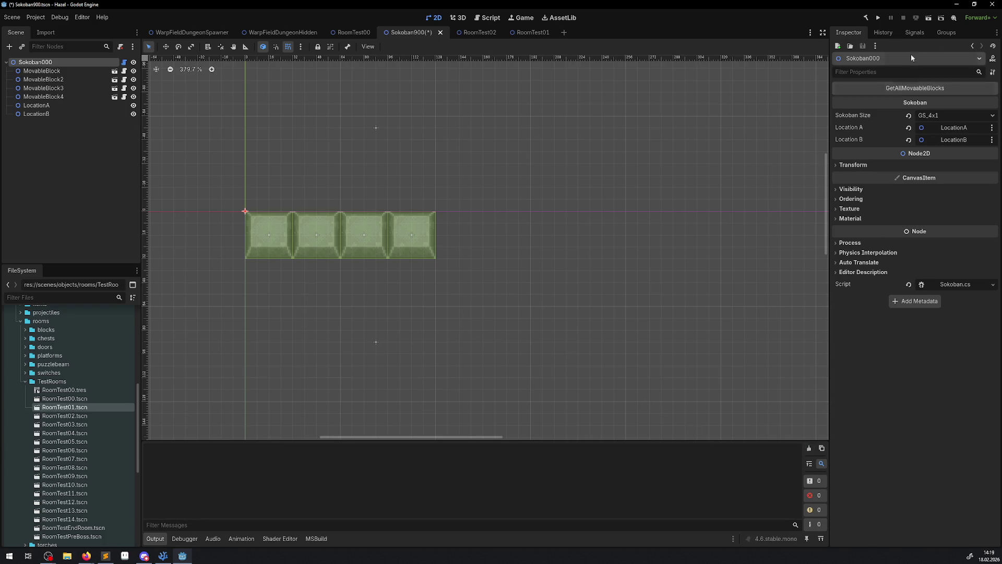
click(900, 90)
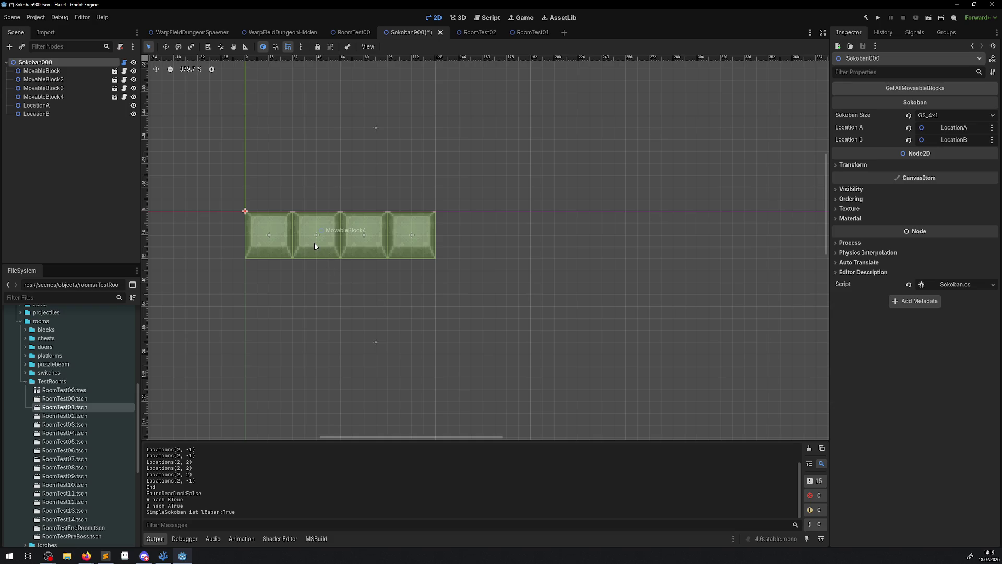
click(166, 557)
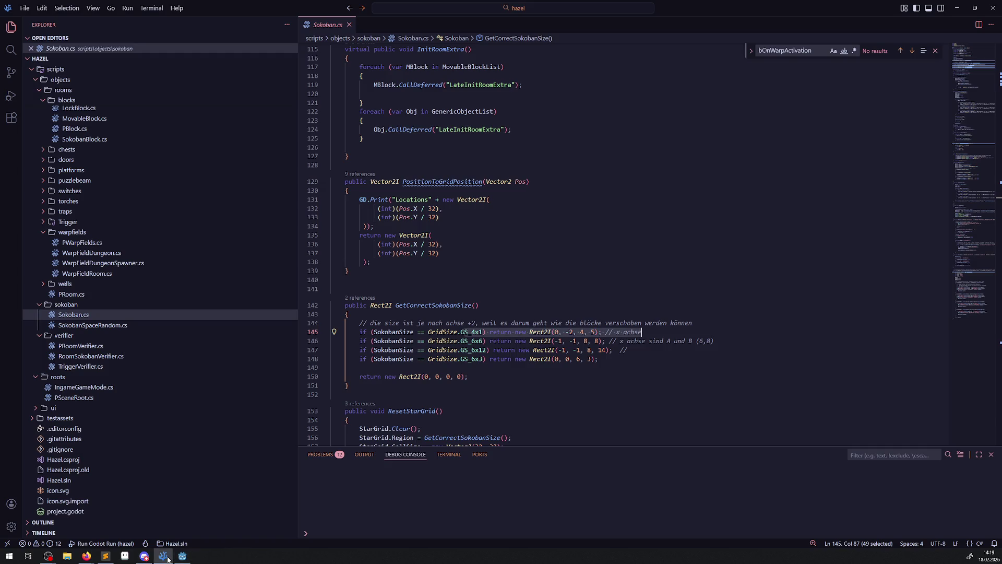
click(167, 558)
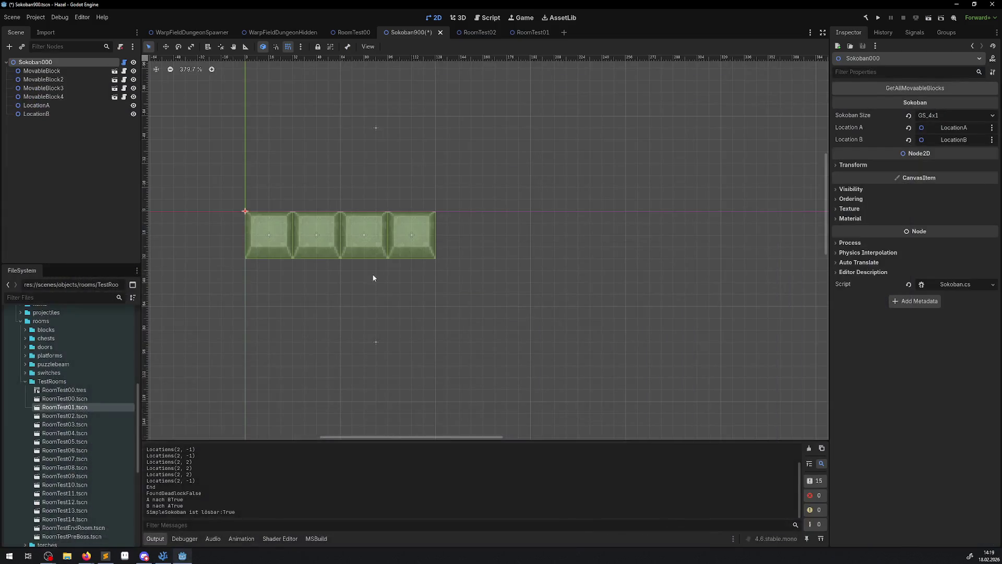
Step: Raise MovableBlock2 and MovableBlock3 a row and shift MovableBlock4 right into a staggered layout
mouse_move(281, 237)
mouse_down()
mouse_move(281, 142)
mouse_move(282, 237)
mouse_up()
click(163, 558)
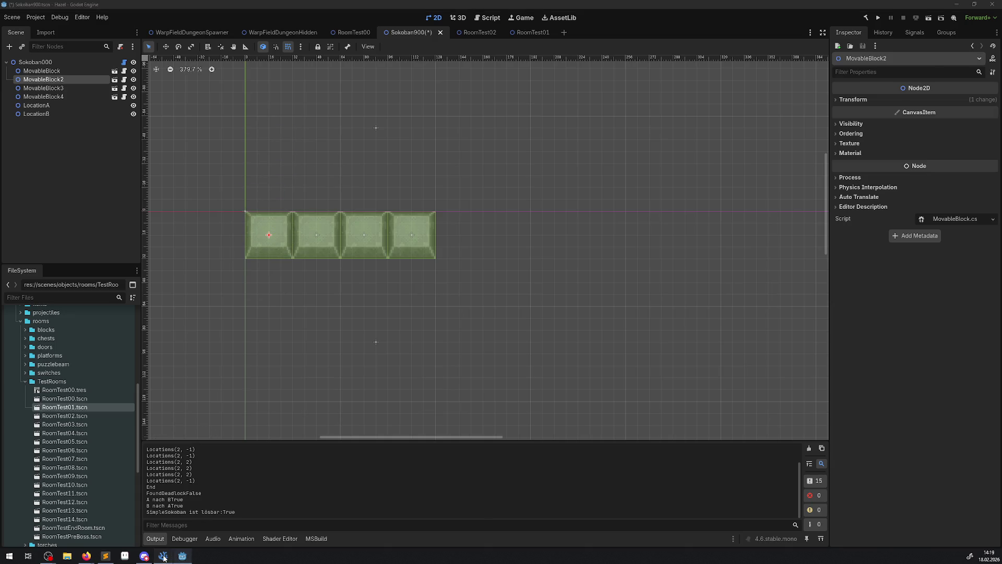
click(163, 558)
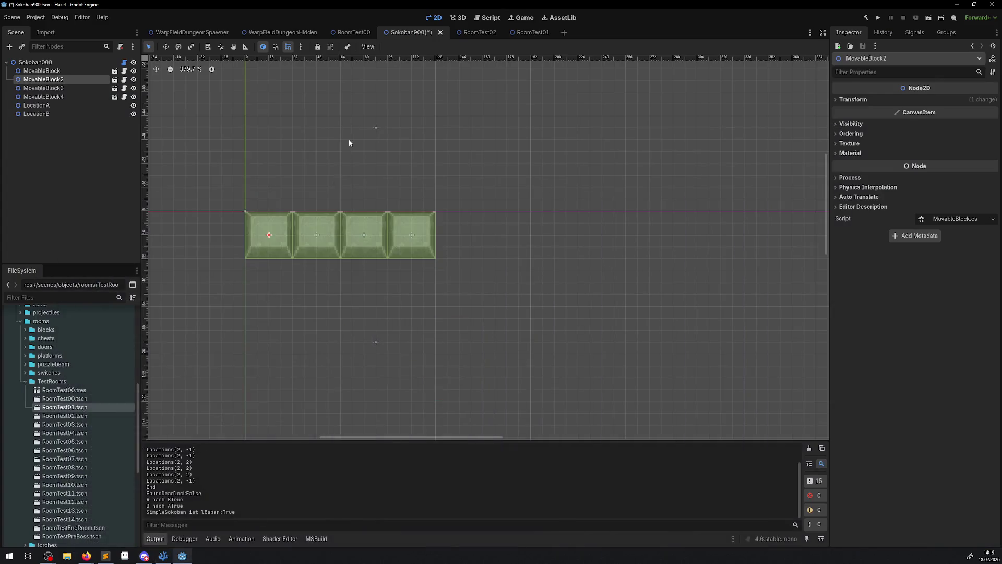
click(376, 128)
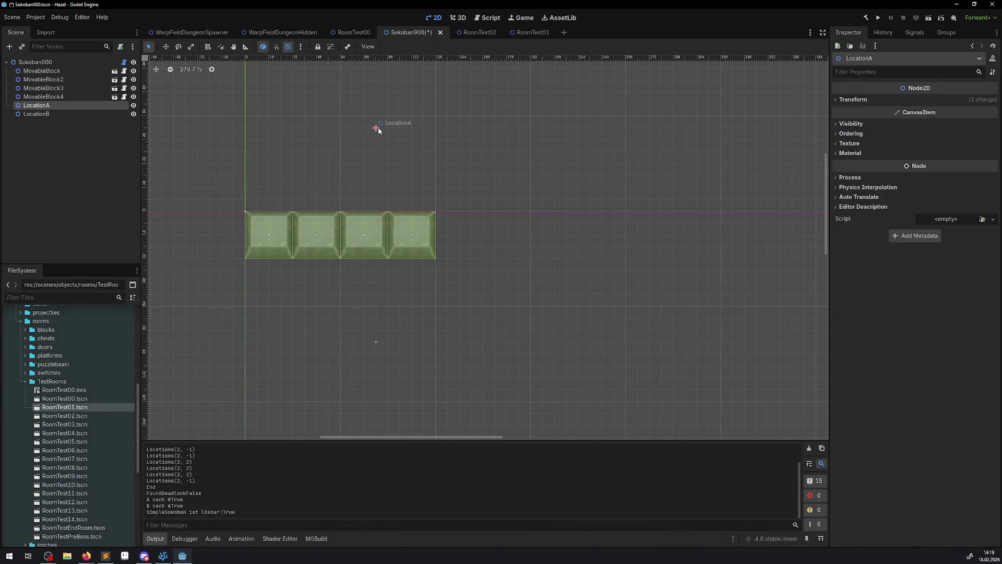
mouse_move(275, 233)
mouse_down()
mouse_move(285, 183)
mouse_move(275, 186)
mouse_up()
drag(371, 232, 372, 184)
drag(328, 227, 375, 228)
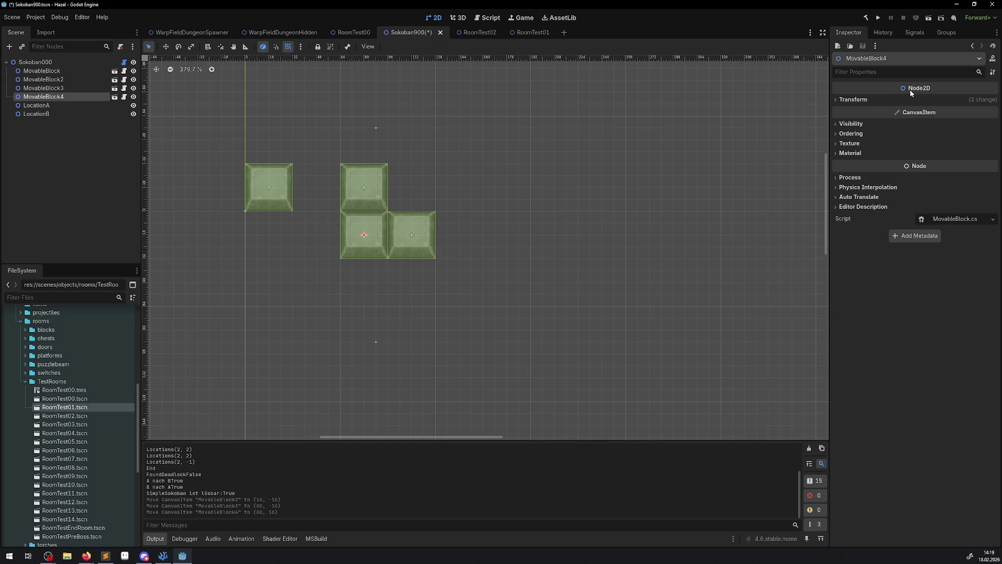
Step: Rerun GetAllMovaableBlocks on Sokoban000, which reports not solvable, then return to VSCodium
click(35, 61)
click(918, 91)
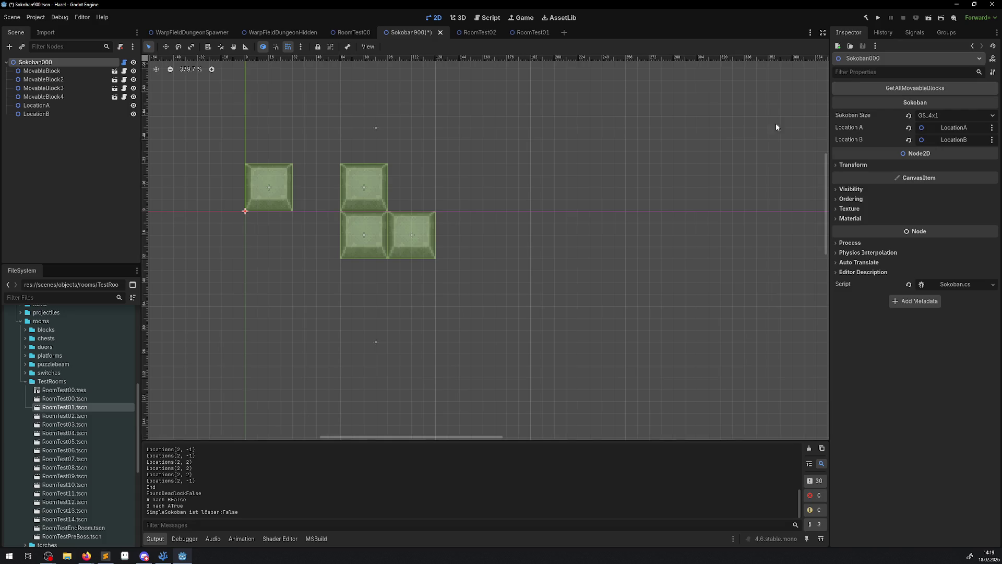
click(73, 105)
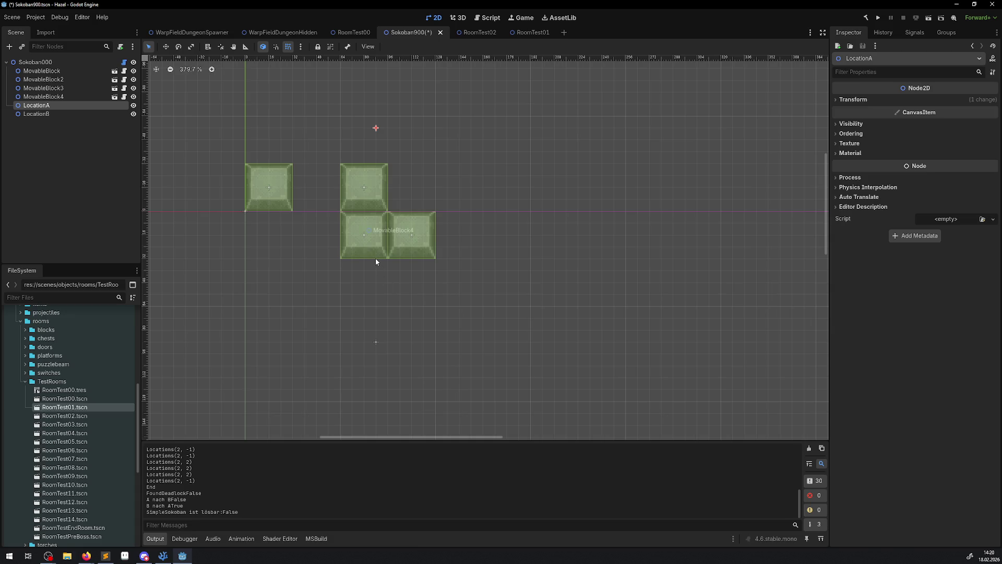
click(161, 556)
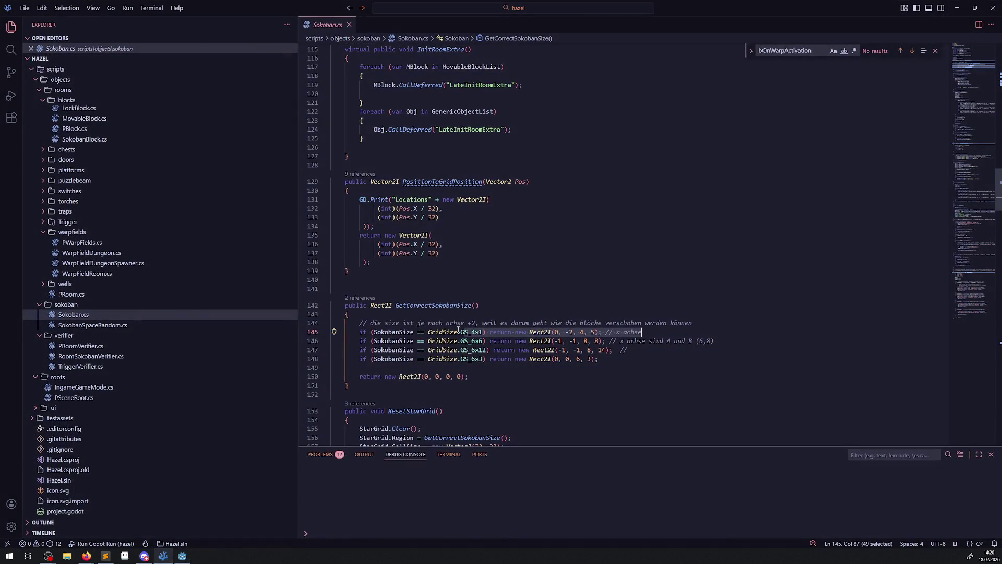
Step: Inspect GetCorrectSokobanSize and put the caret in the empty GS_4x1 block of Sokoban.cs
double_click(437, 308)
scroll(522, 371, down, 3)
scroll(522, 372, down, 3)
click(368, 313)
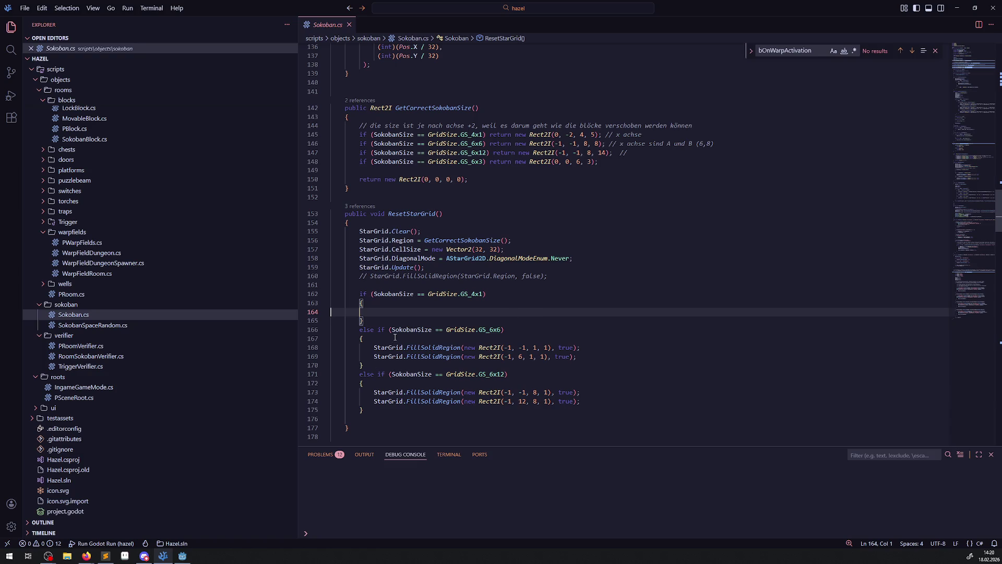
Step: Compare the Sokoban900 scene against Sokoban.cs, ending in Godot on the LocationB marker's properties
click(182, 555)
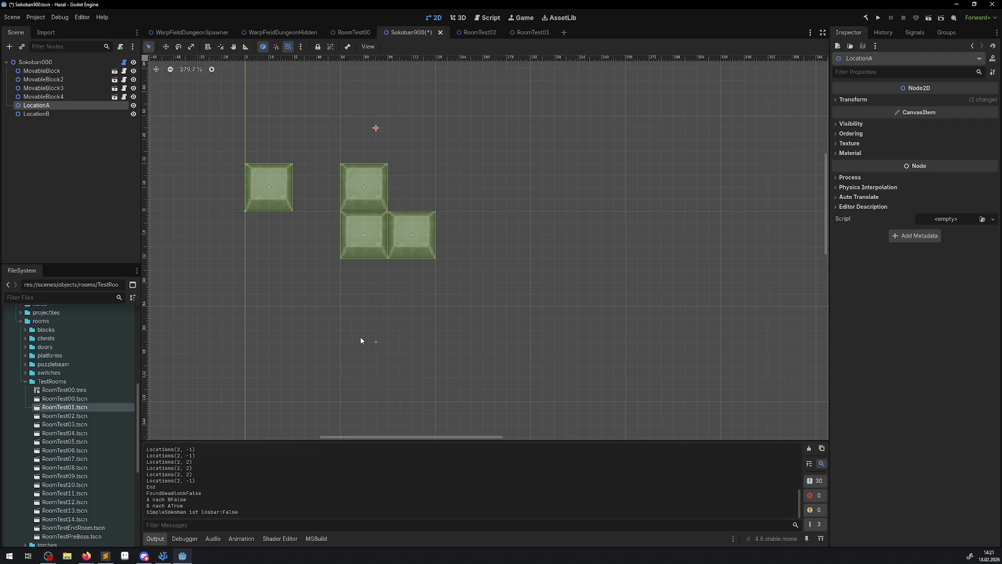
click(163, 556)
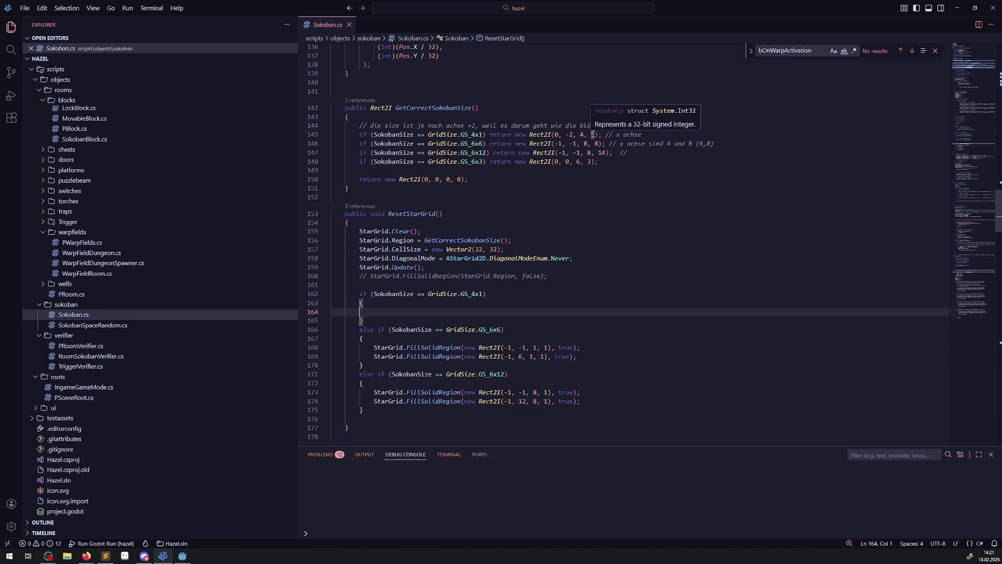
click(182, 555)
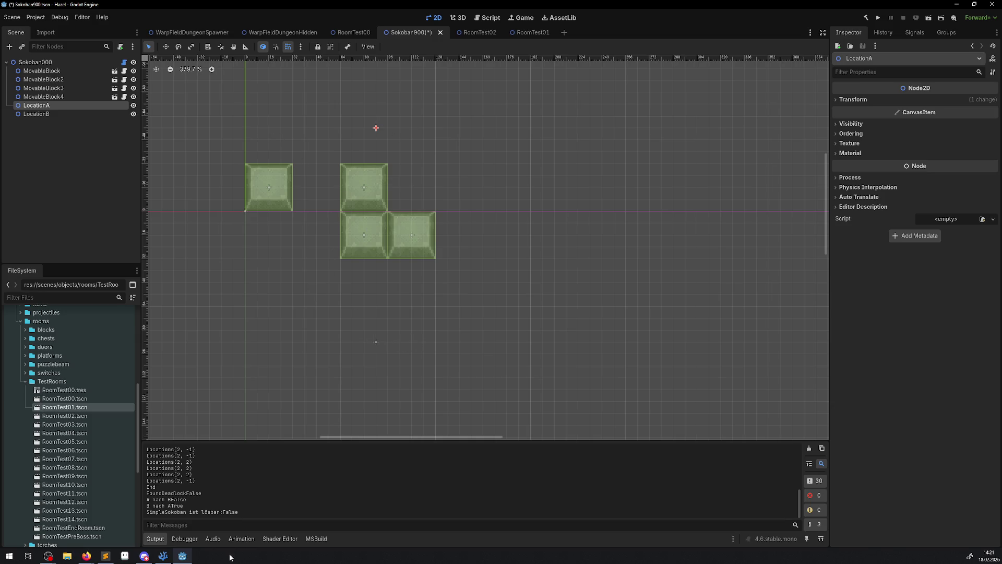
click(160, 559)
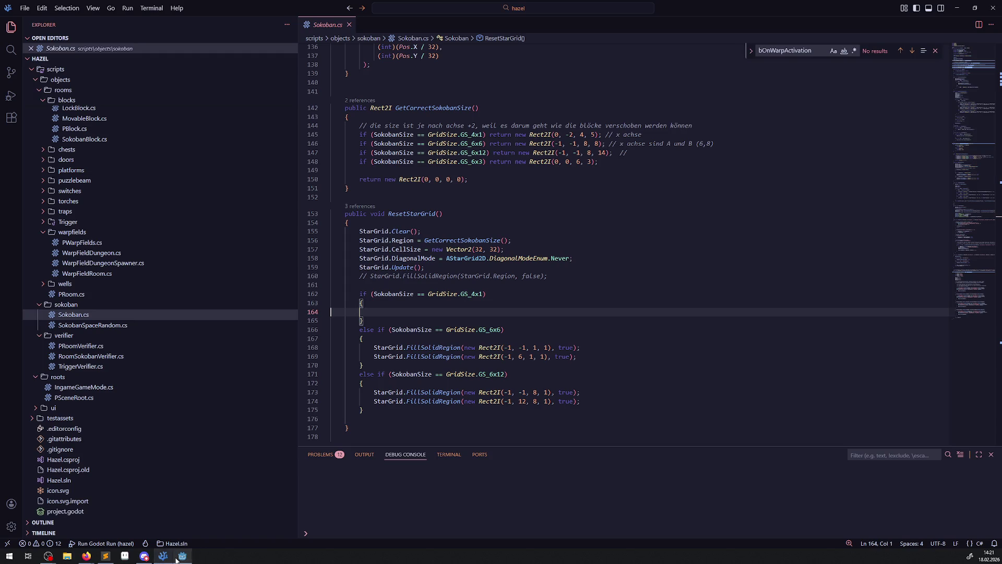
click(182, 556)
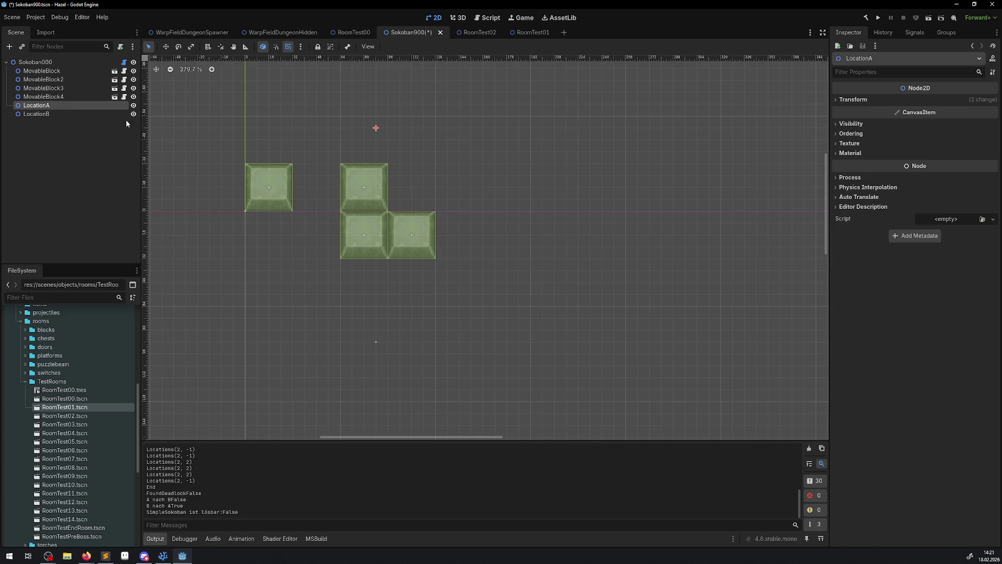
click(61, 114)
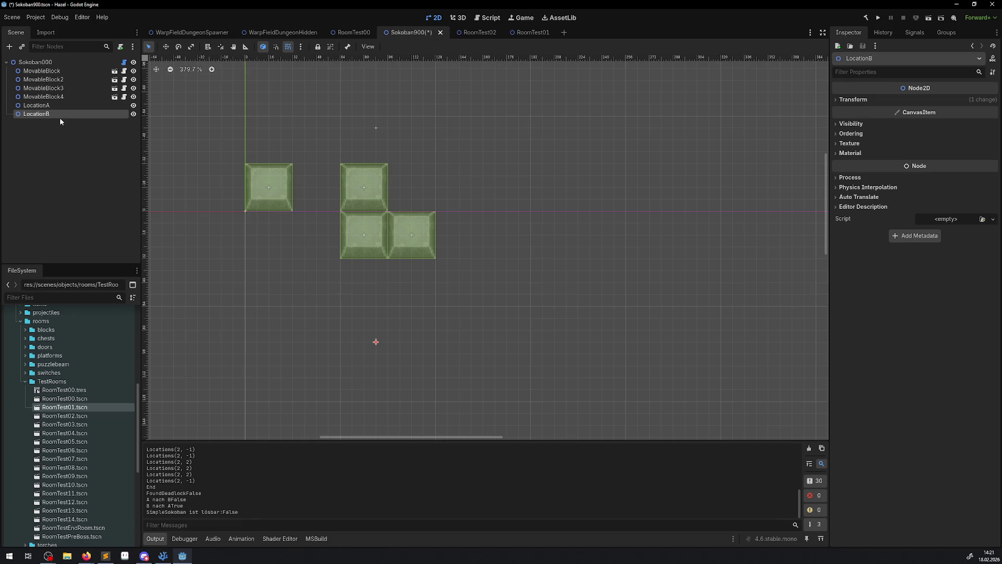
Step: Try two new block layouts, rerunning GetAllMovaableBlocks on Sokoban000 after each move
drag(365, 230, 270, 231)
click(34, 62)
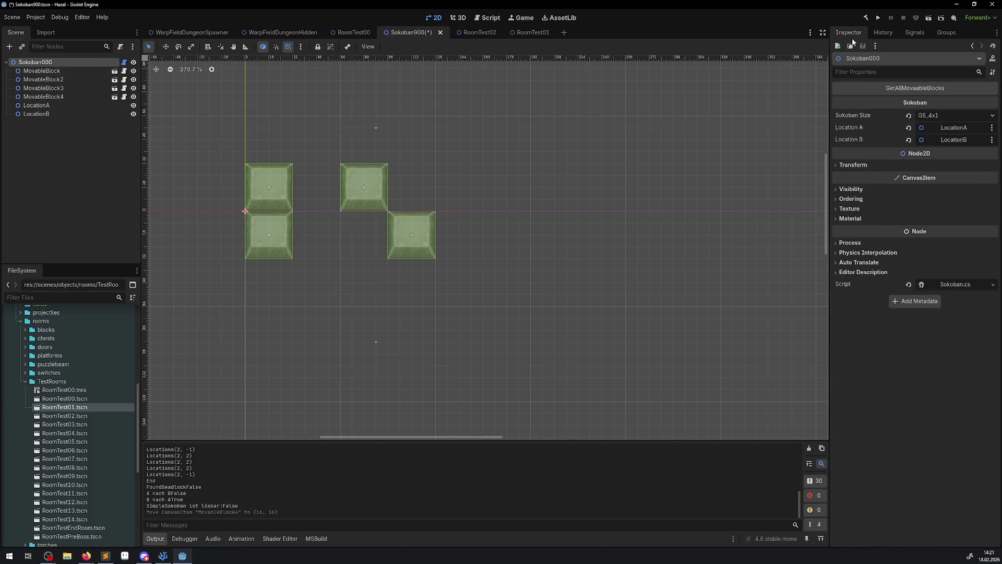
click(888, 89)
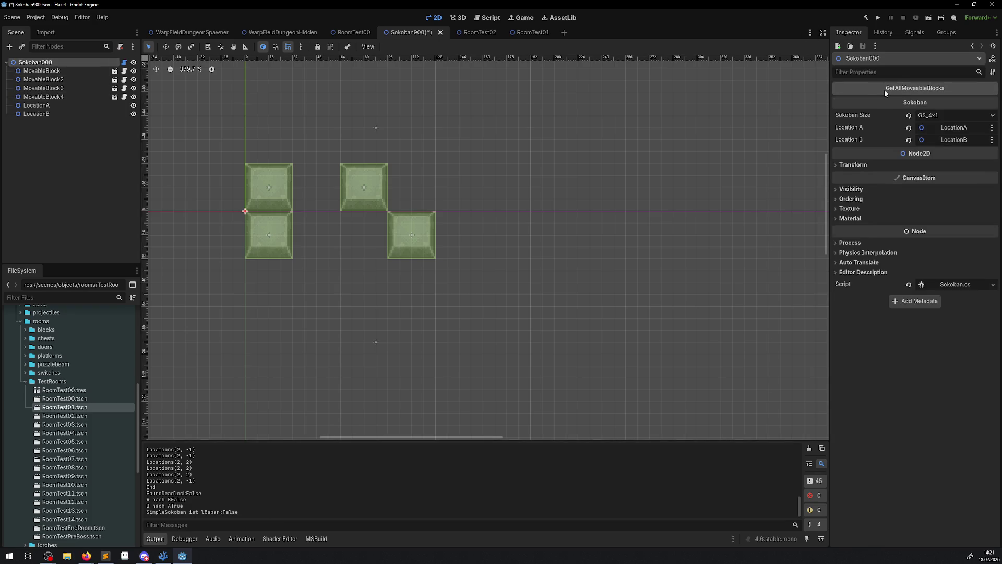
drag(342, 199, 377, 246)
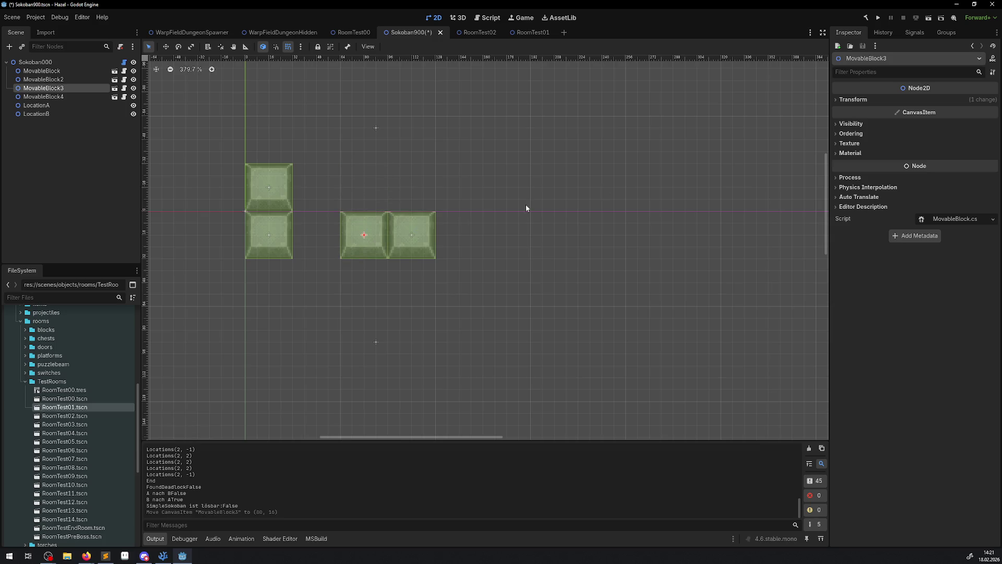
click(52, 63)
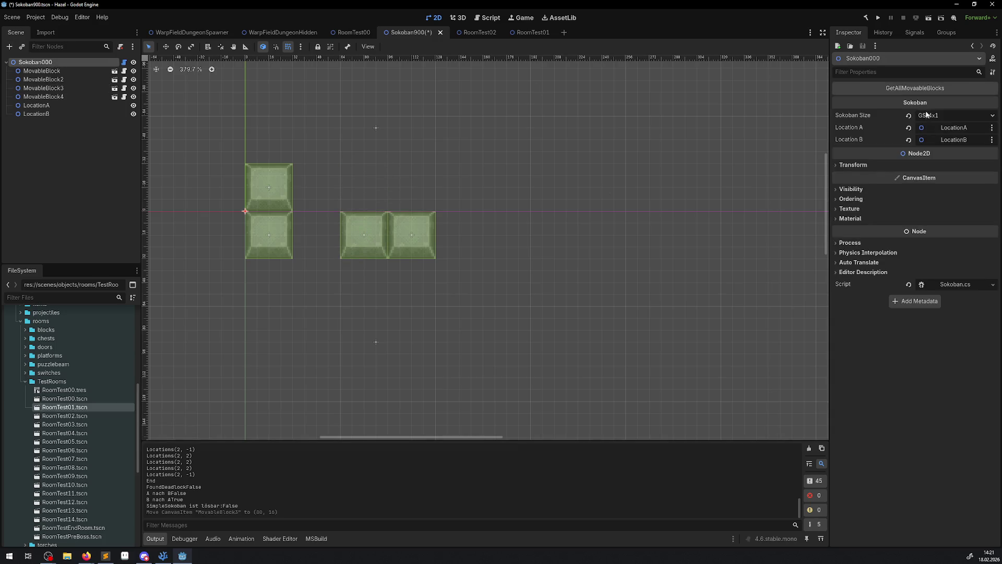
click(923, 89)
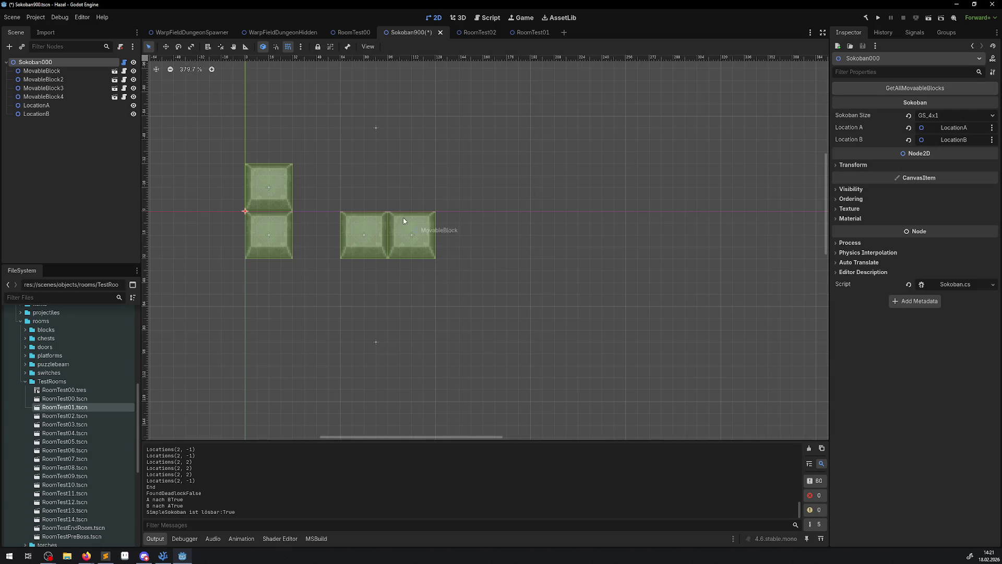
Step: Raise a bottom block and recheck, then set MovableBlock3 one cell up at (80, -16)
mouse_move(353, 252)
mouse_down()
mouse_move(357, 192)
mouse_move(309, 145)
mouse_up()
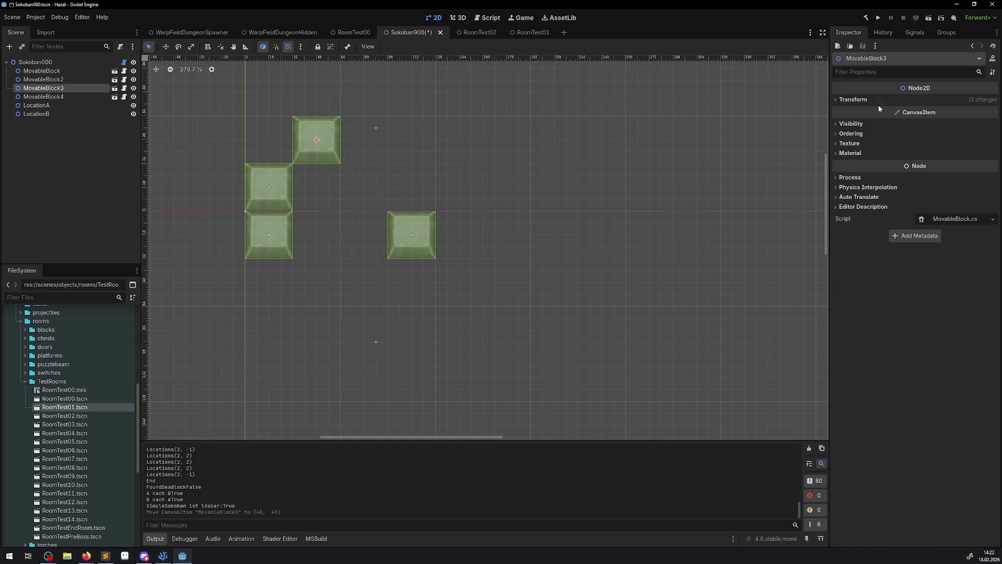
click(61, 63)
click(905, 89)
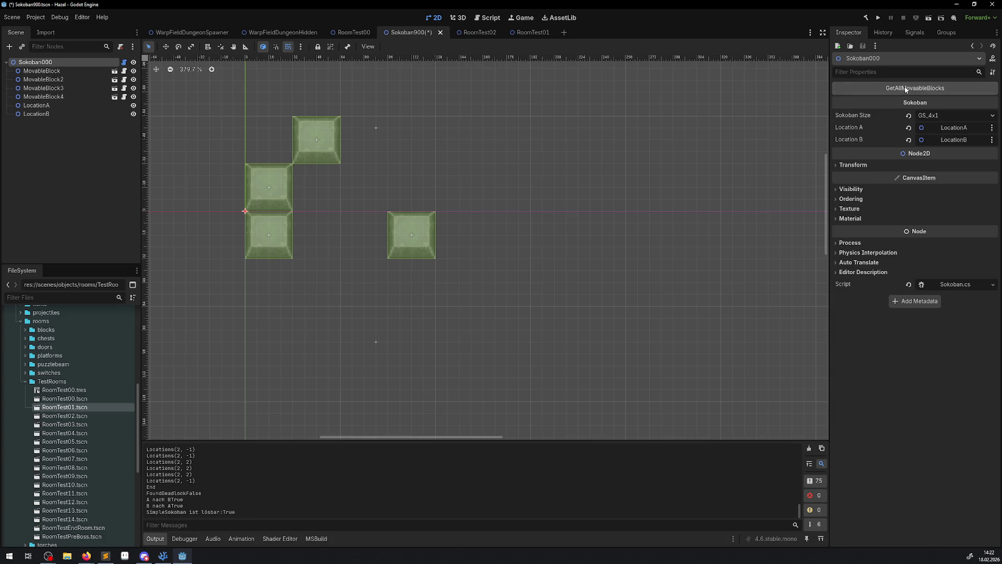
mouse_move(335, 132)
mouse_down()
mouse_move(349, 167)
mouse_move(383, 191)
mouse_move(380, 236)
mouse_up()
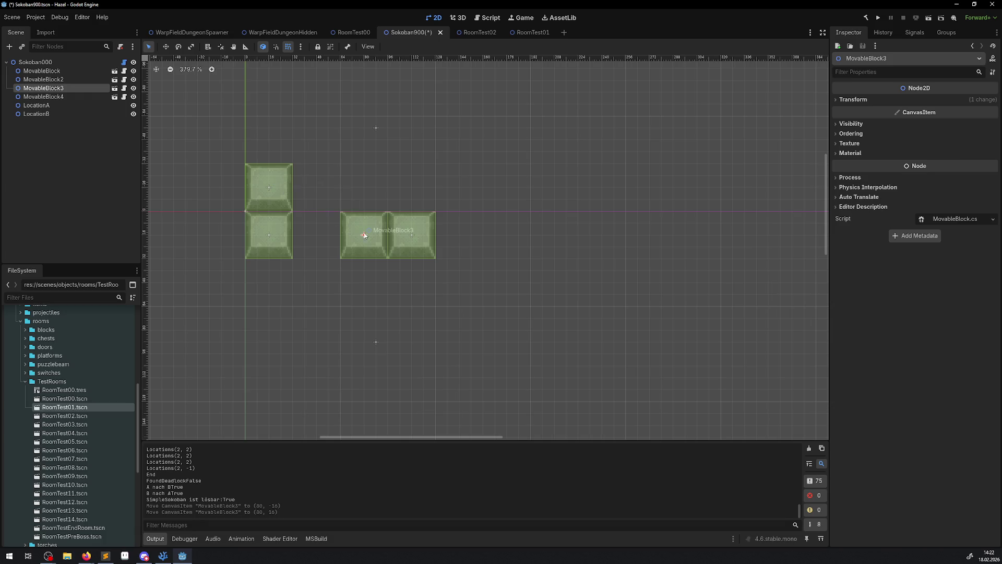
drag(379, 240, 377, 195)
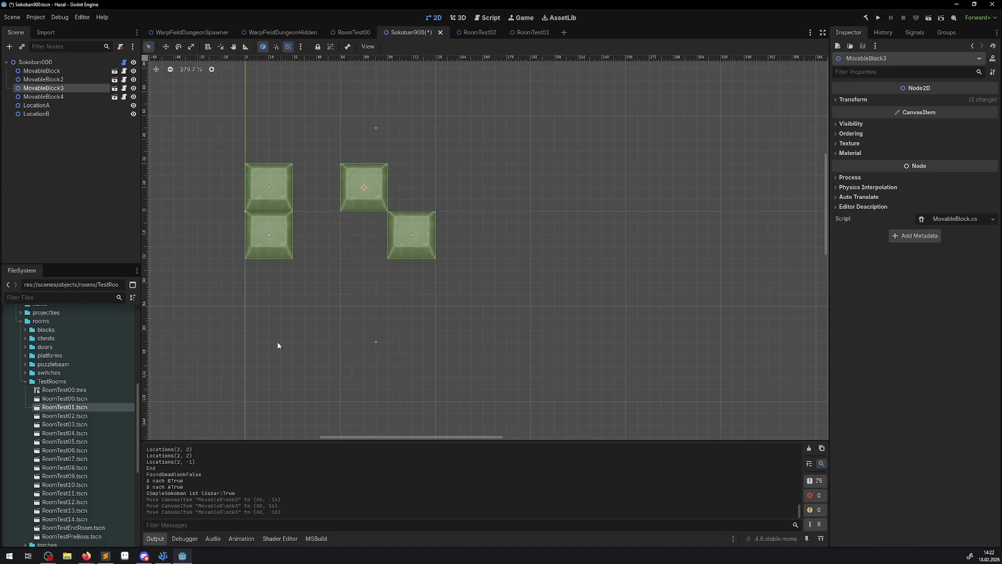
click(169, 560)
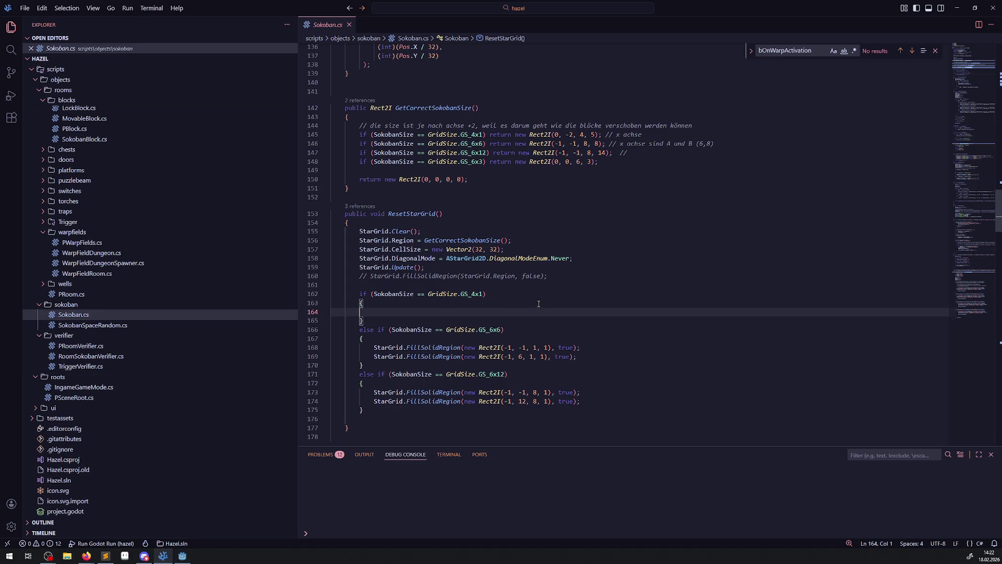
scroll(529, 309, down, 12)
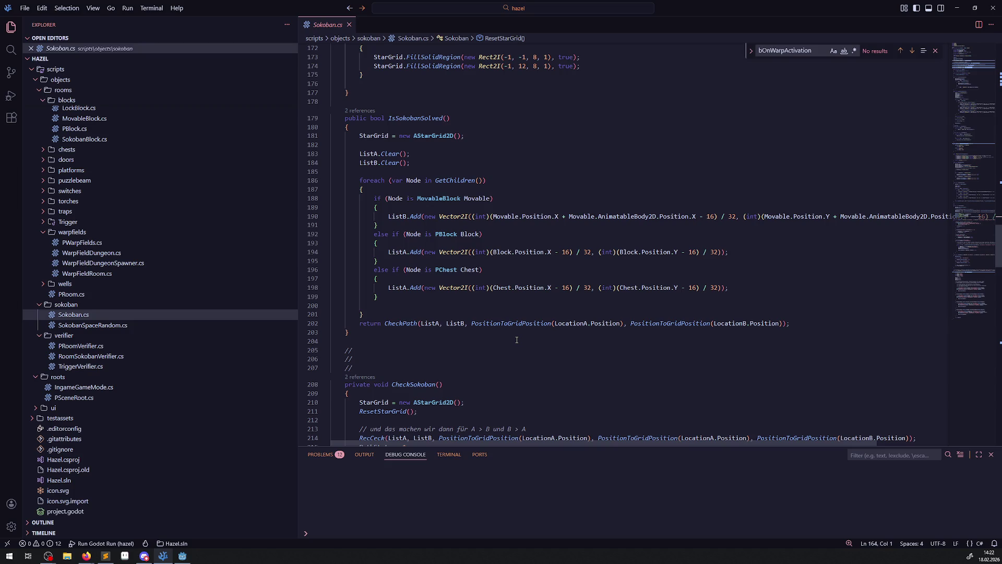
click(183, 555)
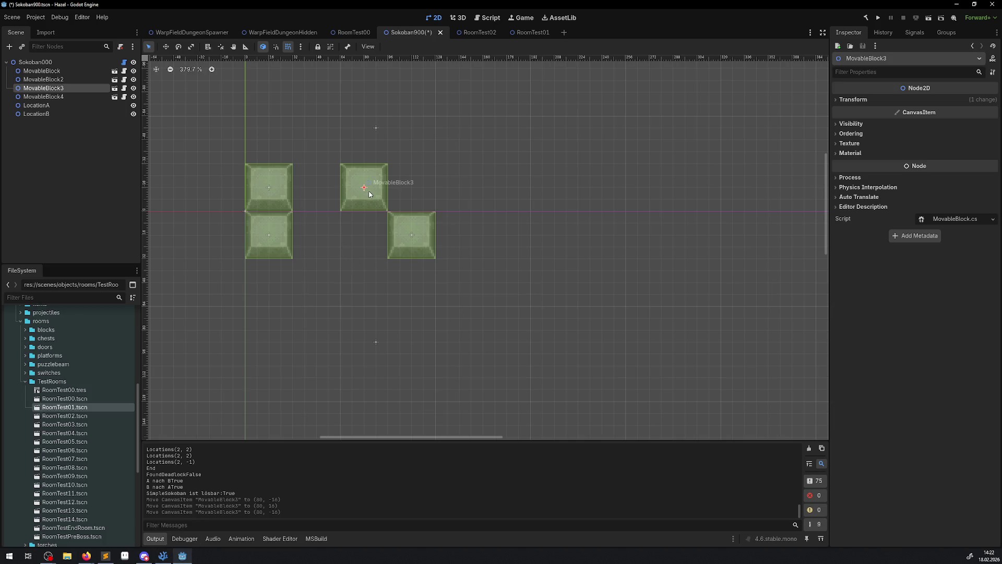
Step: Move MovableBlock4 beside the right bottom block and recheck: A-to-B false, B-to-A true
drag(286, 234, 382, 234)
click(206, 137)
click(917, 89)
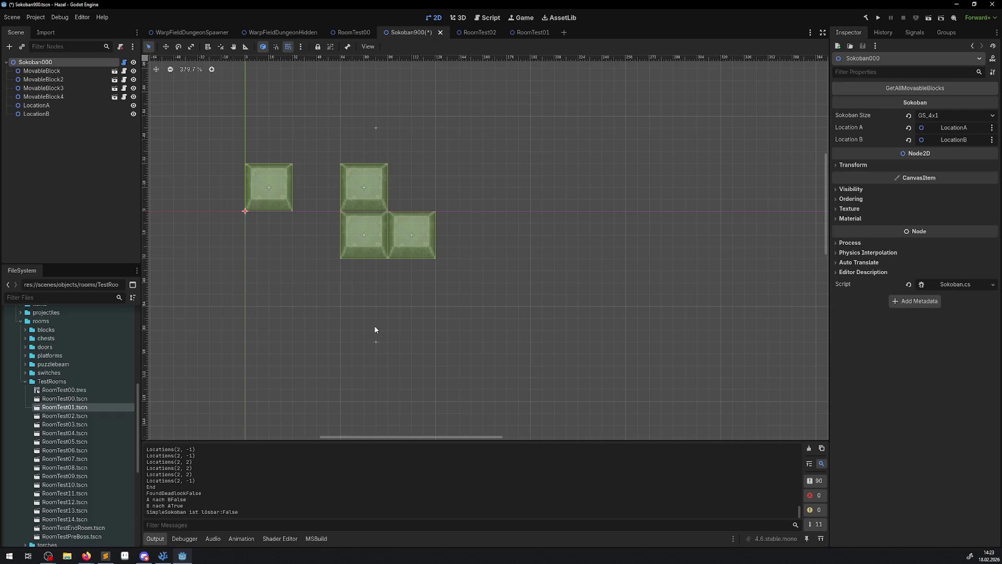
Step: Drop MovableBlock2 and MovableBlock3 lower, one at bottom-left, and recheck: both directions true
mouse_move(373, 197)
mouse_down()
mouse_move(316, 243)
mouse_move(326, 246)
mouse_up()
drag(268, 188, 262, 284)
mouse_move(361, 246)
mouse_down()
mouse_move(366, 303)
mouse_move(386, 313)
mouse_up()
click(35, 61)
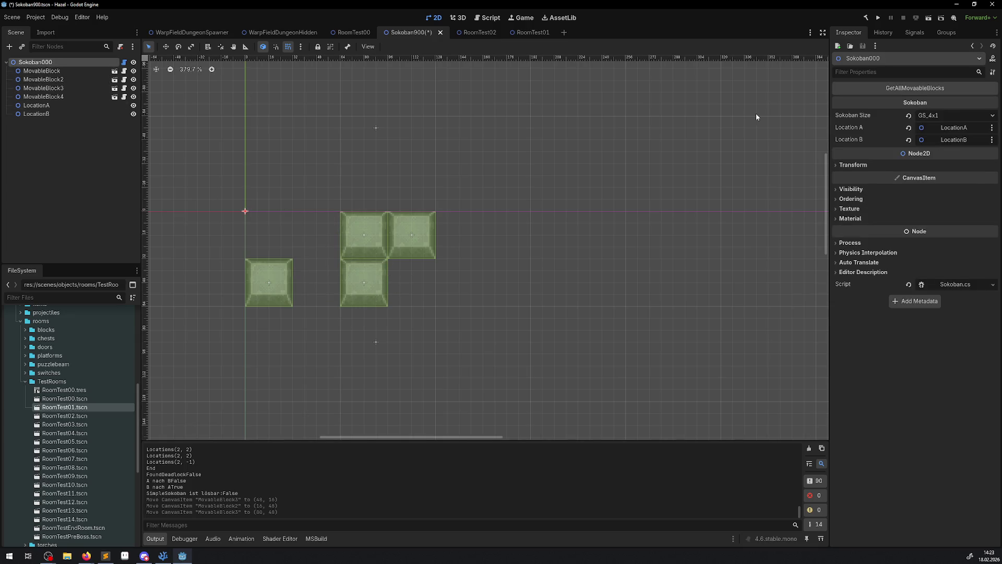
click(915, 89)
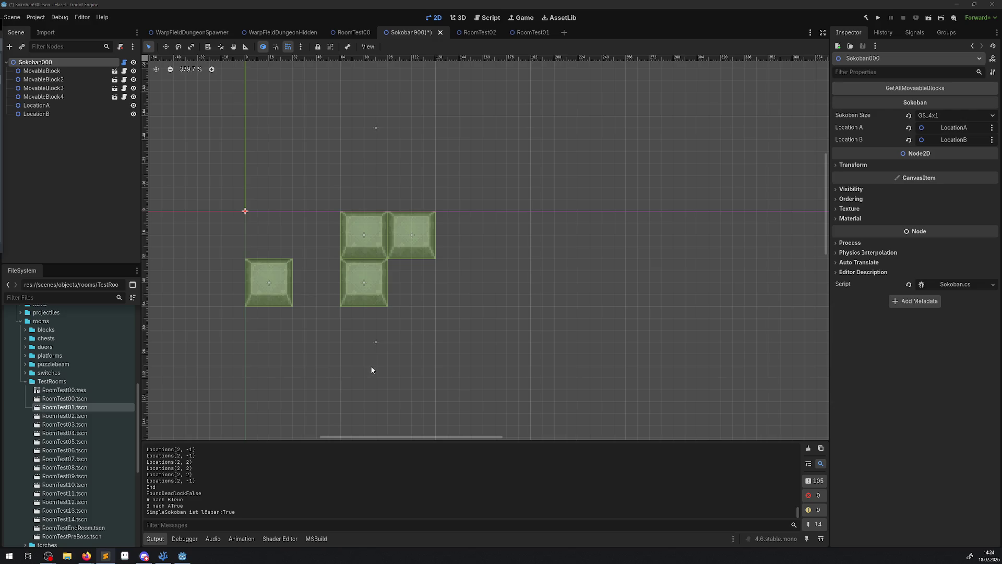
Step: Line all four blocks up in one row and confirm GetAllMovaableBlocks reports it solvable
drag(359, 284, 315, 234)
drag(265, 274, 273, 223)
click(53, 62)
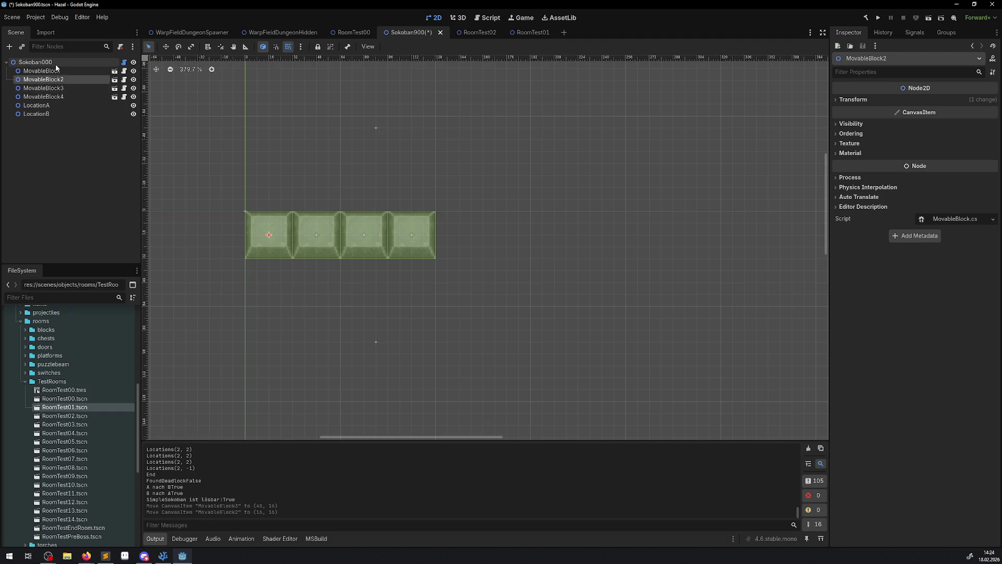
click(902, 89)
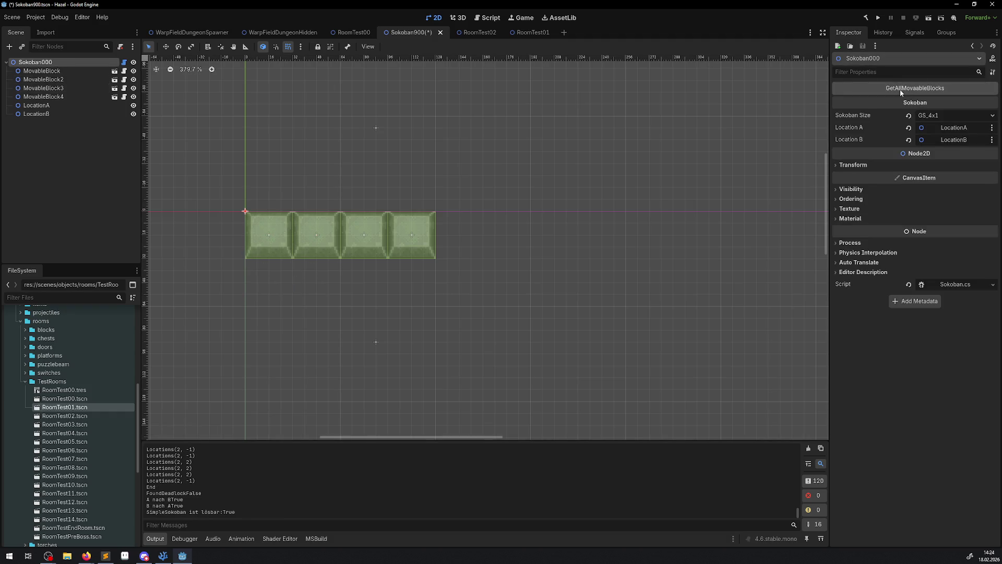
Step: Raise MovableBlock3 and MovableBlock2 back up a row and bring up Sokoban.cs in VSCodium
drag(331, 245, 379, 197)
drag(281, 235, 286, 188)
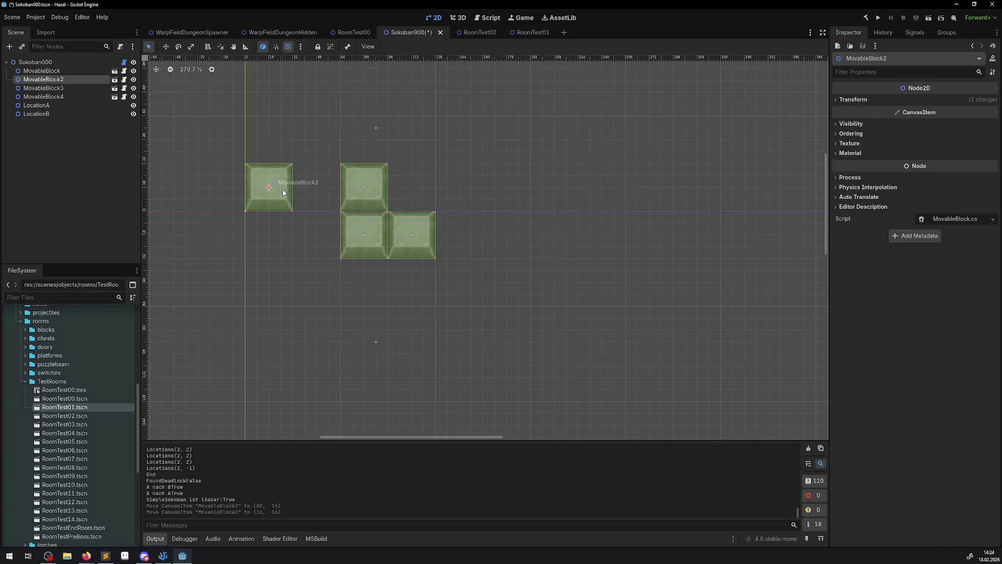
click(163, 556)
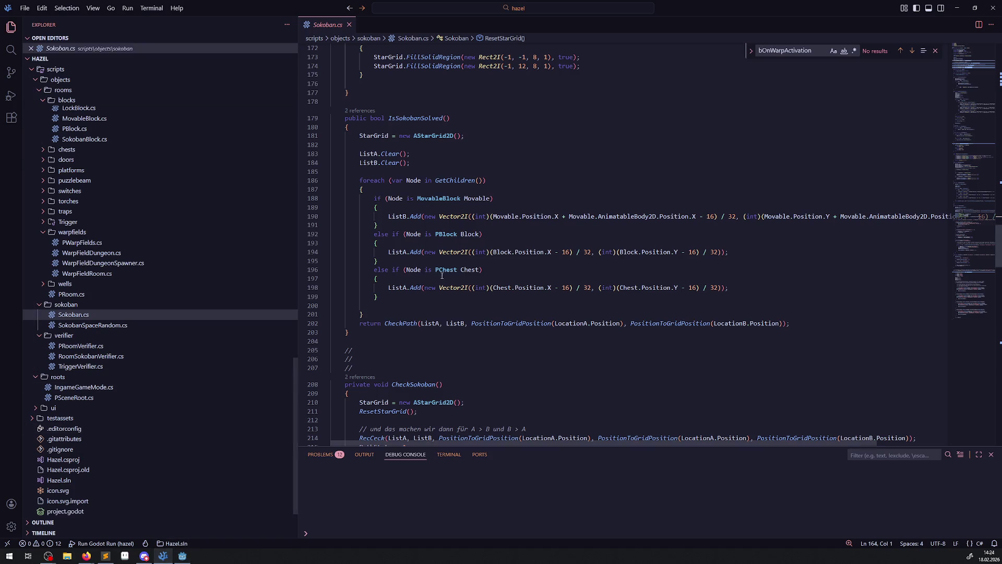
scroll(459, 307, up, 10)
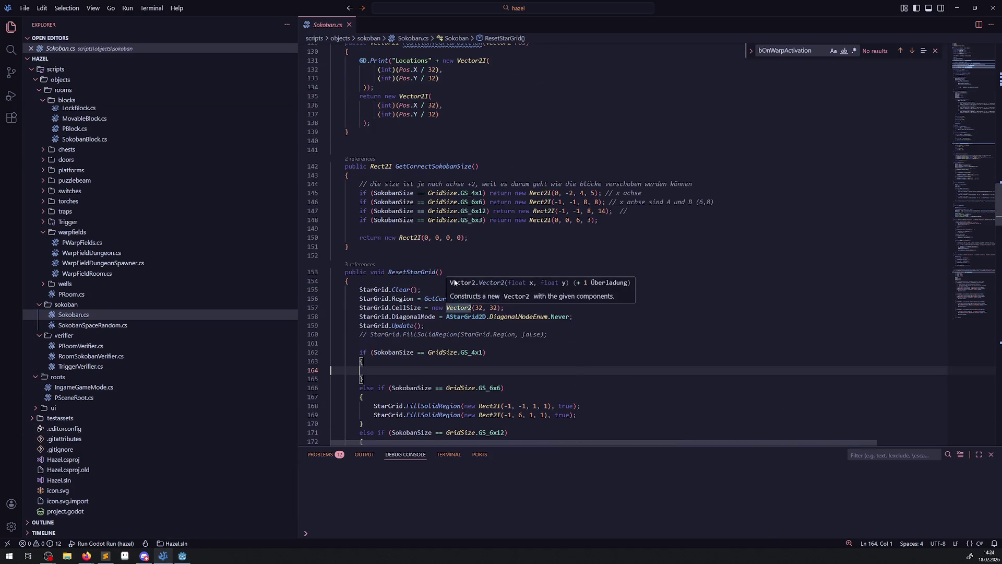
scroll(452, 277, up, 4)
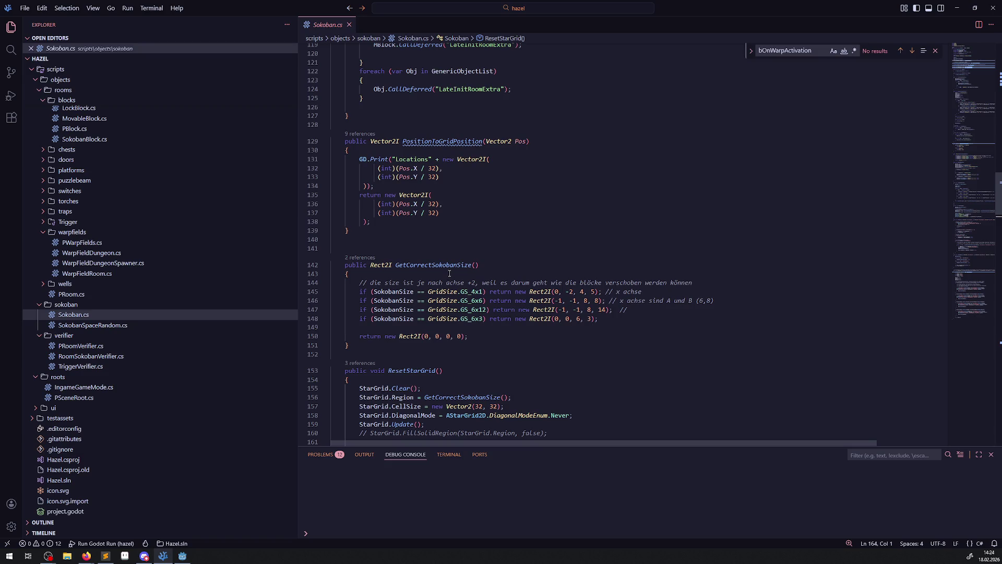
scroll(430, 254, up, 11)
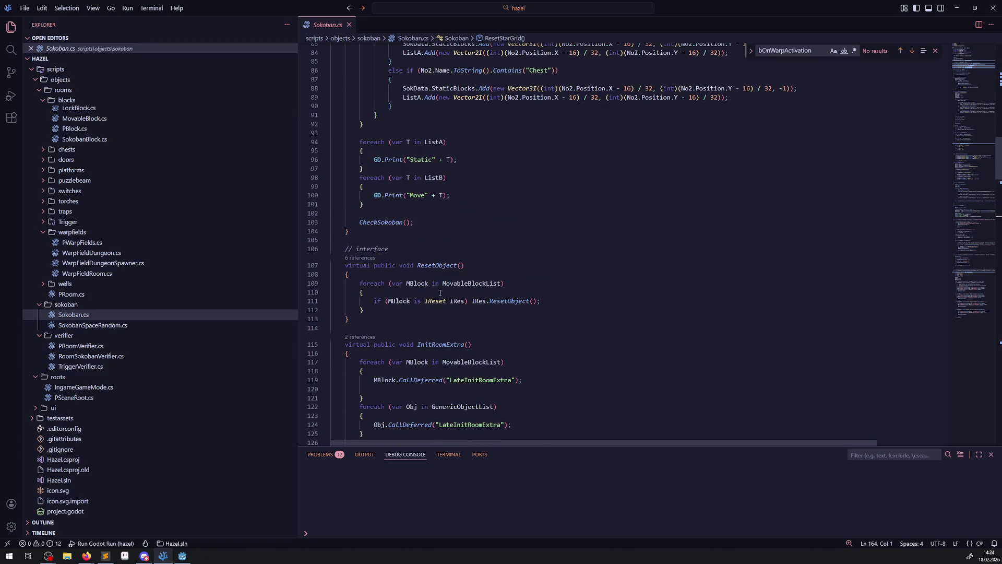
scroll(465, 307, down, 9)
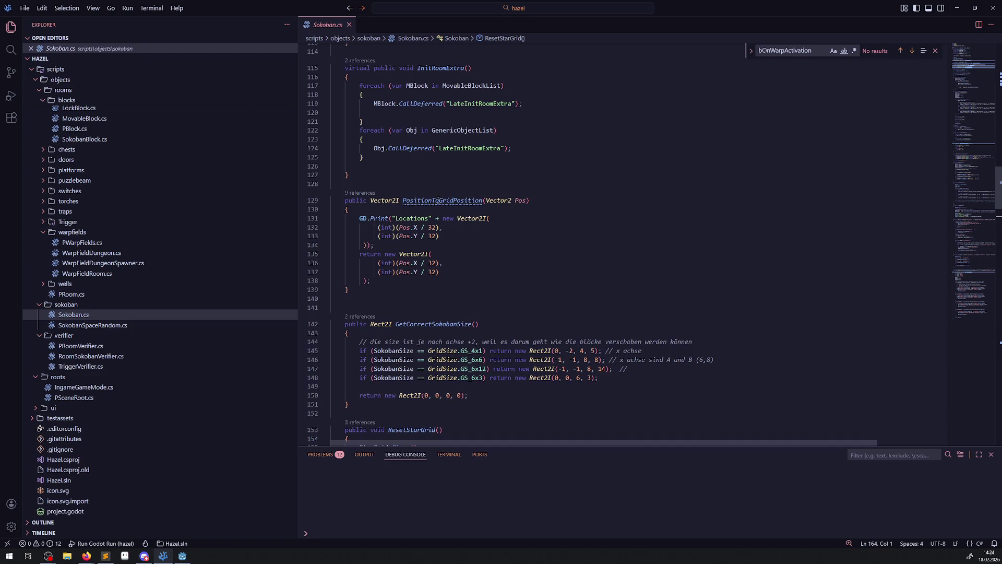
scroll(432, 320, up, 20)
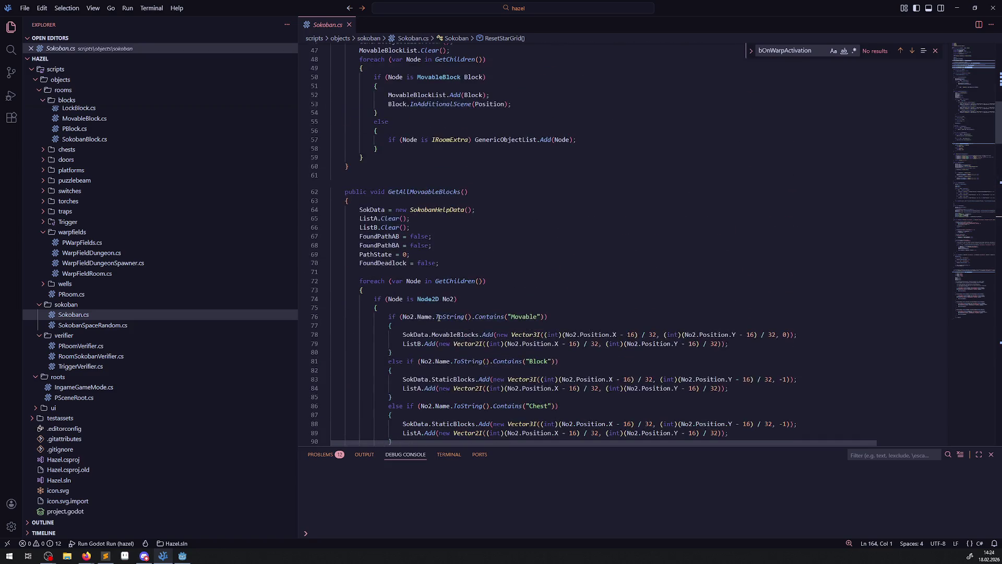
scroll(443, 319, down, 4)
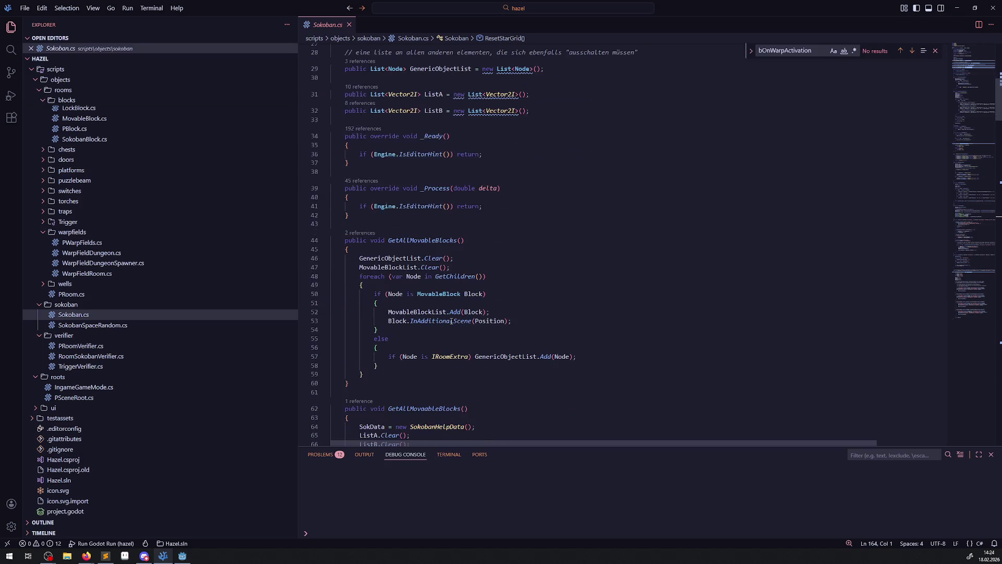
scroll(489, 312, down, 5)
scroll(512, 309, down, 16)
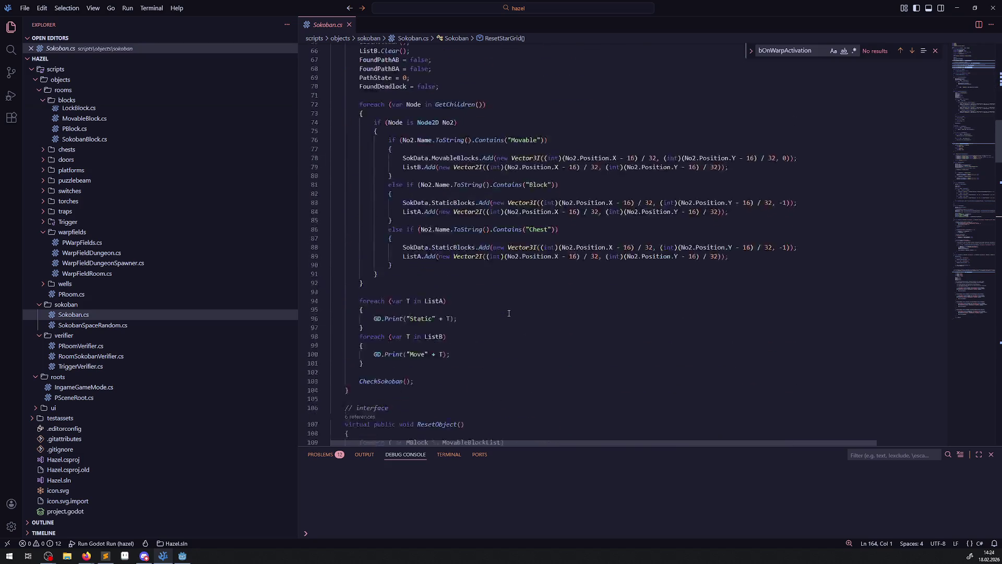
scroll(509, 313, down, 12)
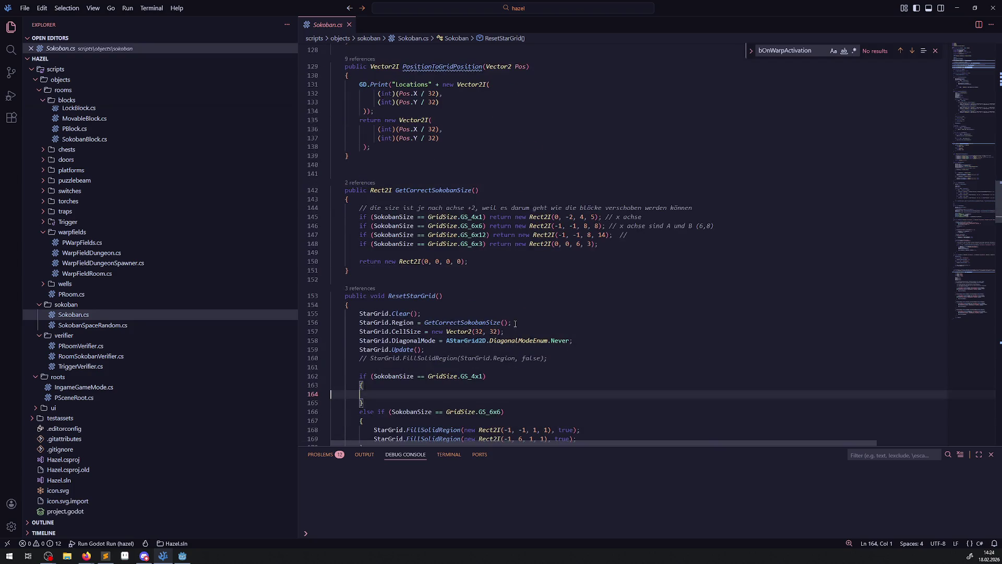
scroll(513, 318, down, 2)
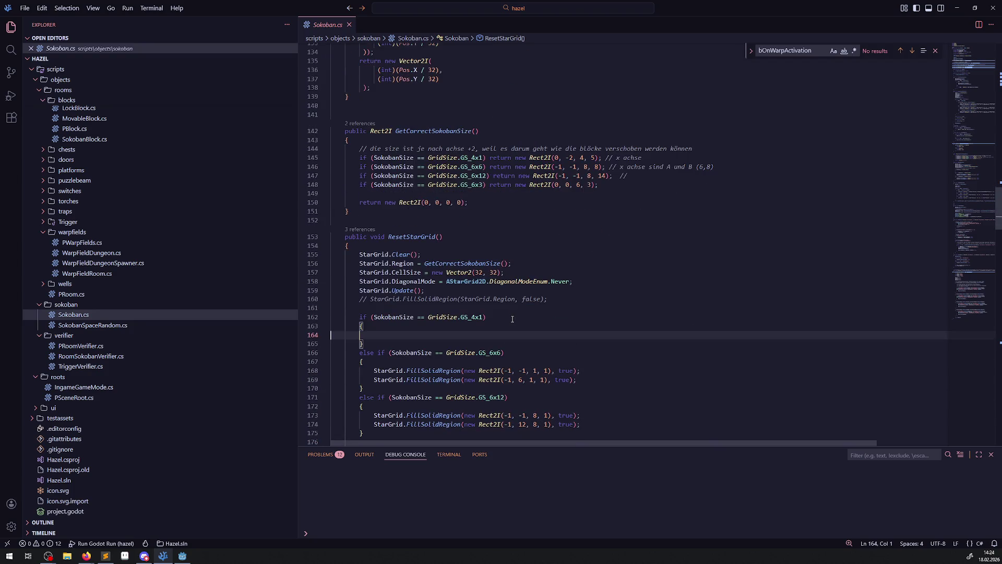
scroll(512, 319, down, 6)
scroll(512, 320, down, 3)
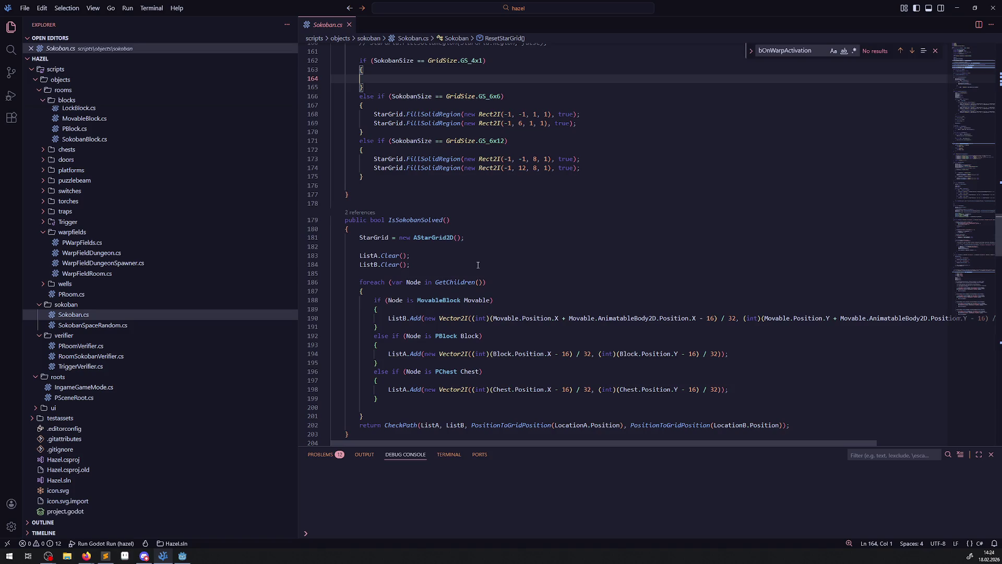
double_click(424, 220)
scroll(522, 258, down, 4)
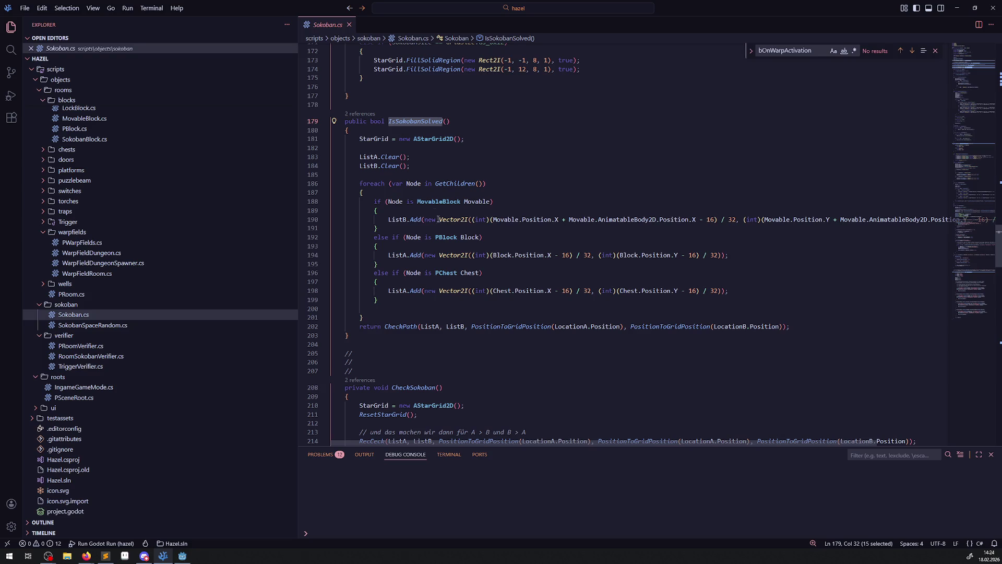
Step: Open the IsSokobanSolved call site in RoomManager.cs from the '2 references' CodeLens
click(360, 113)
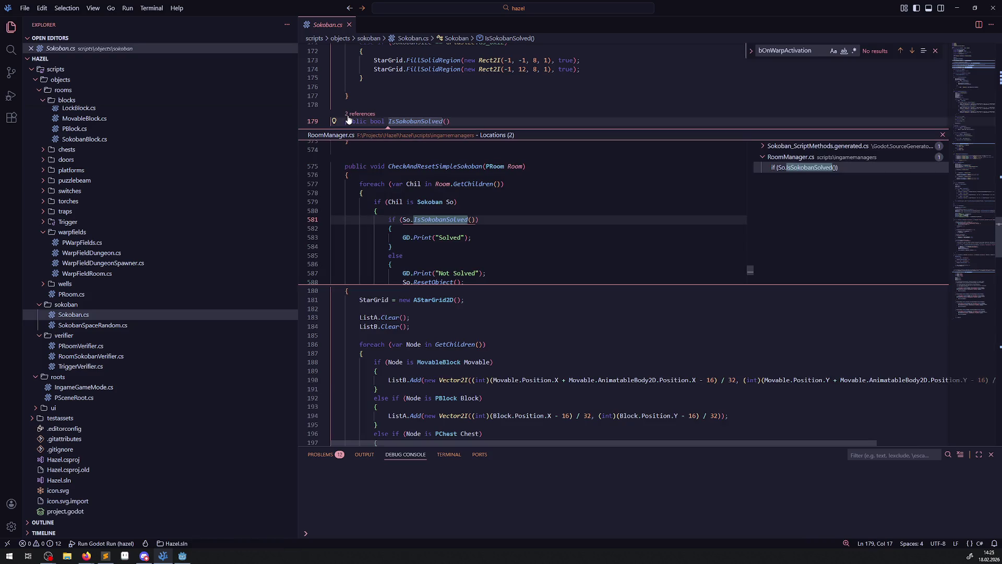
double_click(794, 174)
double_click(565, 339)
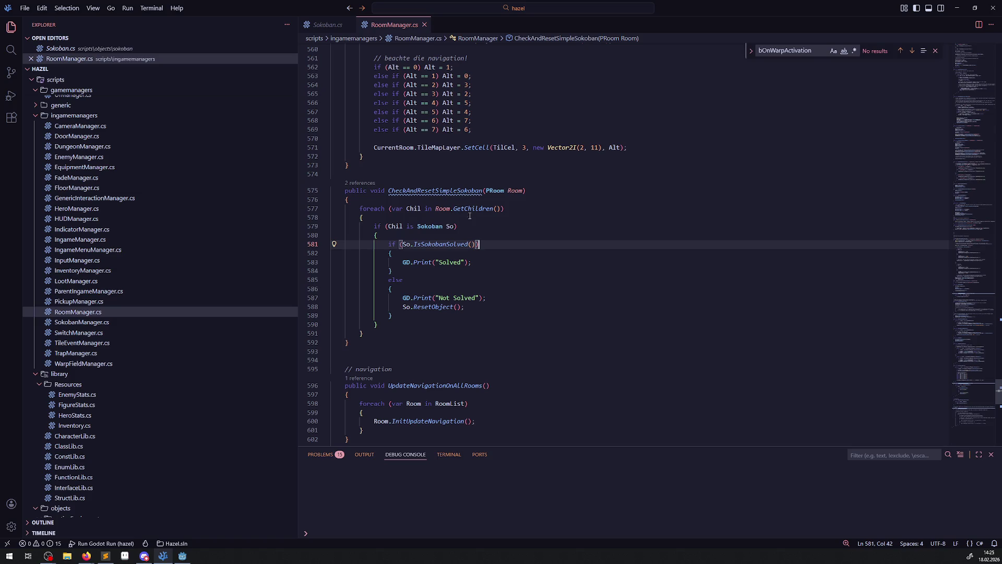
Step: Go from that call back to the IsSokobanSolved definition in Sokoban.cs
click(437, 244)
right_click(437, 244)
click(489, 255)
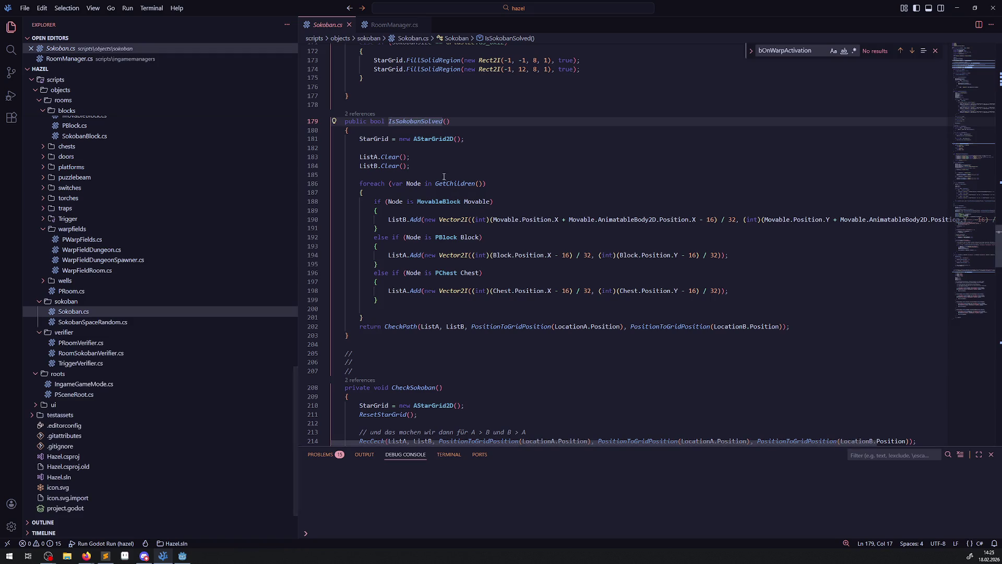
double_click(439, 139)
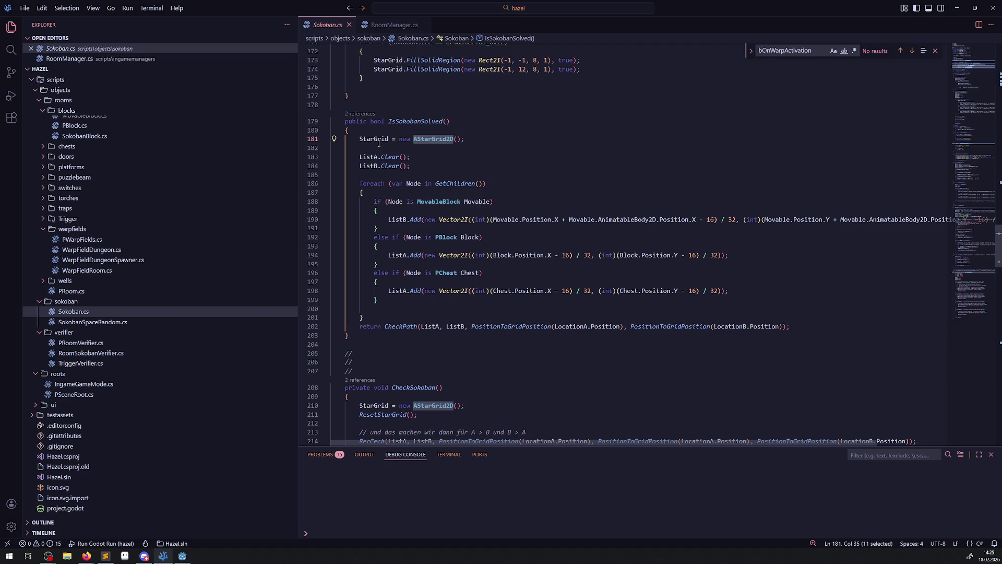
mouse_move(378, 159)
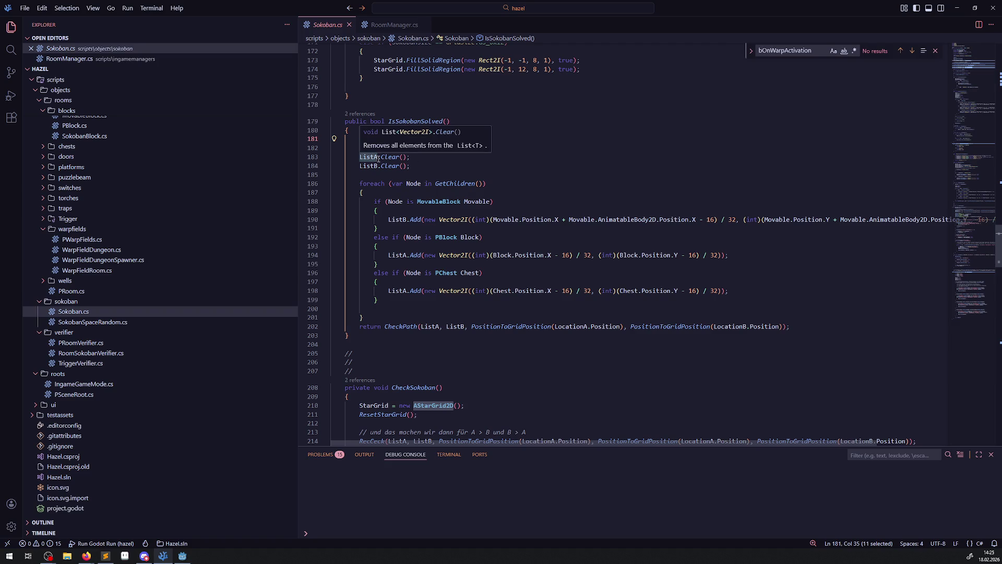
click(443, 174)
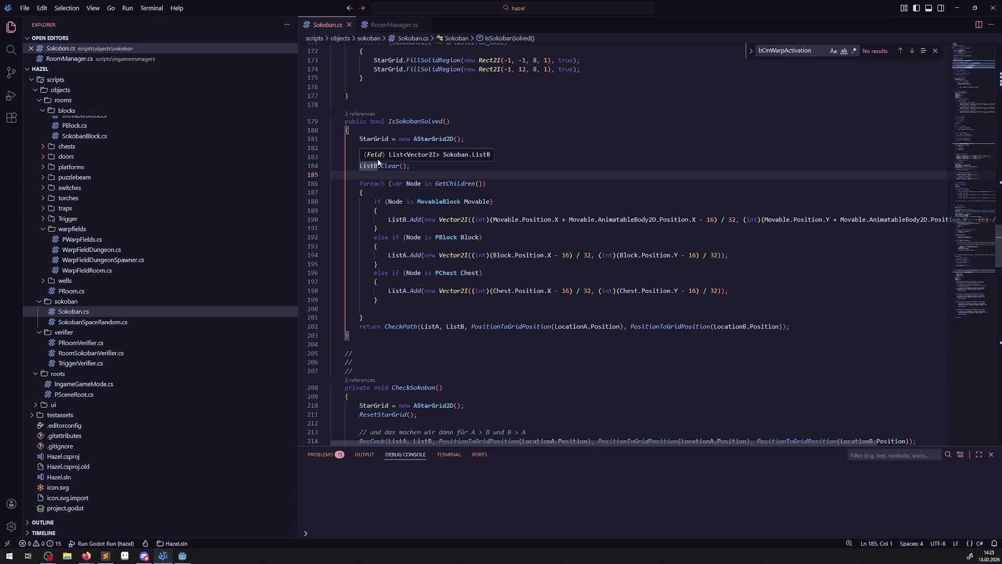
key(shift+Up)
key(shift+Up)
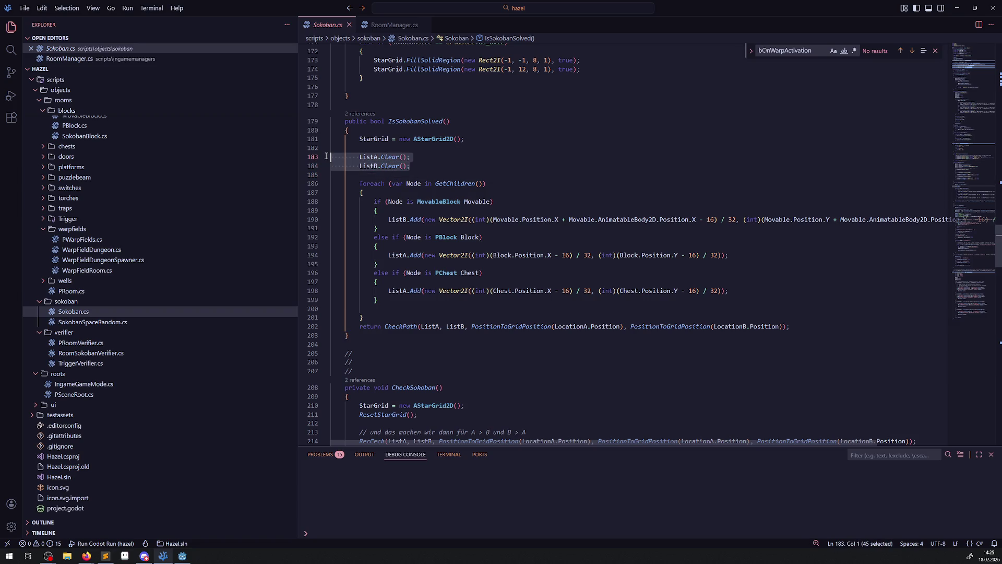
shift+click(473, 214)
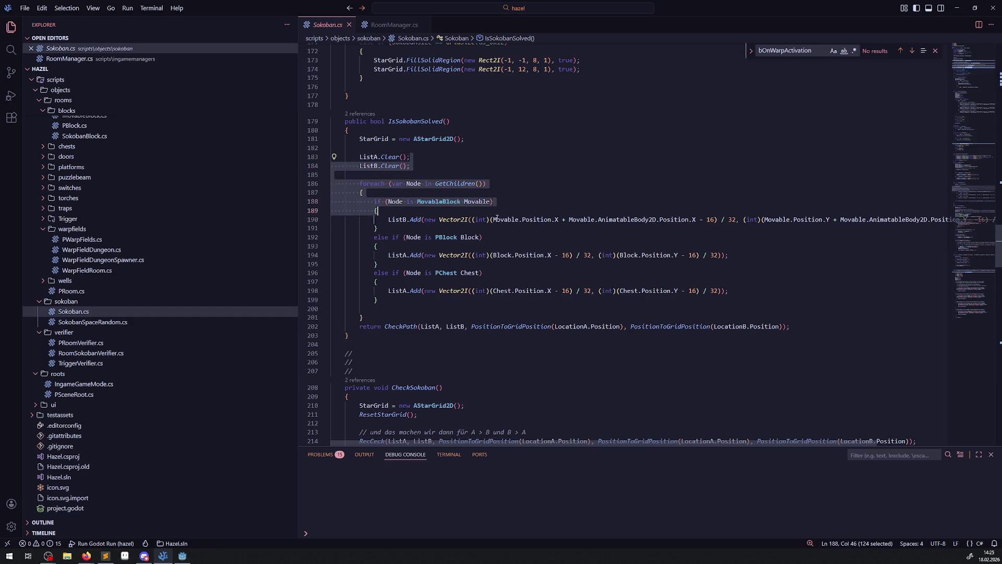
shift+click(513, 309)
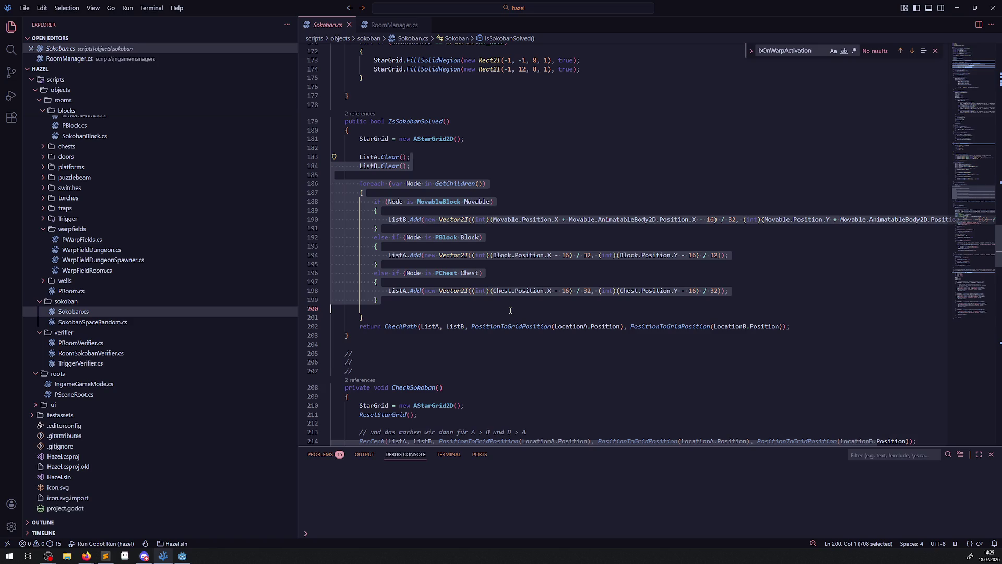
drag(731, 443, 809, 443)
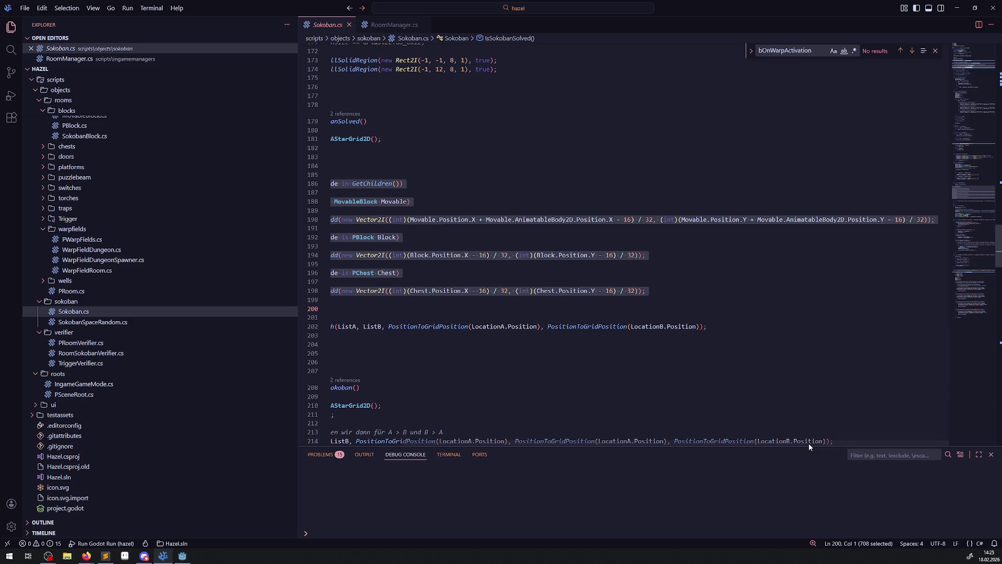
drag(808, 443, 780, 438)
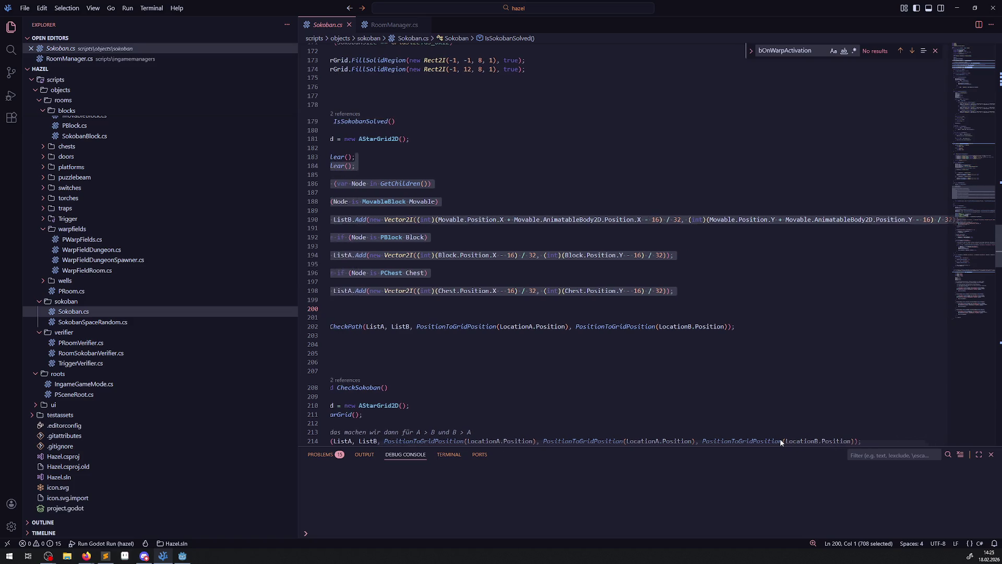
click(692, 294)
shift+click(643, 272)
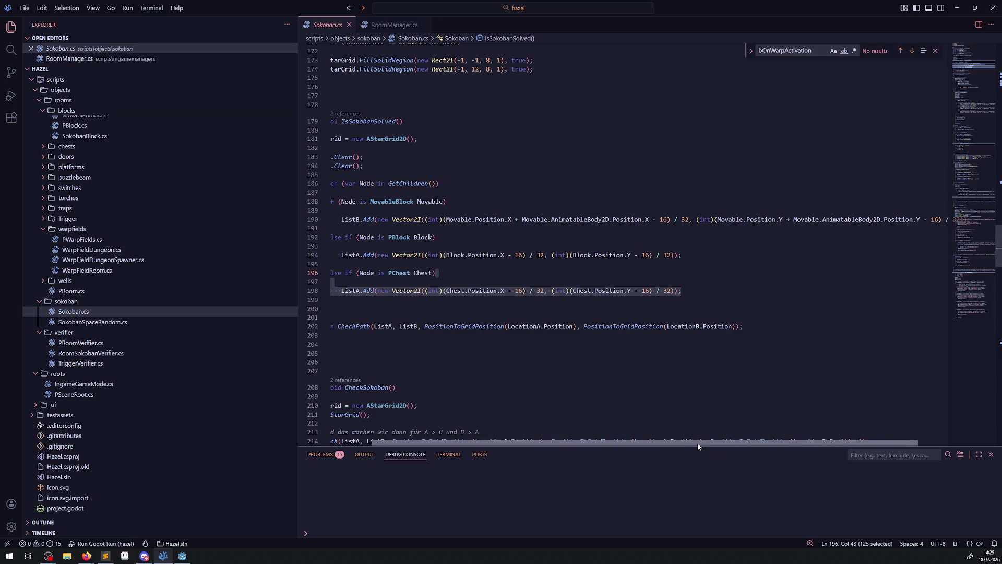
scroll(700, 445, right, 2)
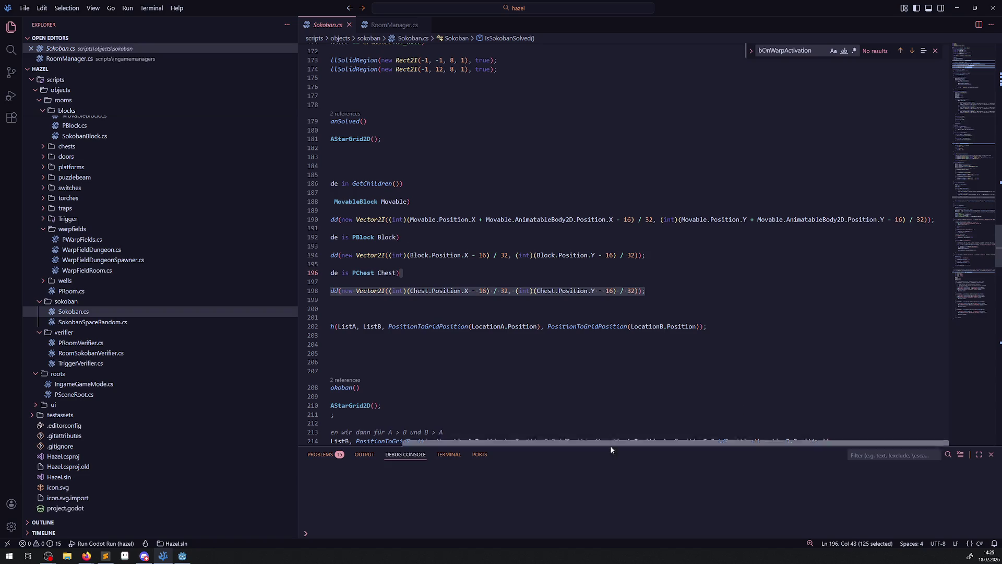
scroll(606, 443, left, 5)
click(393, 299)
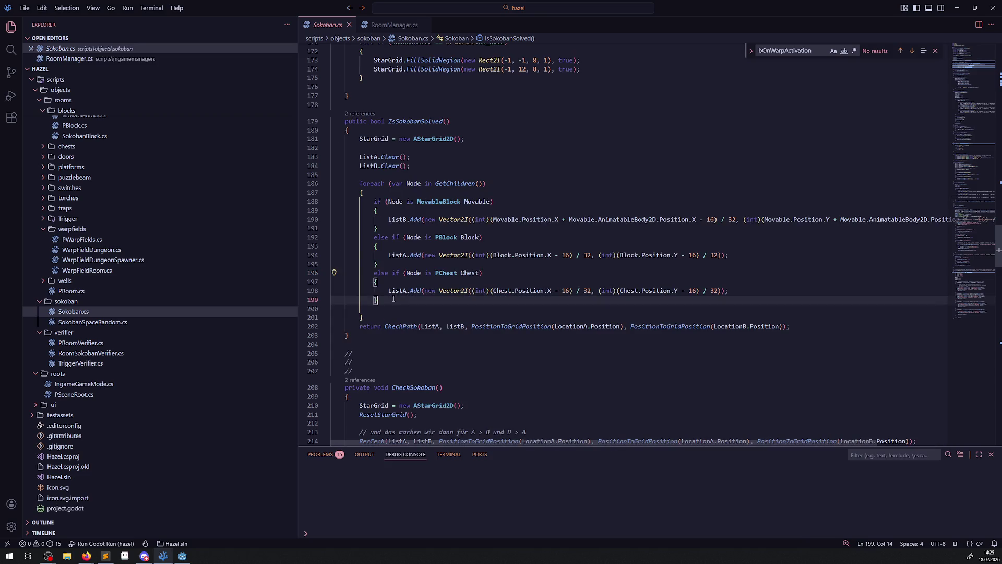
Step: Add, then delete, the comment '// todo beachtet nicht falls gegner im weg stehen' after line 199
key(Return)
text(// )
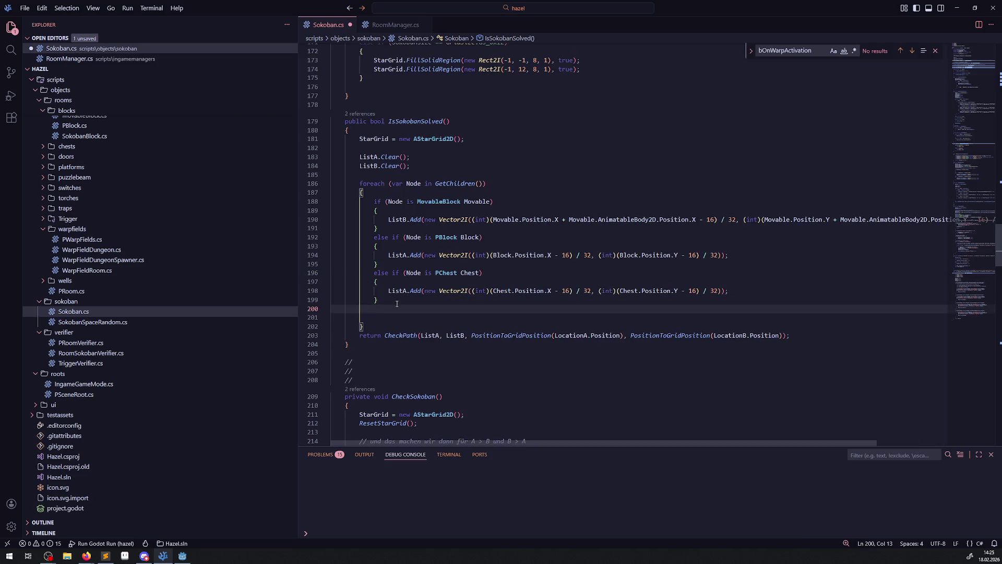
text(todo beacht)
text(et nicht)
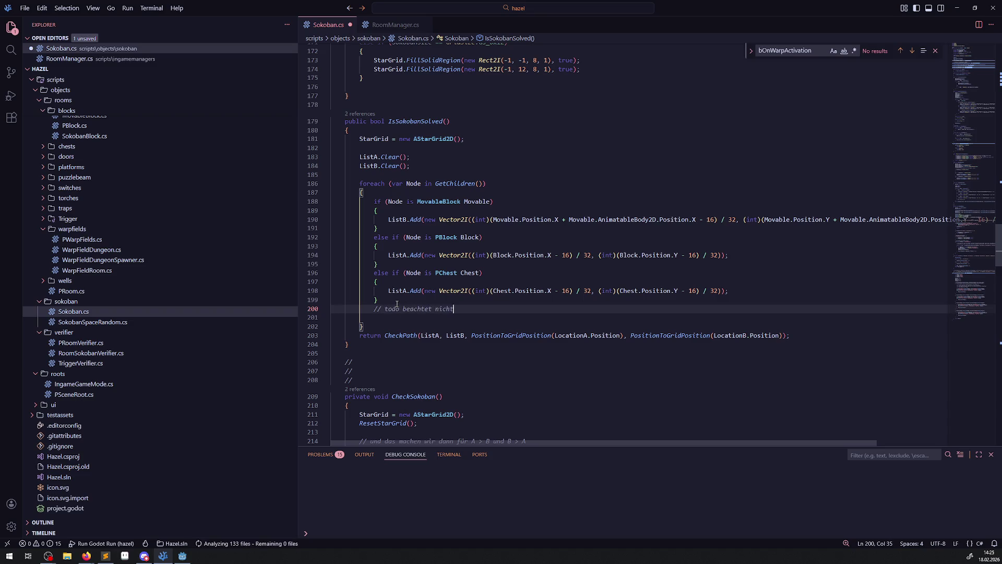
text( falls gegner im weg stehe)
text(n)
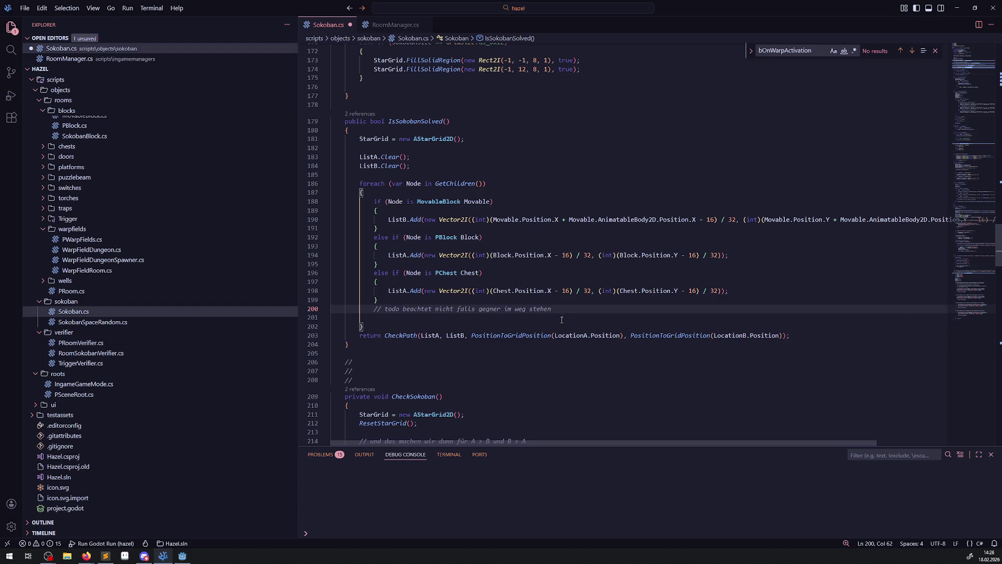
triple_click(465, 311)
key(Delete)
key(Delete)
Step: Save Sokoban.cs and highlight CheckPath's uses, placing the caret beside the ResetStarGrid call
key(Down)
key(Down)
key(Down)
key(End)
key(ctrl+s)
double_click(399, 316)
scroll(470, 342, down, 10)
scroll(470, 343, down, 15)
click(383, 234)
Step: Jump to ResetStarGrid and inspect GetCorrectSokobanSize, CellSize, DiagonalMode Never and the Update call
click(383, 226)
right_click(383, 226)
click(411, 232)
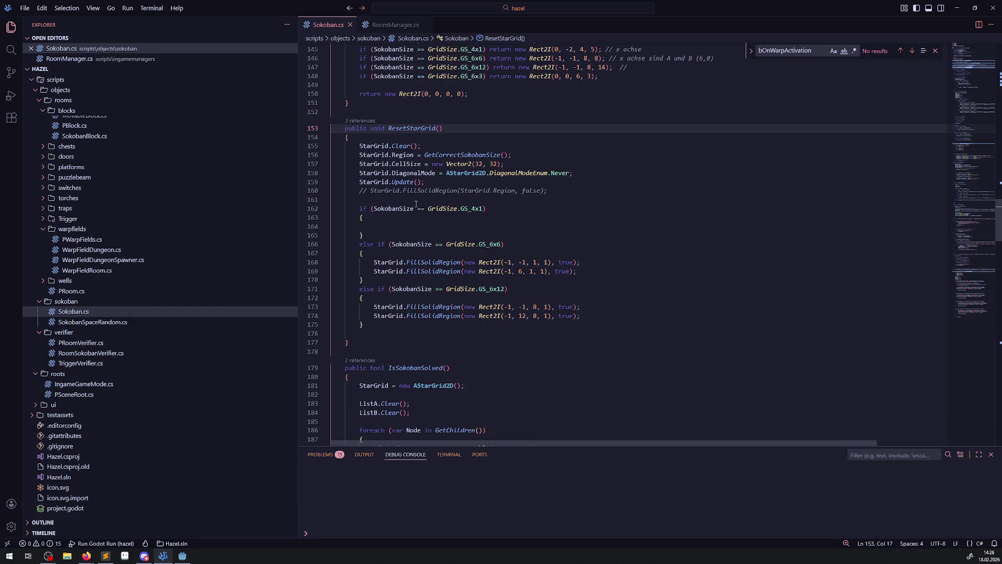
double_click(472, 154)
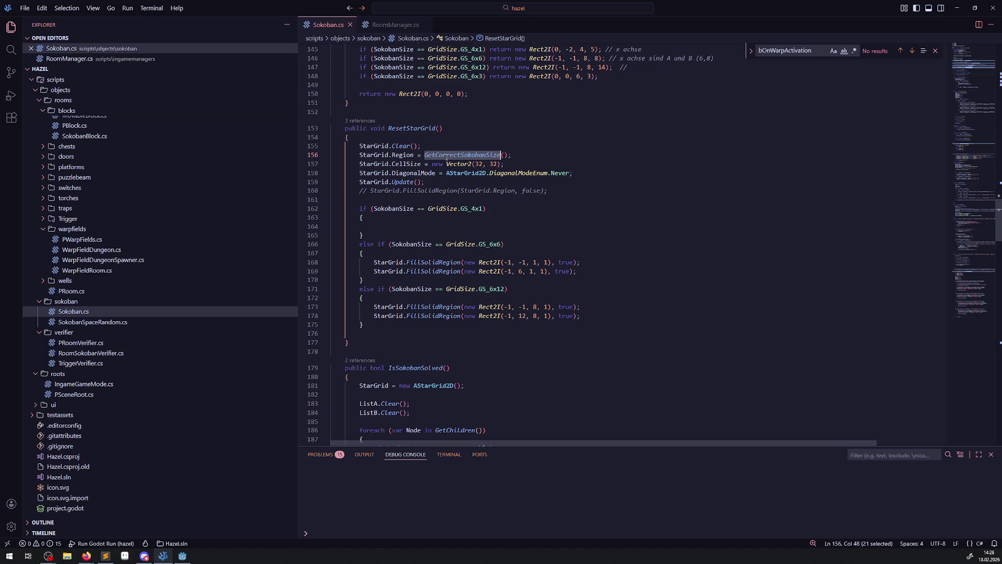
scroll(440, 334, up, 4)
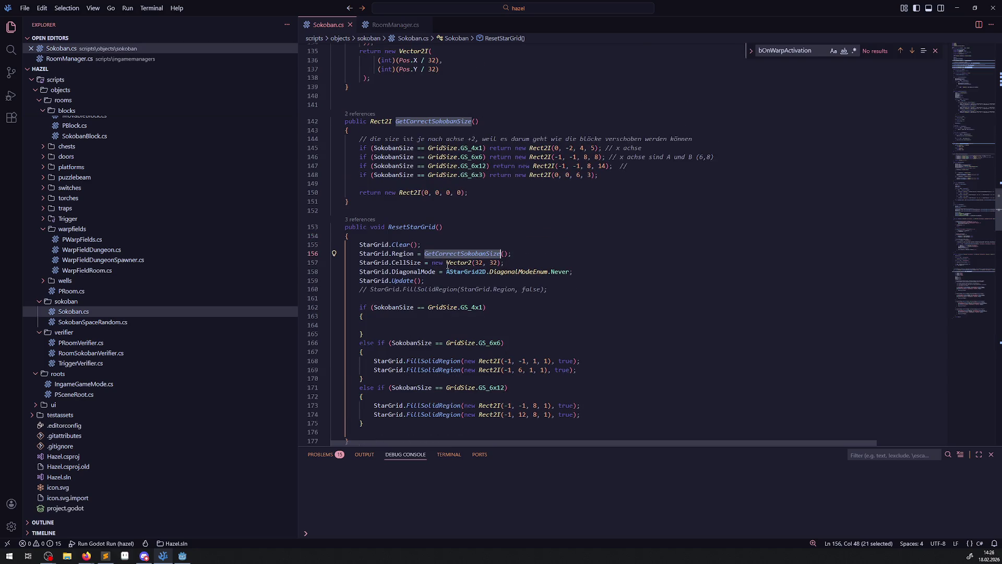
double_click(411, 262)
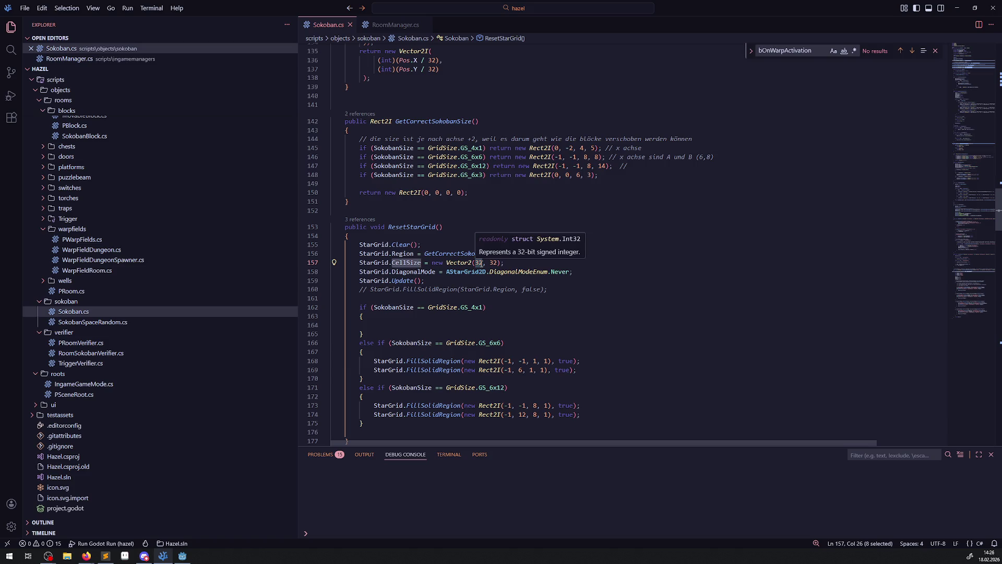
double_click(414, 271)
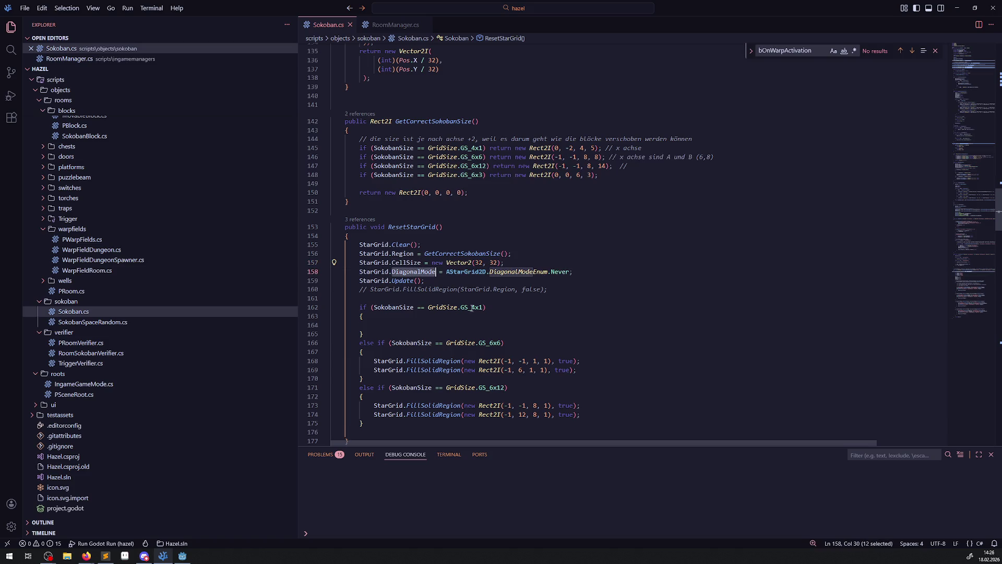
double_click(554, 272)
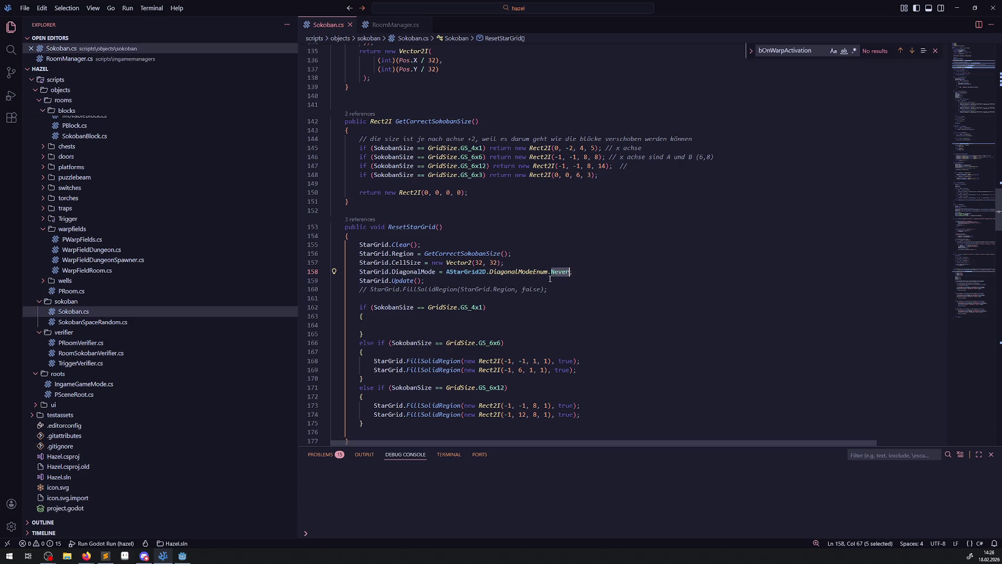
double_click(411, 282)
Step: Review the two GS_6x6 FillSolidRegion lines and the still-empty GS_4x1 branch
scroll(435, 273, down, 2)
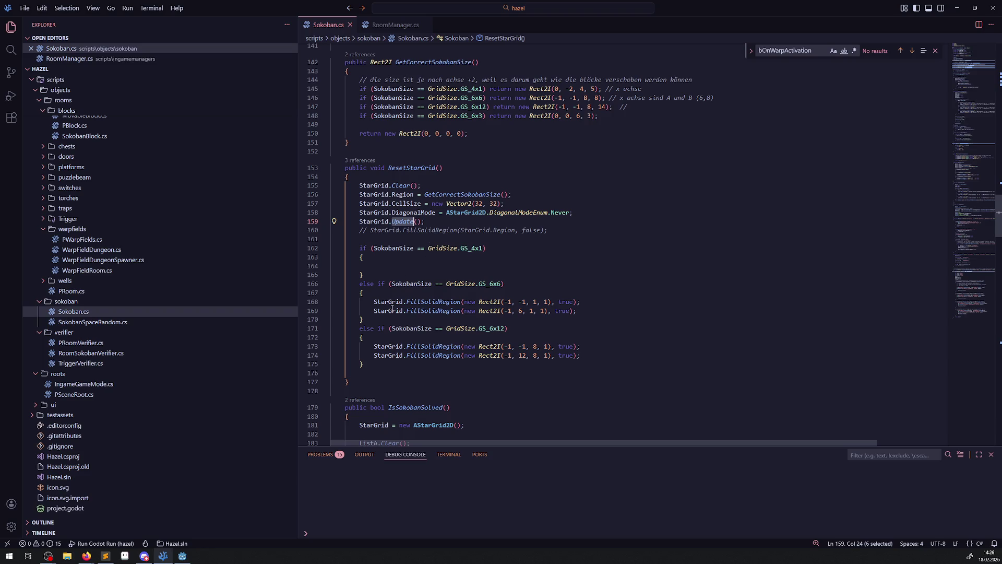
mouse_move(366, 302)
mouse_down()
mouse_move(585, 303)
mouse_move(595, 312)
mouse_up()
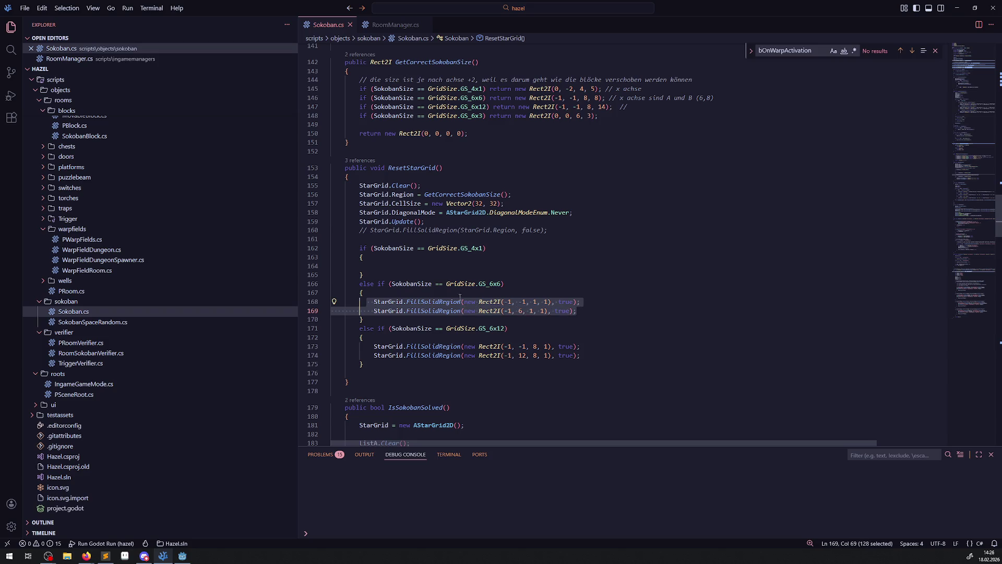
click(416, 270)
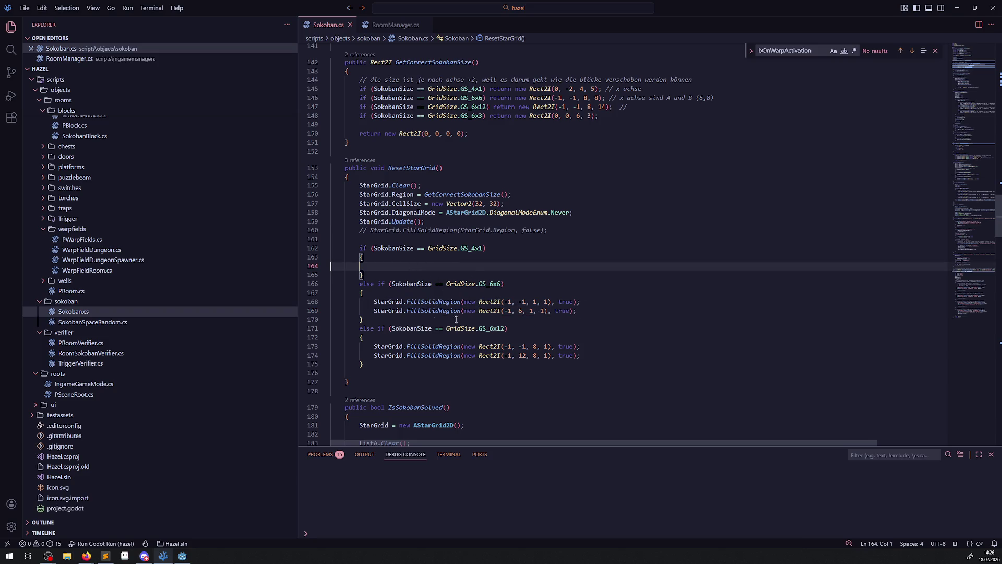
mouse_move(460, 304)
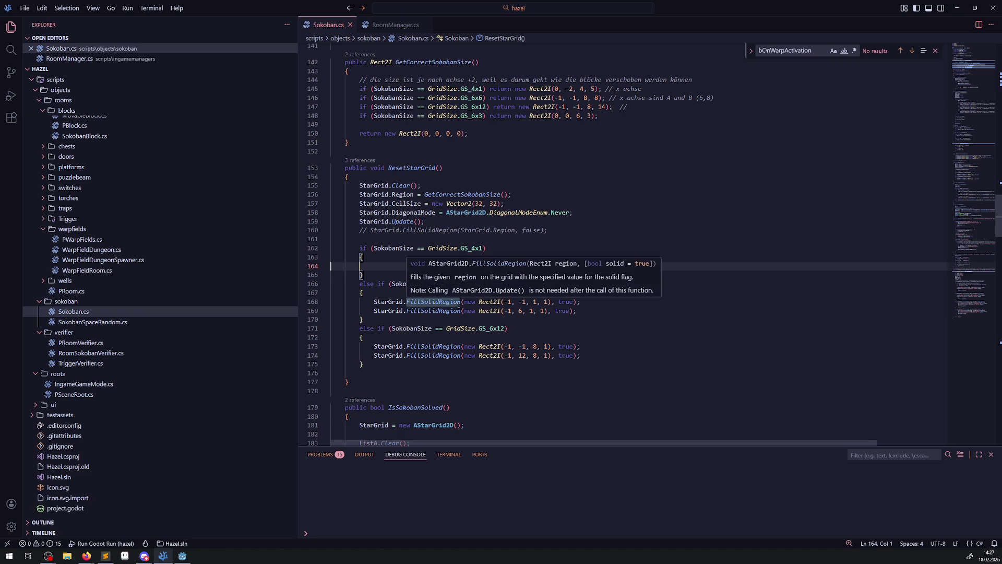
click(183, 556)
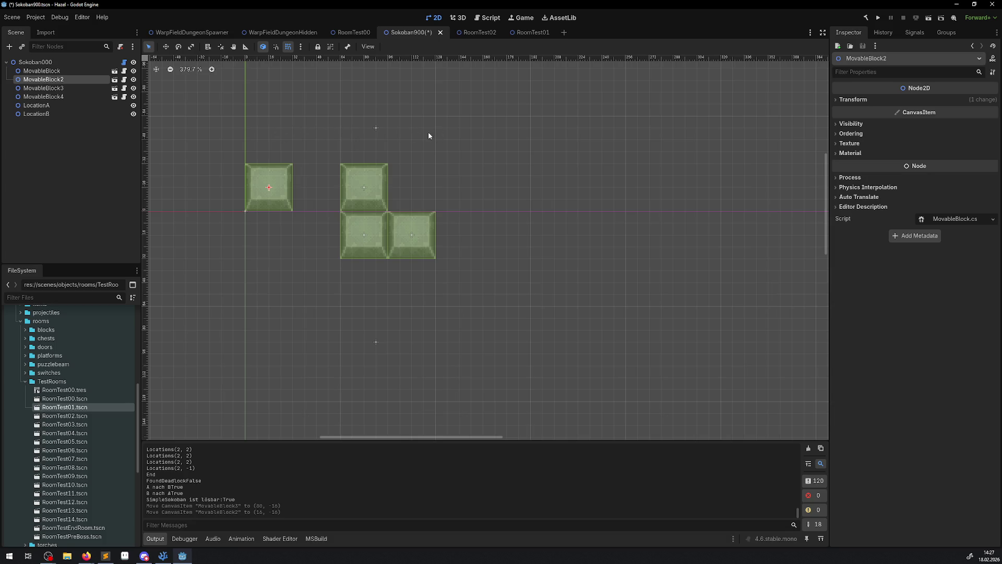
click(162, 555)
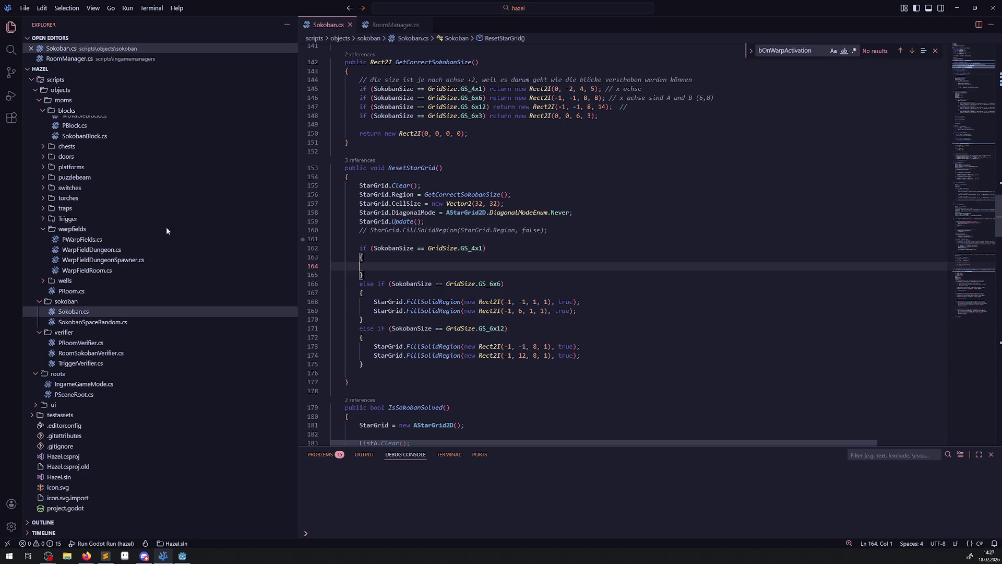
key(alt+Tab)
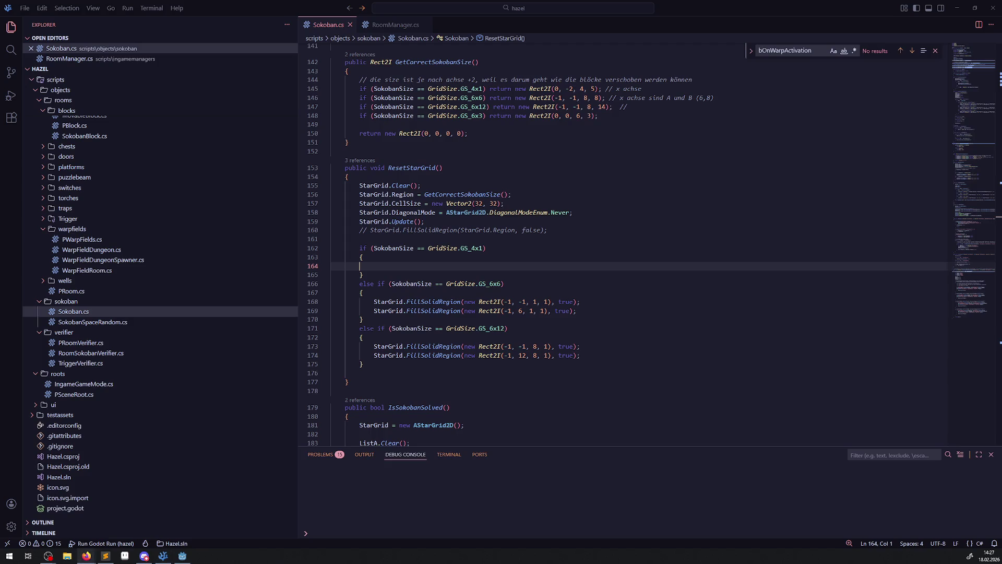